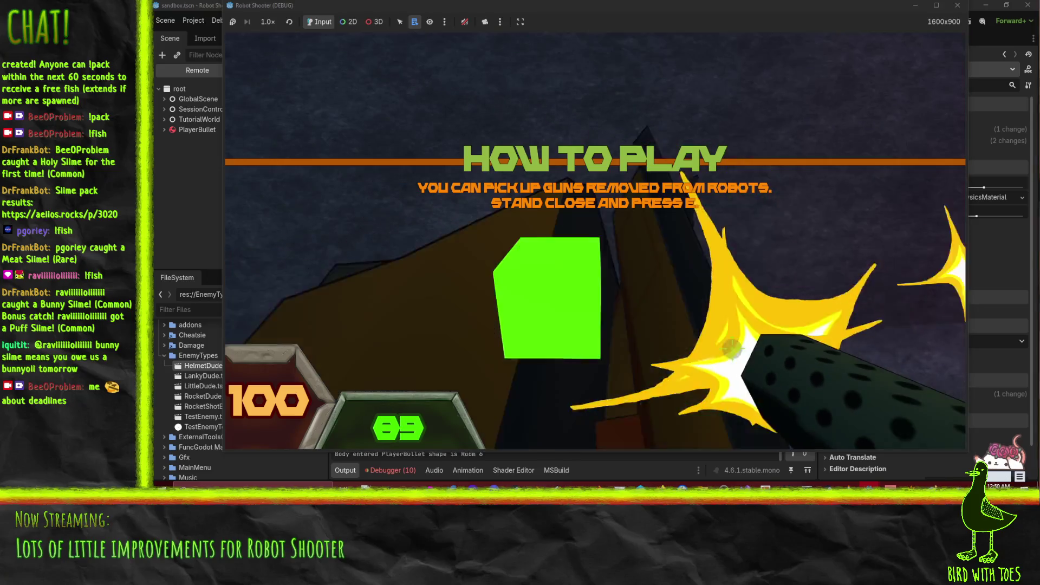
# Shoot the robots down at street level while moving back and forth along the alley.
pyautogui.click(638, 273)
pyautogui.click(638, 269)
pyautogui.click(639, 268)
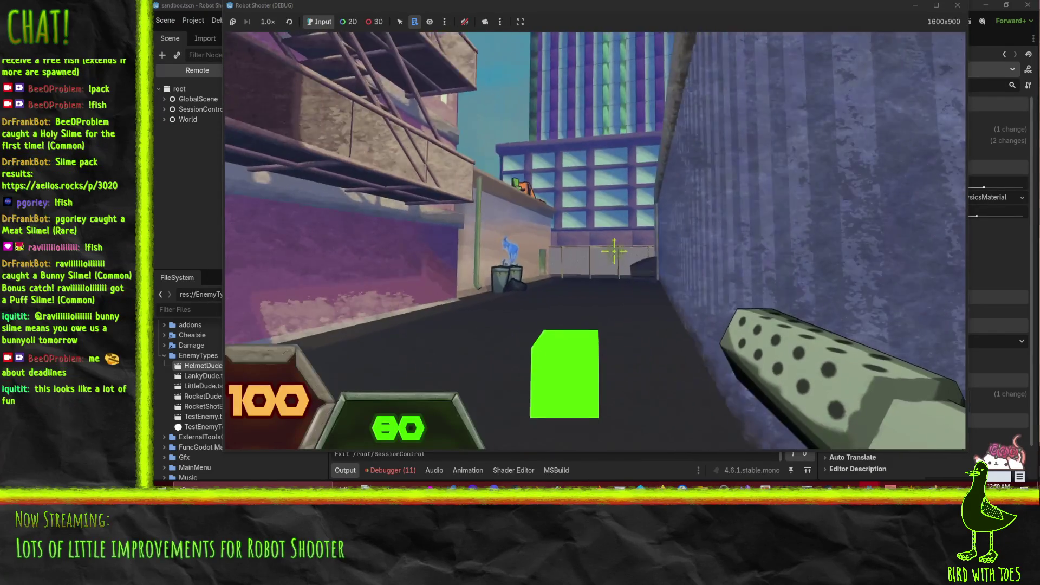
pyautogui.moveTo(615, 252)
pyautogui.mouseDown()
pyautogui.moveTo(619, 261)
pyautogui.moveTo(616, 252)
pyautogui.mouseUp()
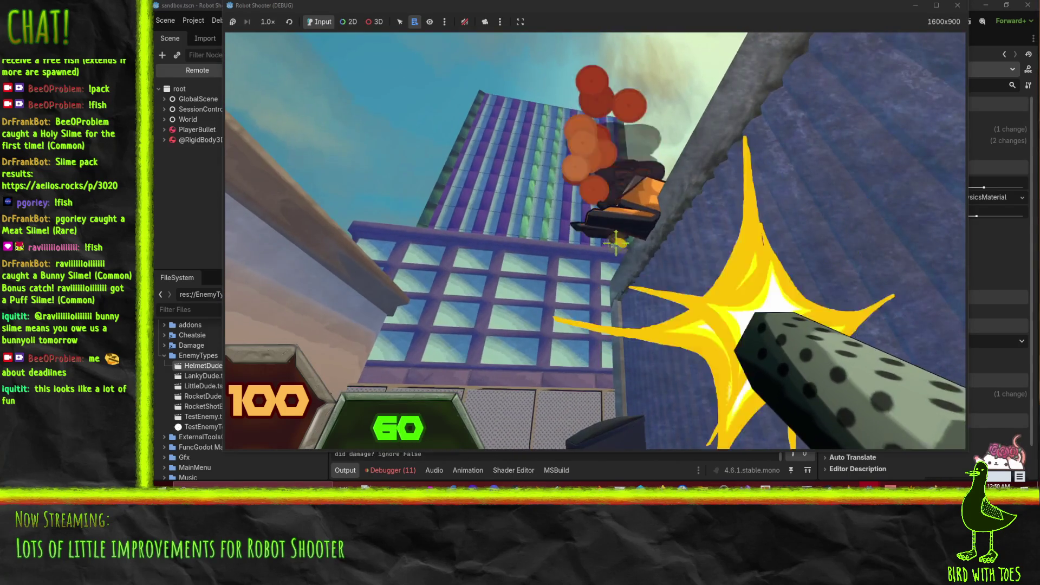
pyautogui.click(616, 259)
pyautogui.press('s')
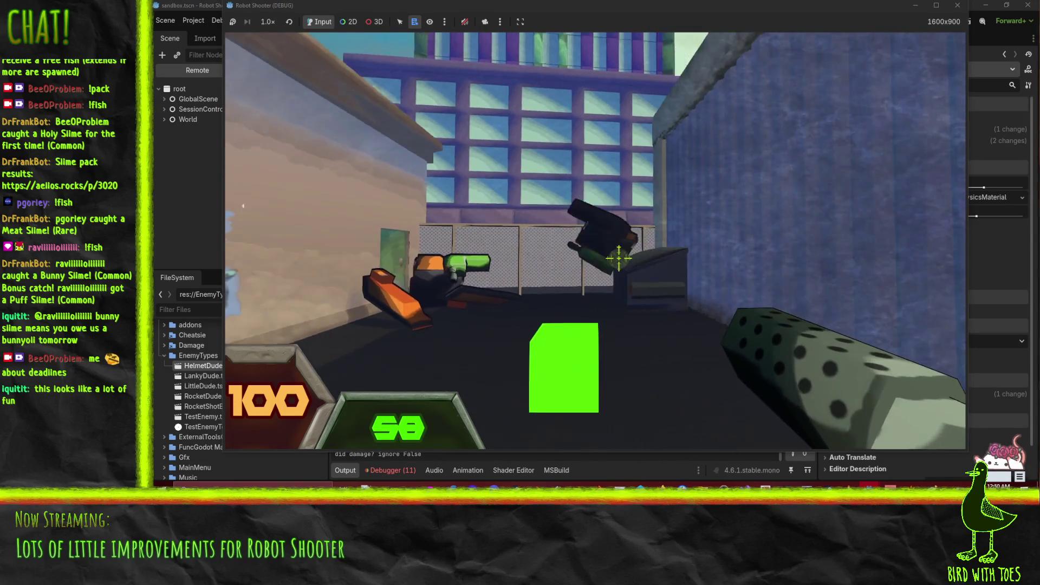
pyautogui.press('w')
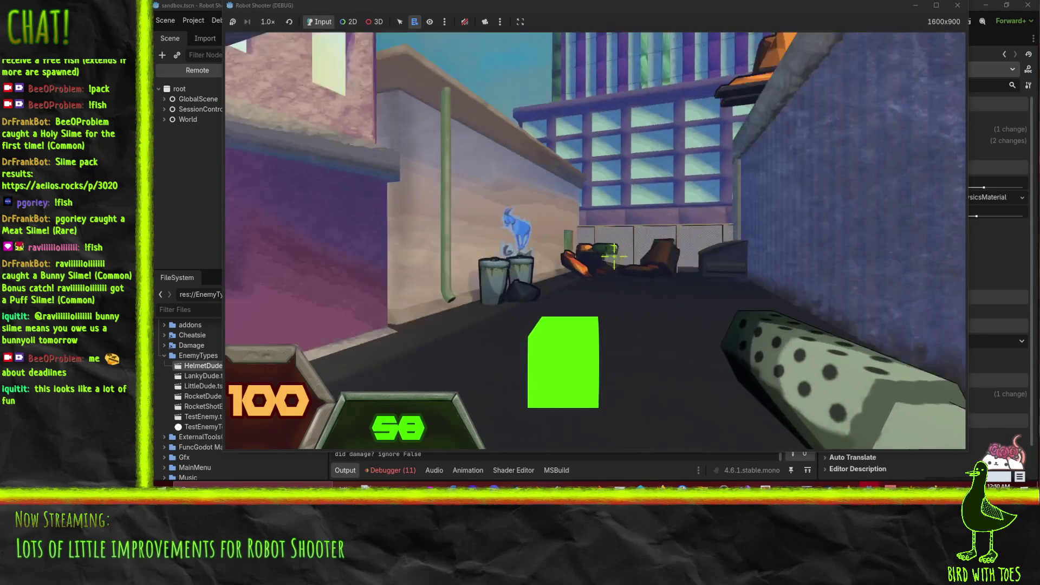
# Toggle the in-game console, jump the fence into the Cafe Garden, and fire a rocket.
pyautogui.press('`')
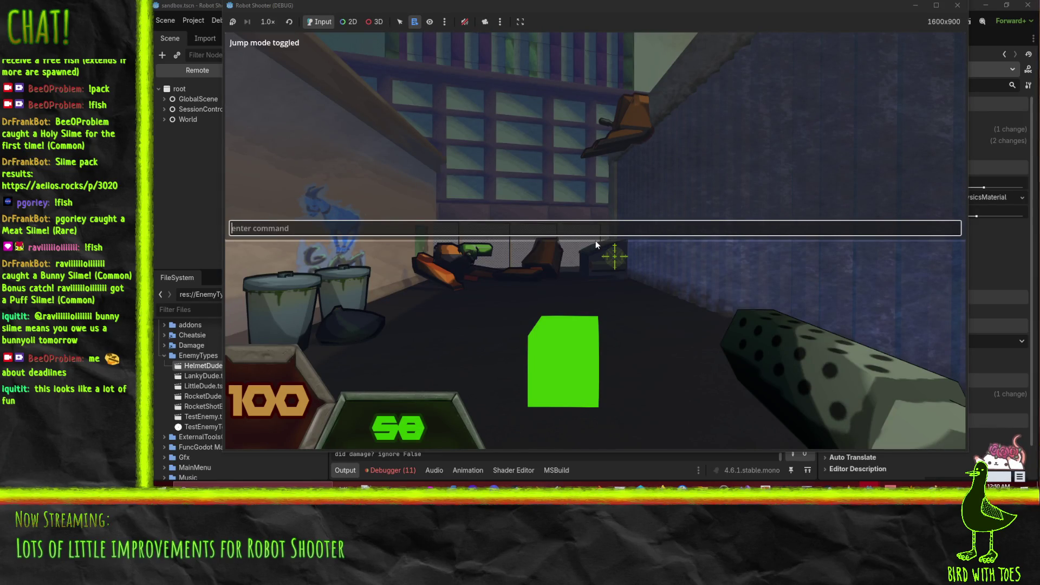
pyautogui.press('`')
pyautogui.press('w')
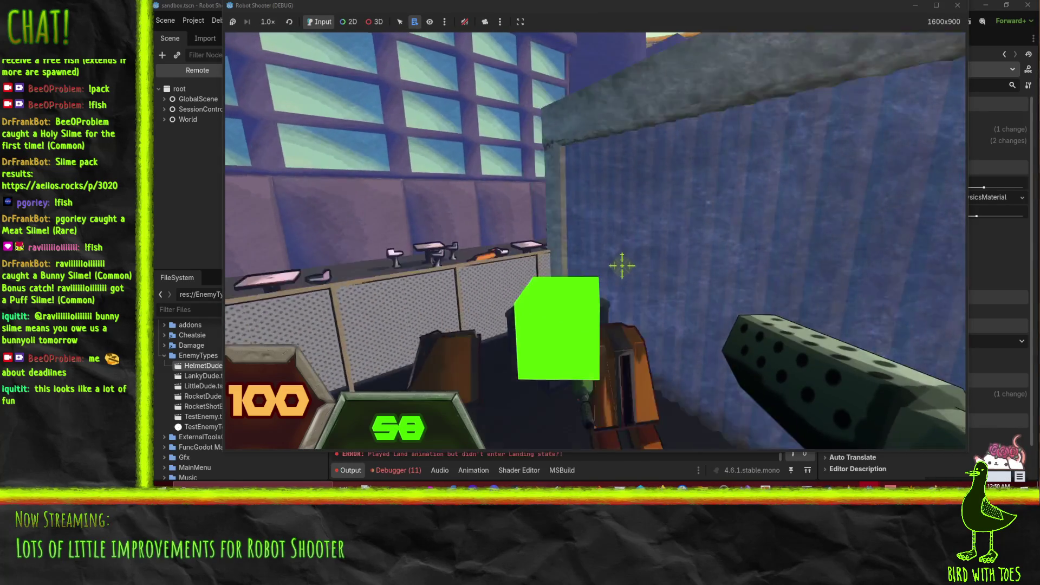
pyautogui.press('space')
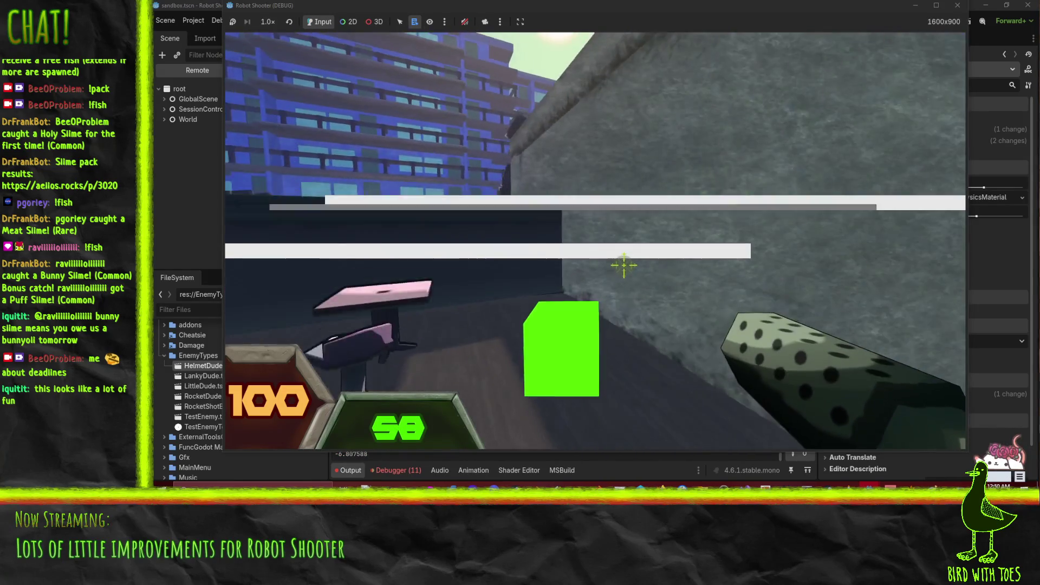
pyautogui.press('w')
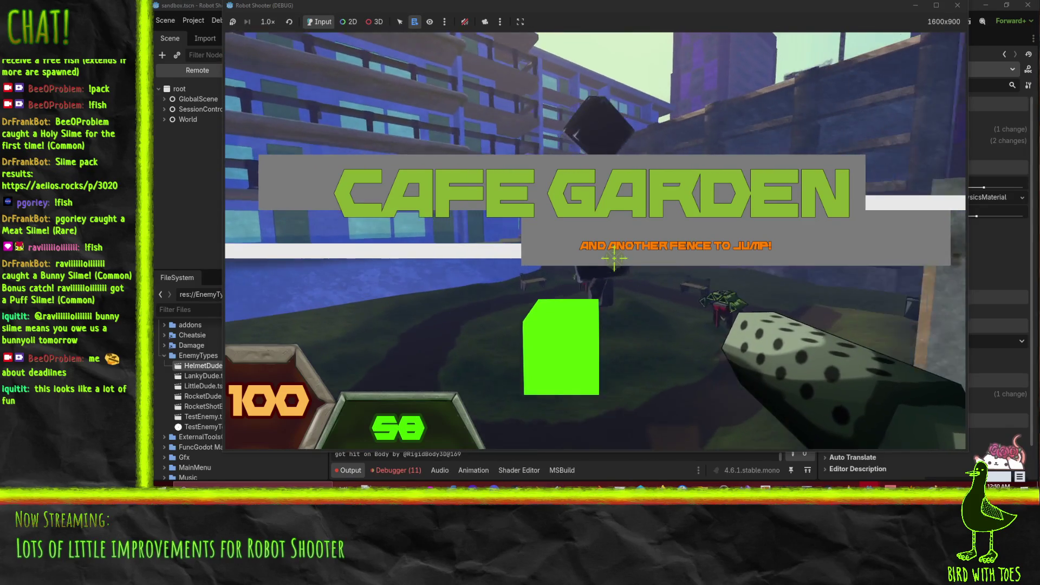
pyautogui.click(614, 258)
# Sweep continuous fire across the park robots until the gun is empty.
pyautogui.moveTo(614, 258)
pyautogui.mouseDown()
pyautogui.moveTo(626, 265)
pyautogui.moveTo(616, 252)
pyautogui.mouseUp()
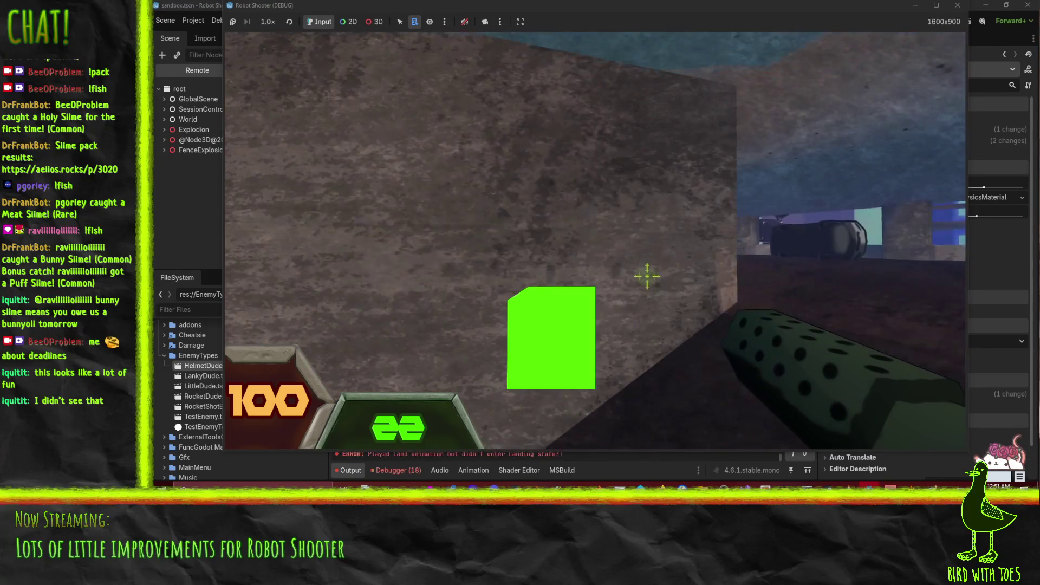
pyautogui.moveTo(615, 256); pyautogui.dragTo(628, 273)
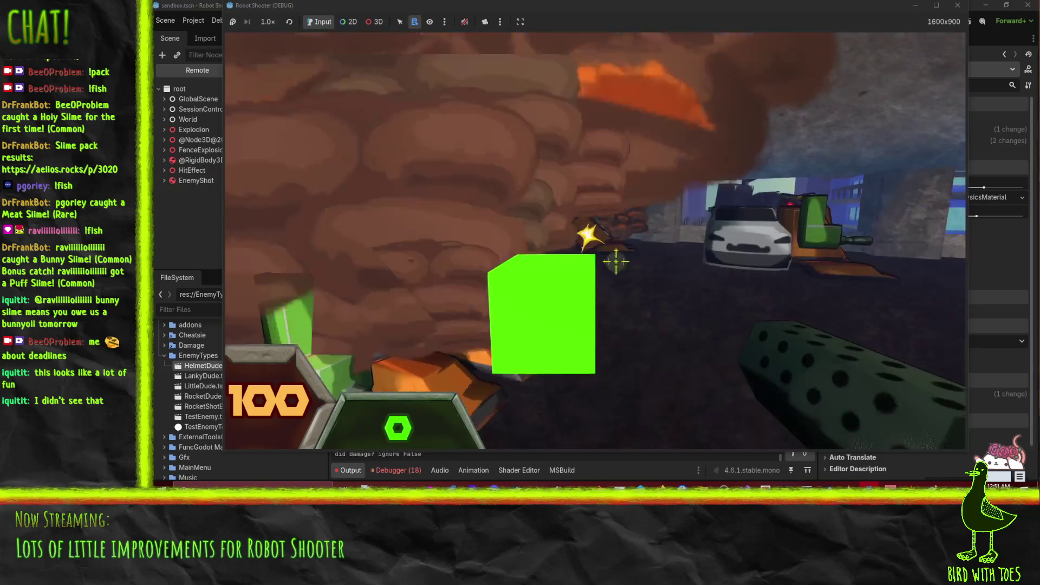
pyautogui.click(650, 293)
# Pick up the dropped robot gun with E, fire it, then switch to the Fist weapon.
pyautogui.press('w')
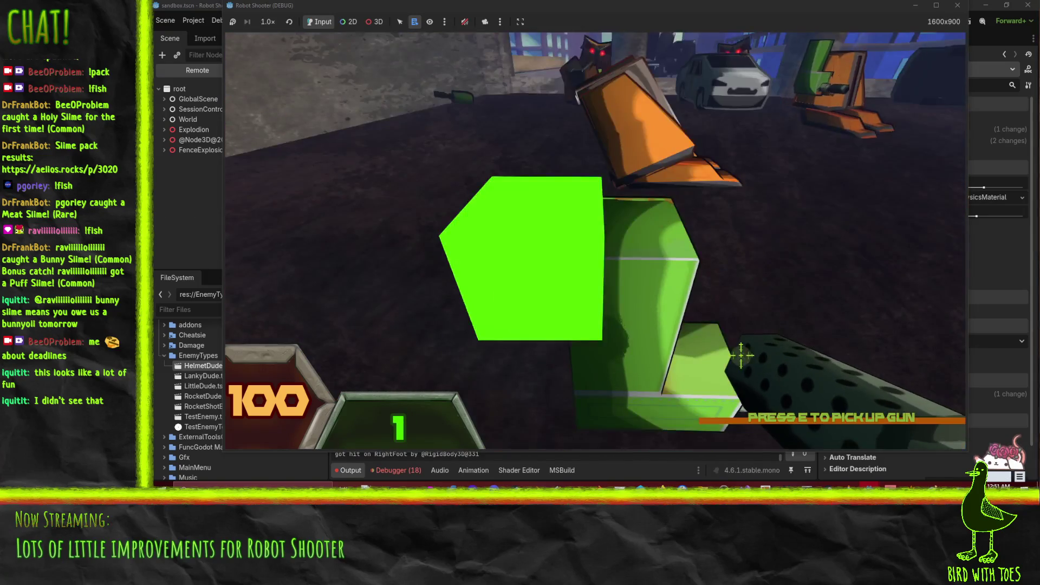
pyautogui.press('e')
pyautogui.moveTo(613, 255); pyautogui.dragTo(614, 255)
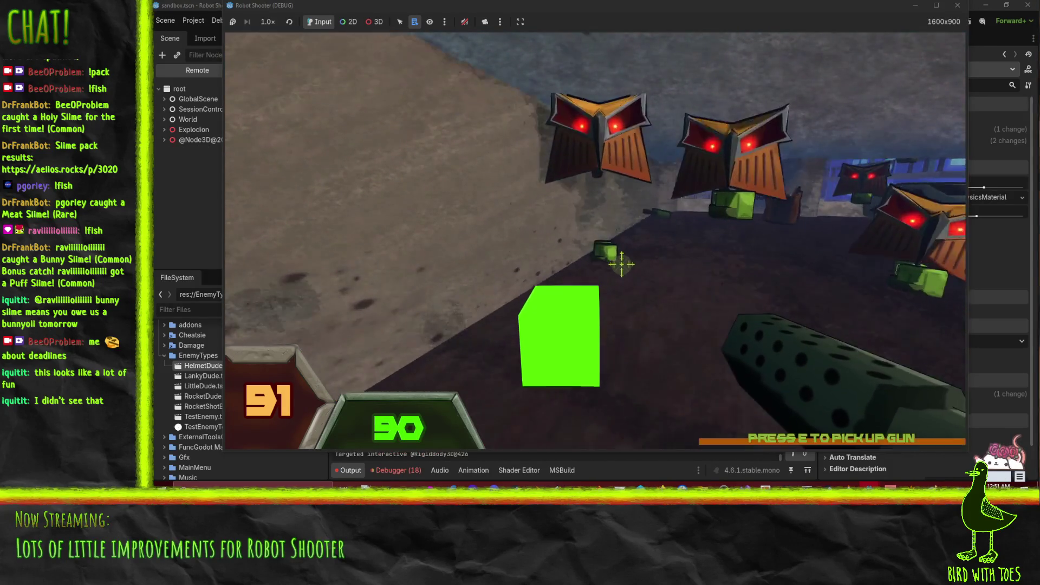
pyautogui.press('1')
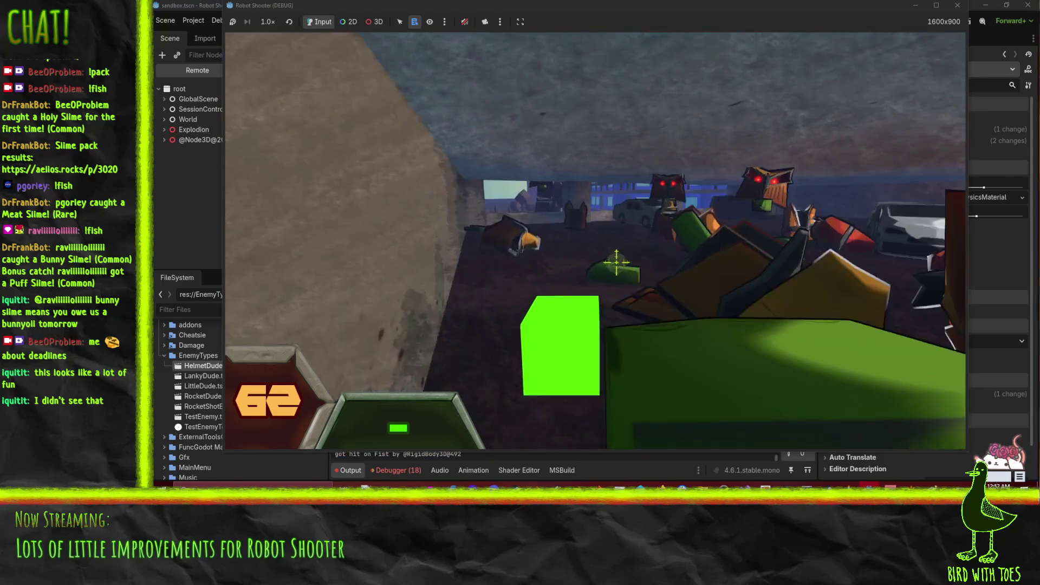
# Shoot the robot group and the robots behind the car, then pause the game with Escape.
pyautogui.click(639, 272)
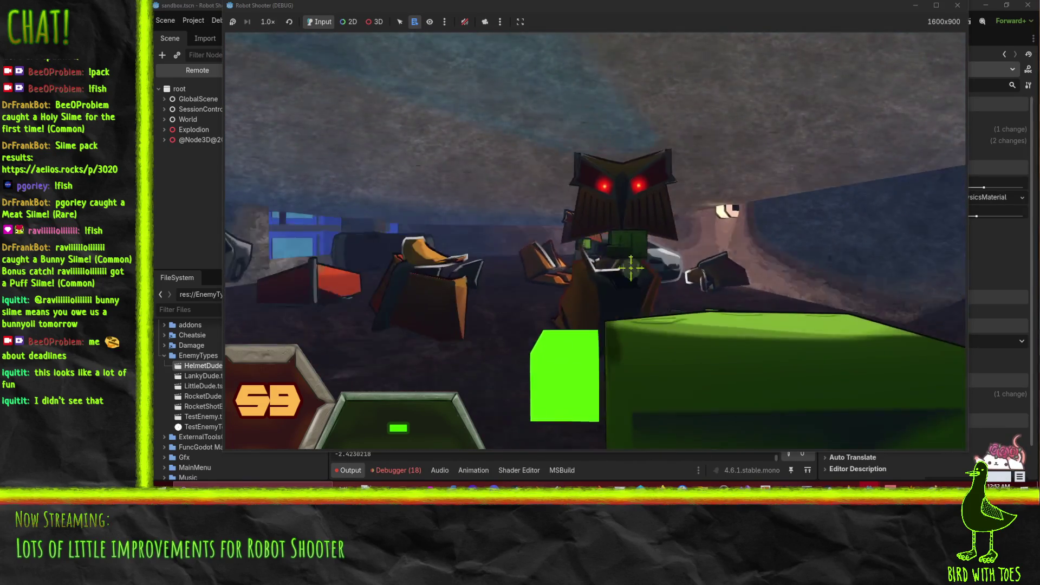
pyautogui.click(627, 266)
pyautogui.click(627, 267)
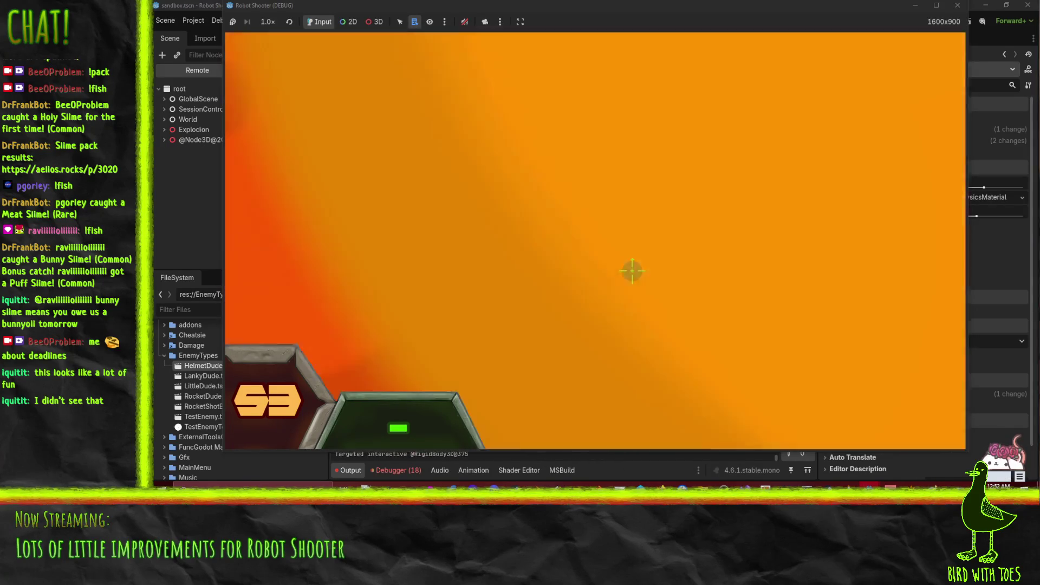
pyautogui.click(631, 271)
pyautogui.click(631, 271)
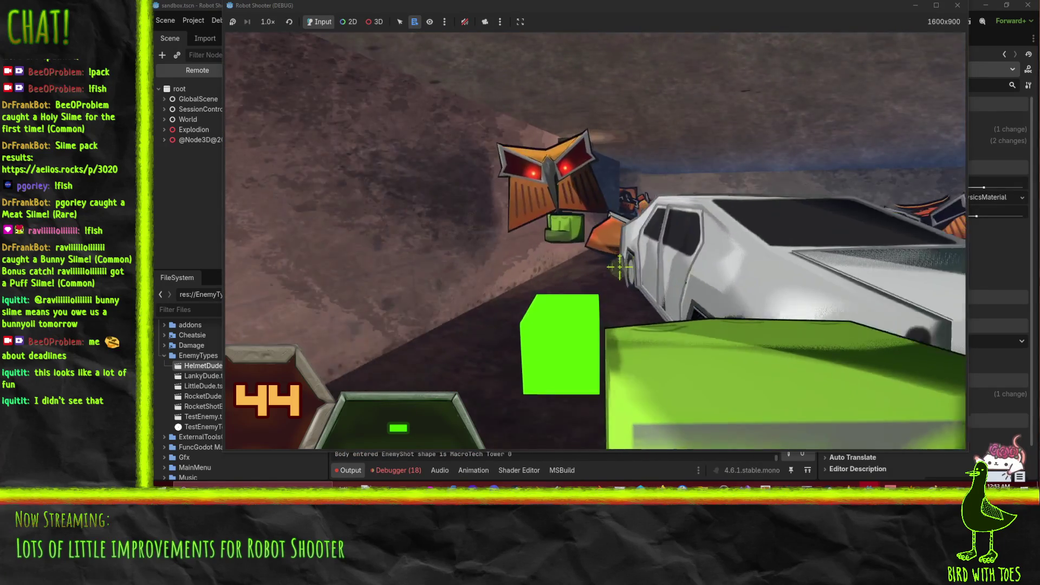
pyautogui.click(624, 270)
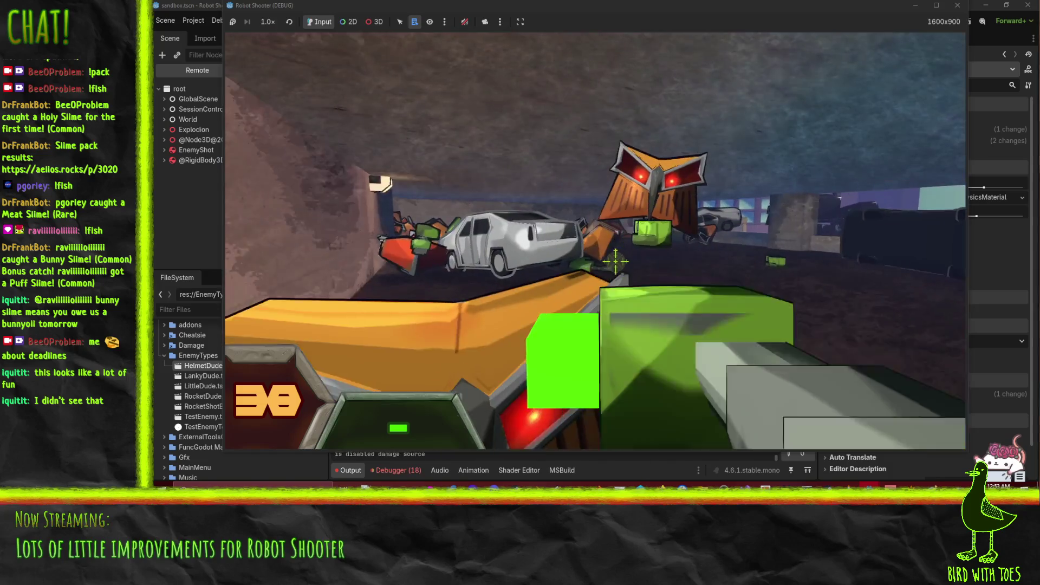
pyautogui.click(615, 251)
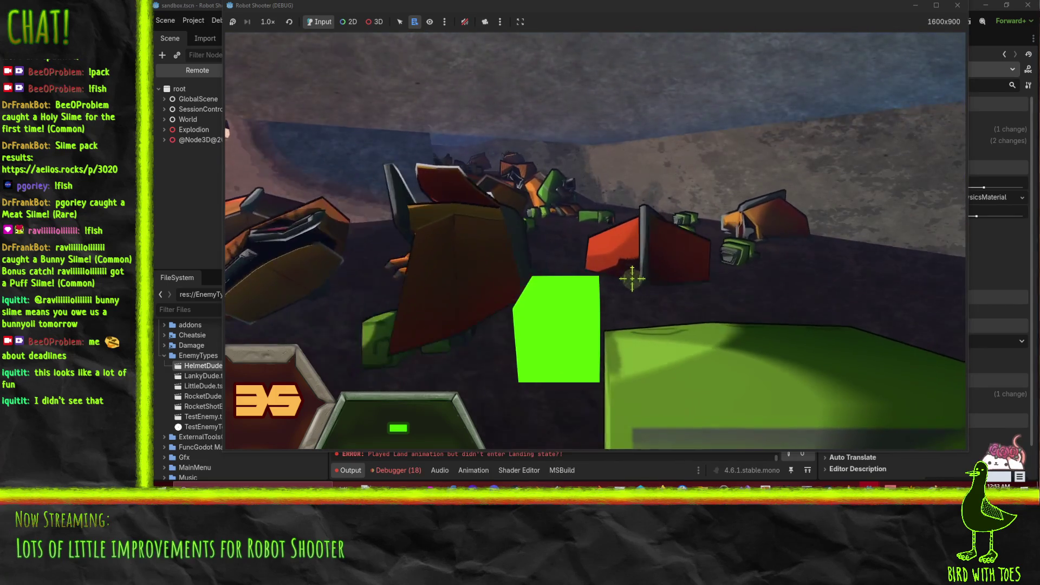
pyautogui.press('Escape')
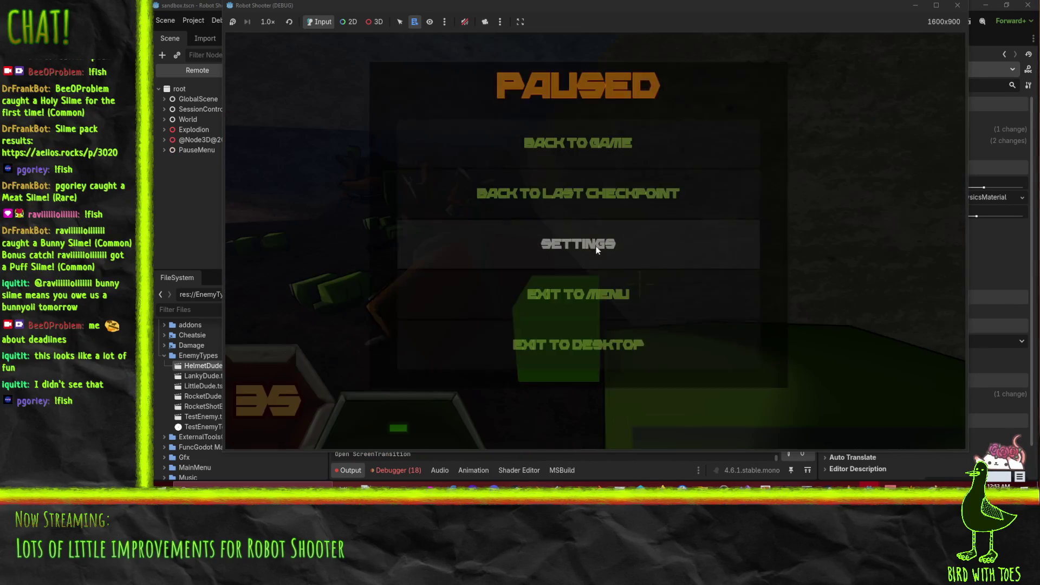
# Stop the playtest with F8, then bring the Robot Shooter wiki and Perforce windows forward.
pyautogui.press('Escape')
pyautogui.press('F8')
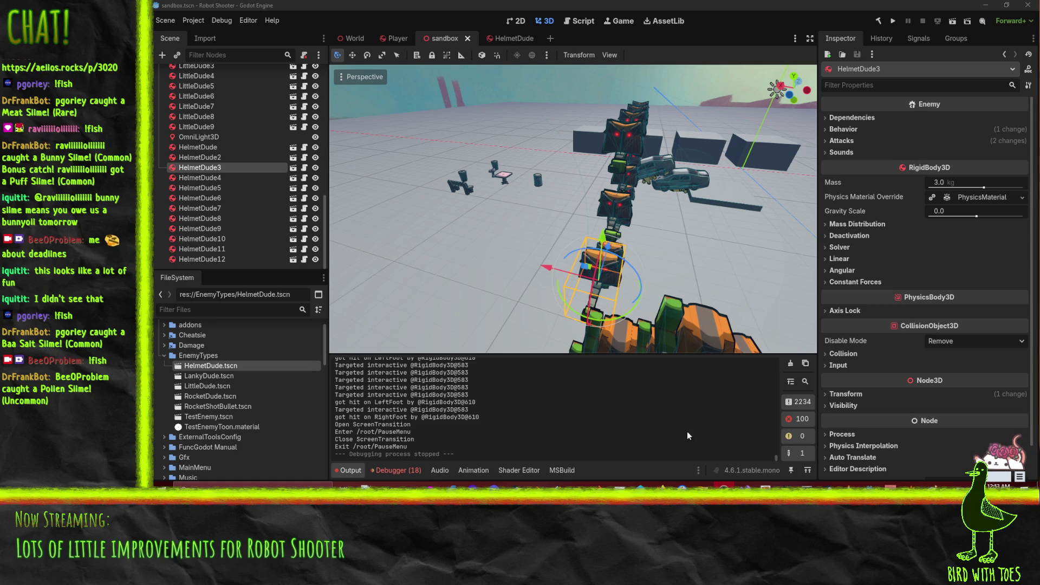
pyautogui.moveTo(662, 487)
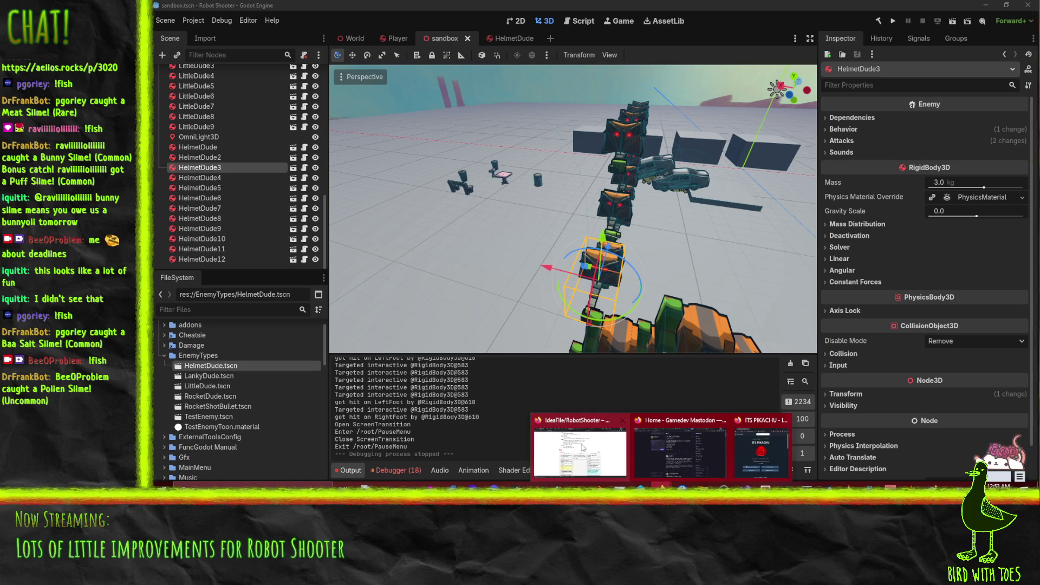
pyautogui.click(582, 447)
pyautogui.scroll(-2, 627, 332)
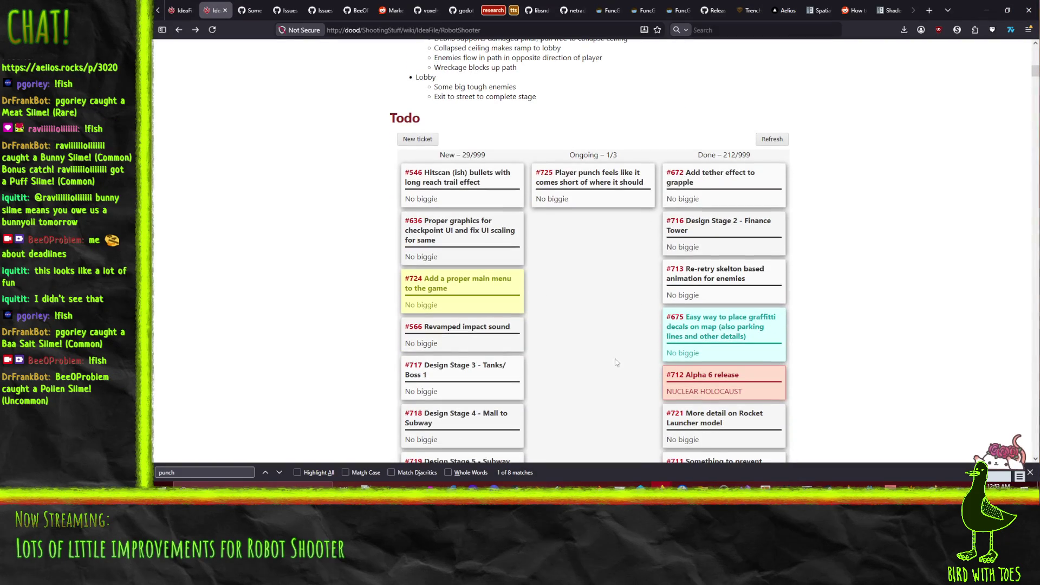
pyautogui.click(641, 487)
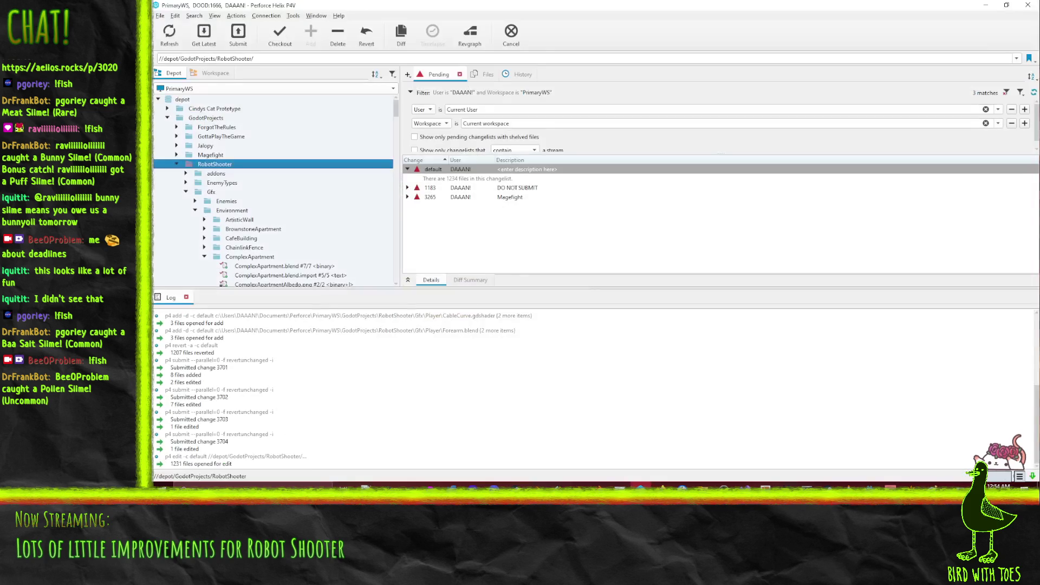
# Revert unchanged files in the default changelist, then start and cancel a submit including World.tscn.
pyautogui.rightClick(471, 177)
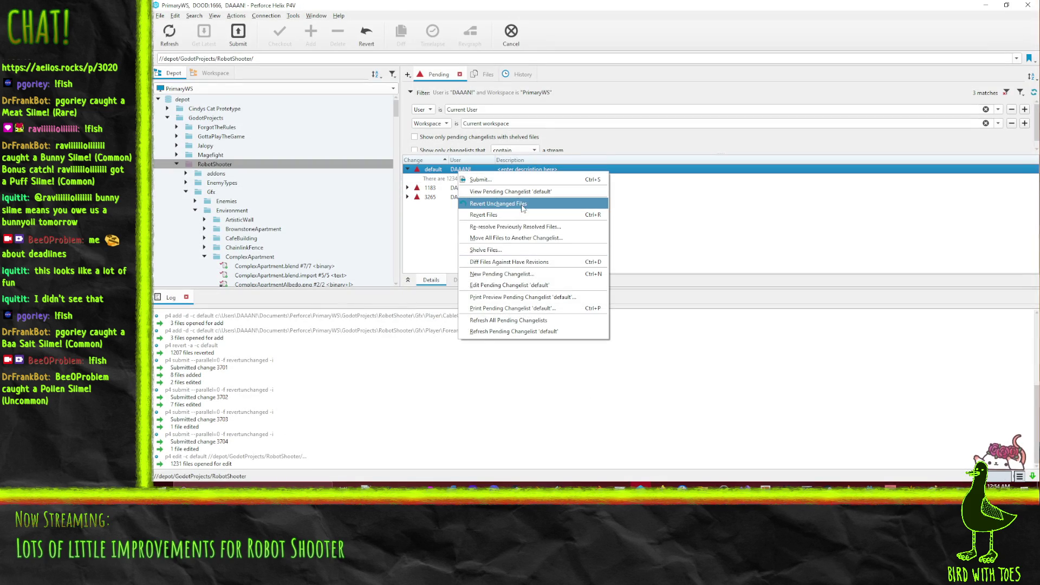
pyautogui.click(519, 206)
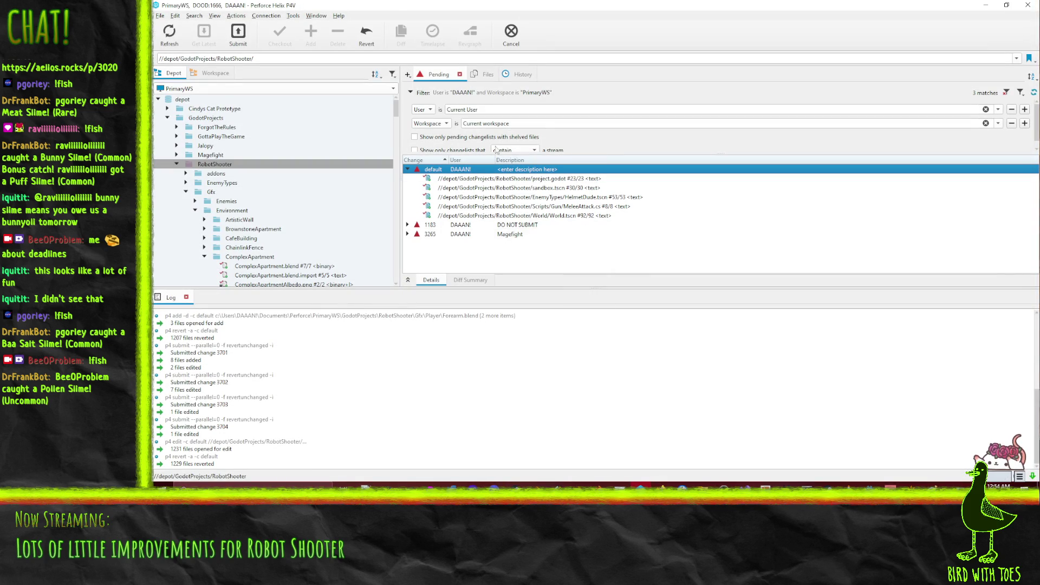
pyautogui.click(596, 197)
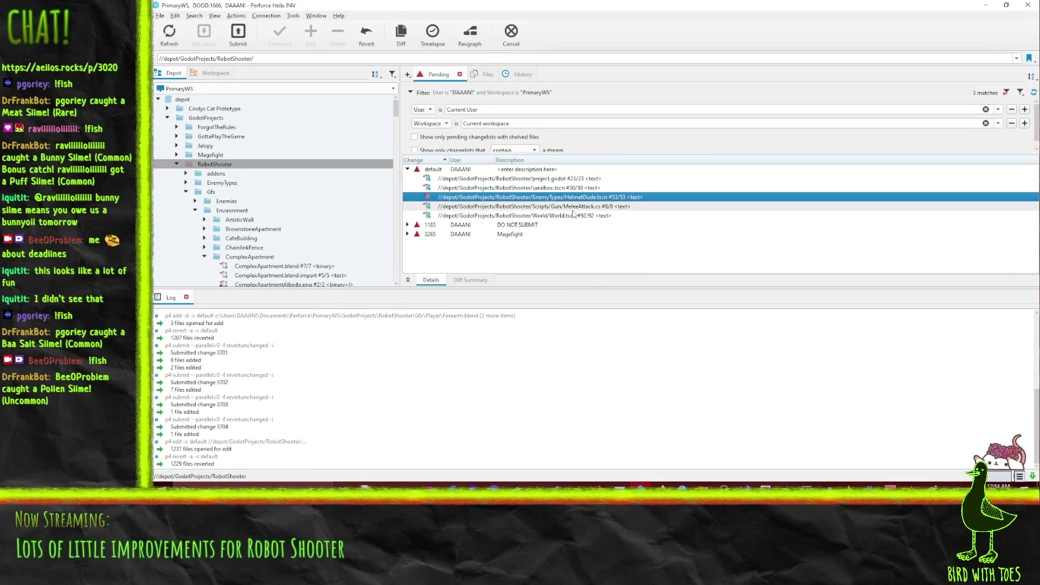
pyautogui.click(542, 206)
pyautogui.keyDown('shift'); pyautogui.click(531, 216); pyautogui.keyUp('shift')
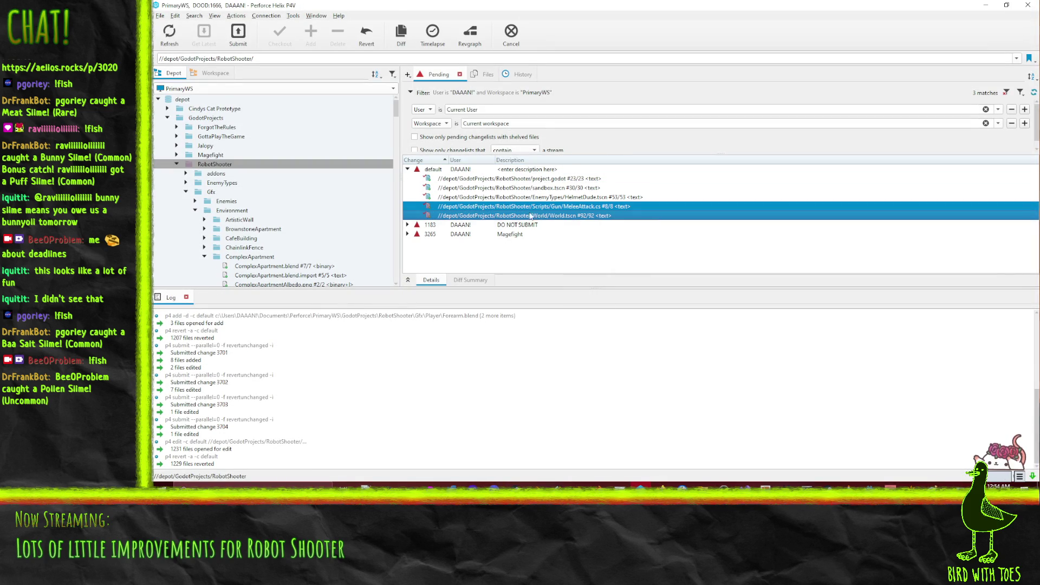
pyautogui.rightClick(537, 213)
pyautogui.click(654, 250)
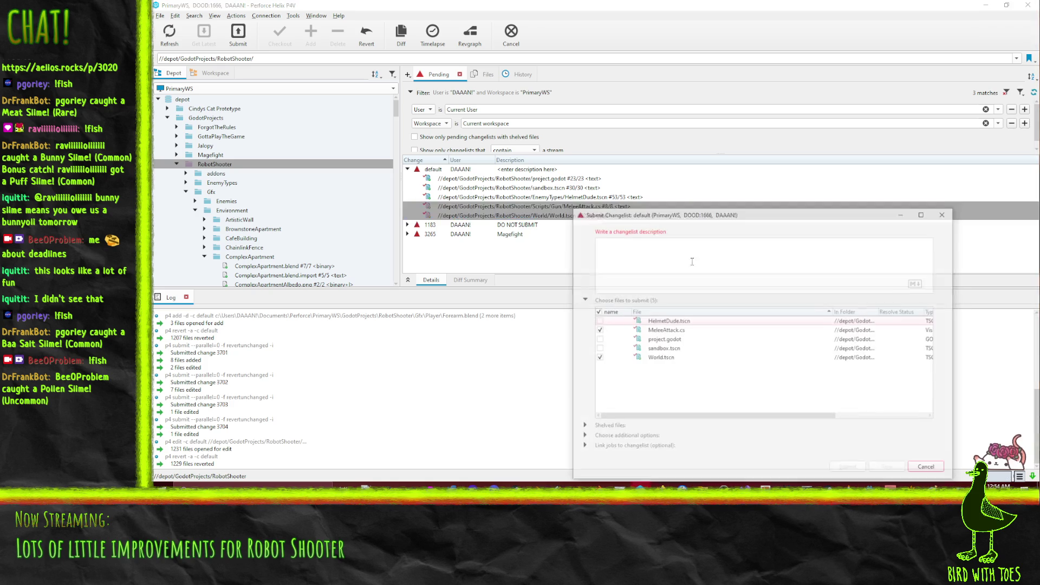
pyautogui.press('Escape')
# Submit HelmetDude.tscn and MeleeAttack.cs described 'Robot Shooter - Give player a bit more reach…', then select World.tscn.
pyautogui.click(542, 197)
pyautogui.keyDown('shift'); pyautogui.click(541, 206); pyautogui.keyUp('shift')
pyautogui.rightClick(570, 206)
pyautogui.click(623, 247)
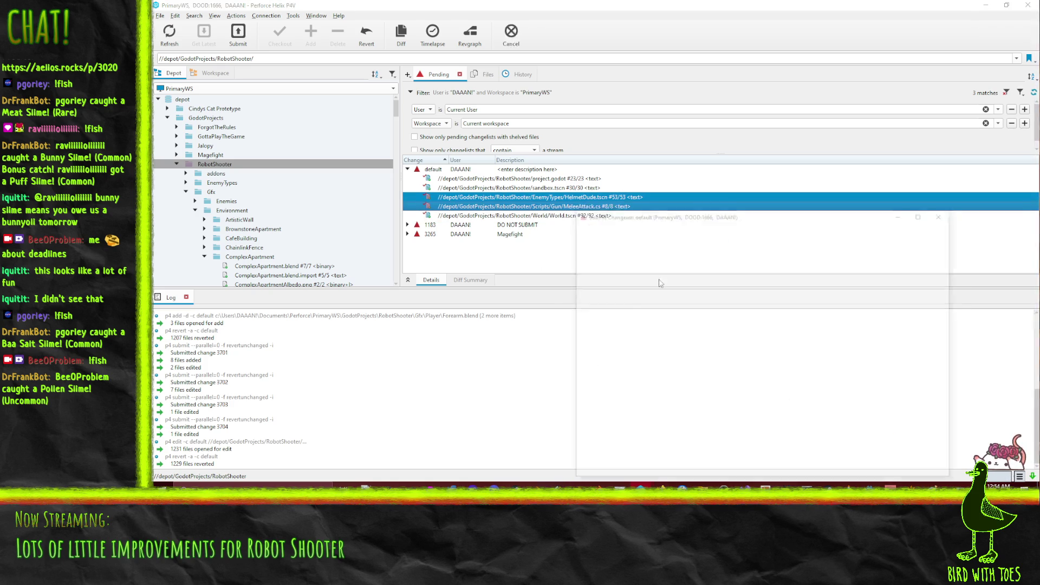
pyautogui.write('Robot')
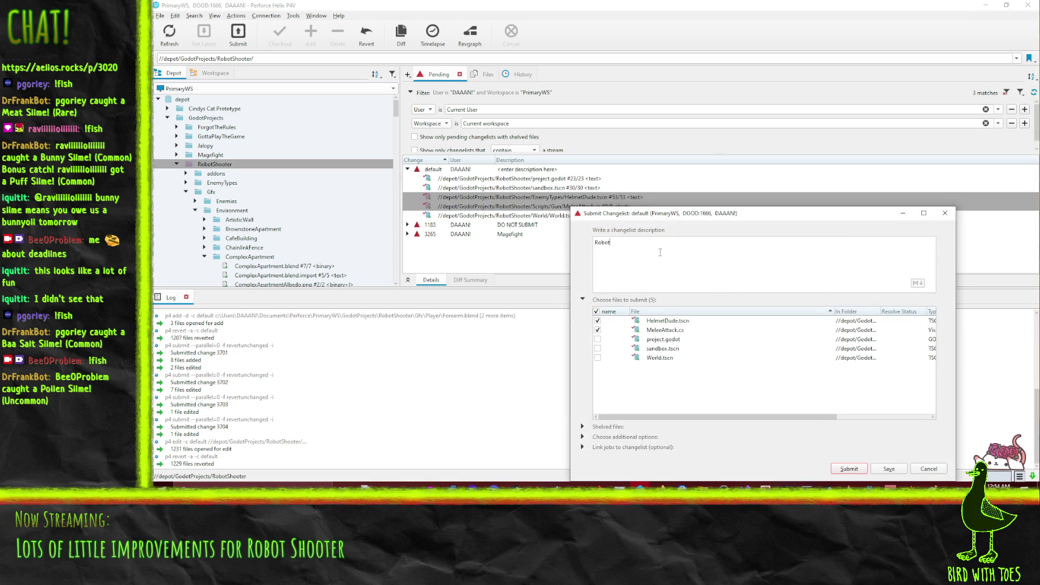
pyautogui.write(' Shooter - Gi')
pyautogui.write('ve player a bit mo')
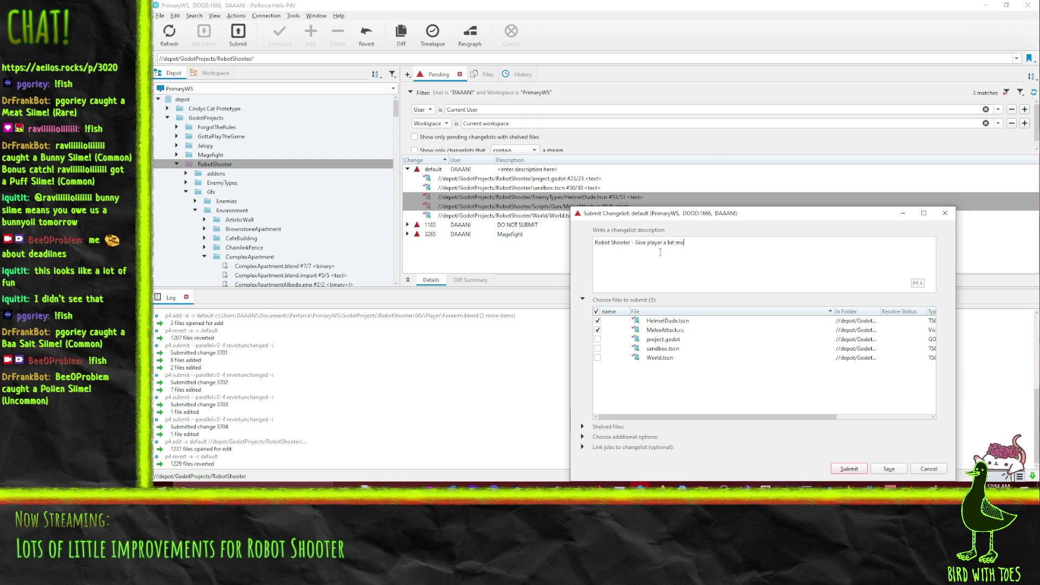
pyautogui.write('re reach in fist (cuz it looks like it should have')
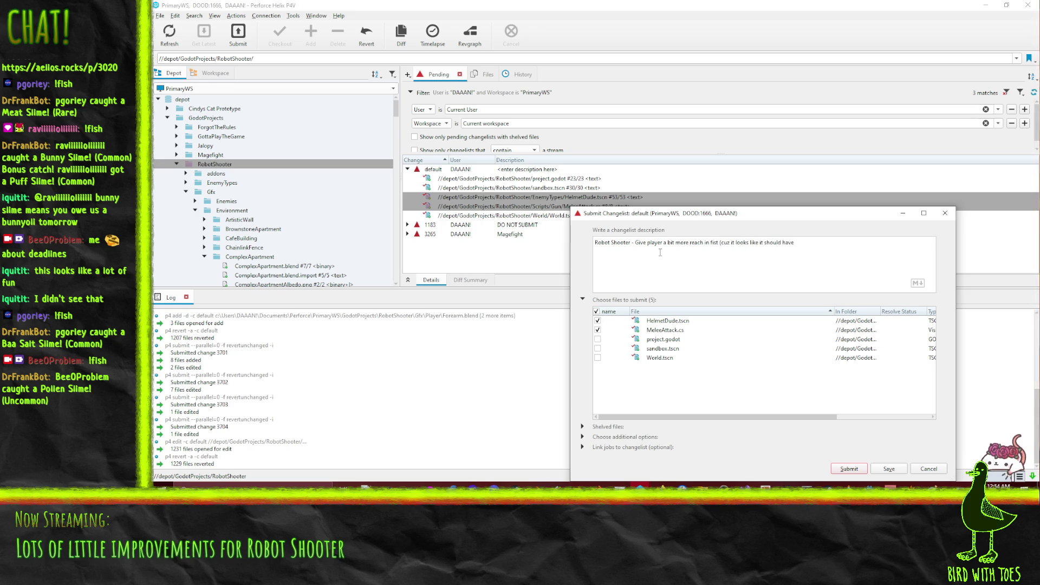
pyautogui.write(' it) and ')
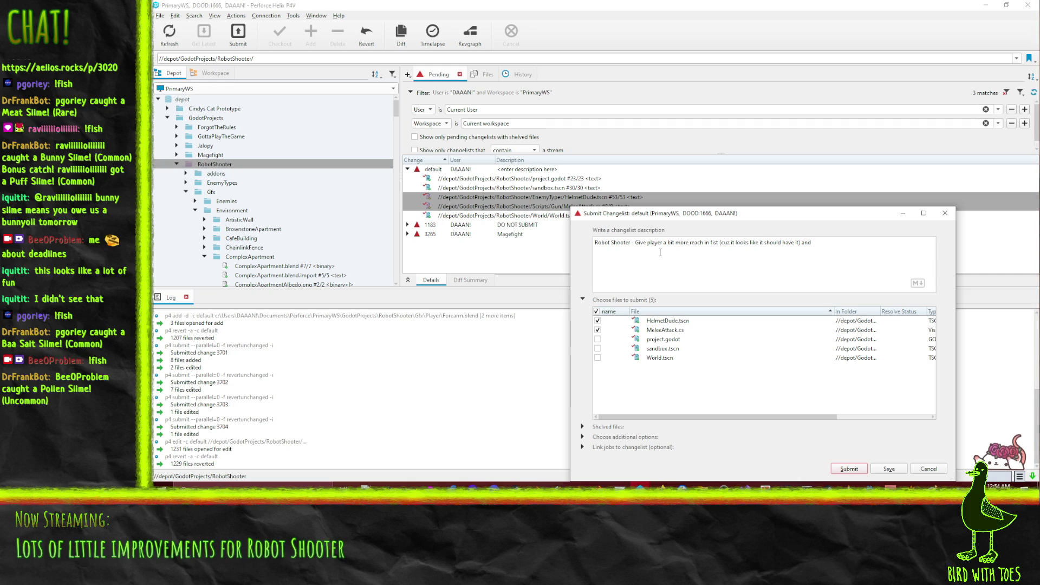
pyautogui.write('make enemy')
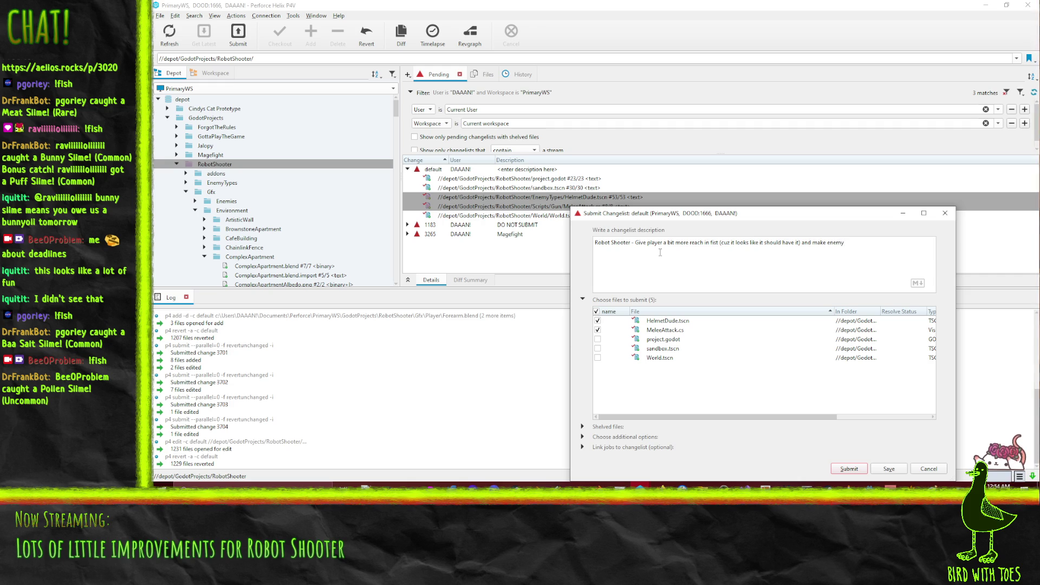
pyautogui.write(' fist hit a little later')
pyautogui.click(849, 469)
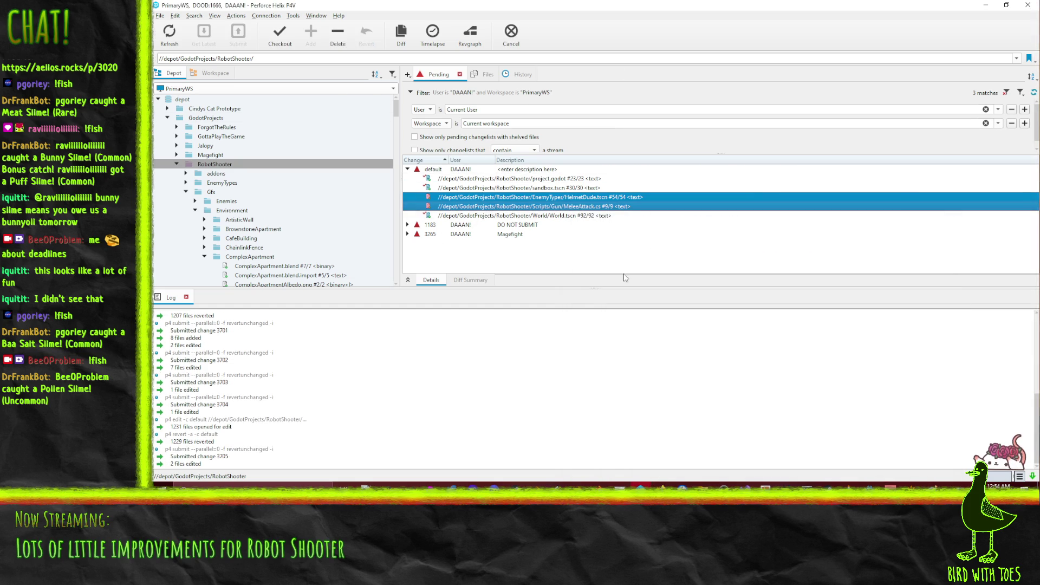
pyautogui.click(604, 197)
# Drag card #725 into Done, then scroll through the remaining Todo tickets.
pyautogui.click(985, 5)
pyautogui.moveTo(716, 177); pyautogui.dragTo(717, 178)
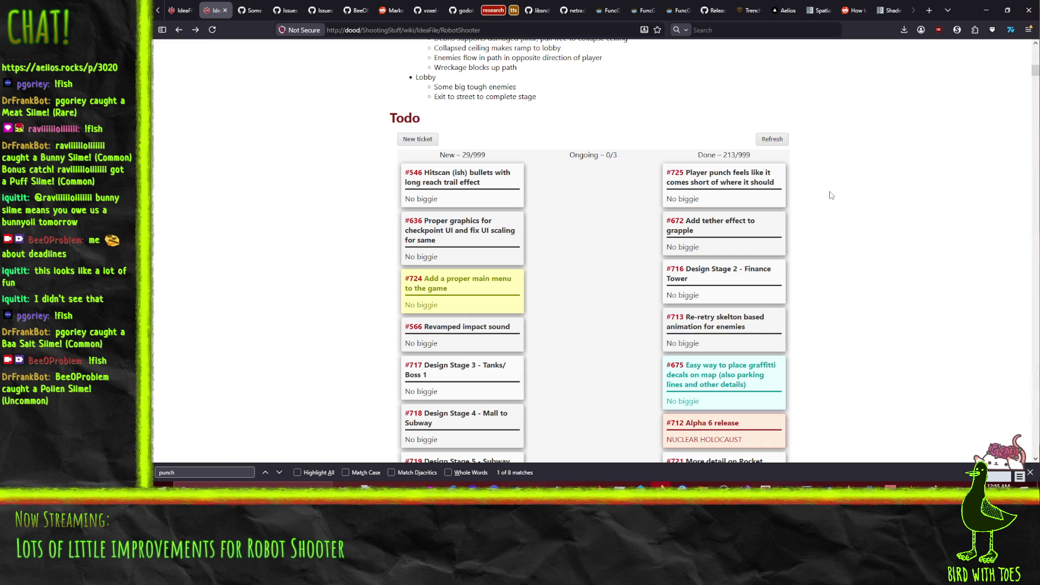
pyautogui.scroll(-3, 608, 223)
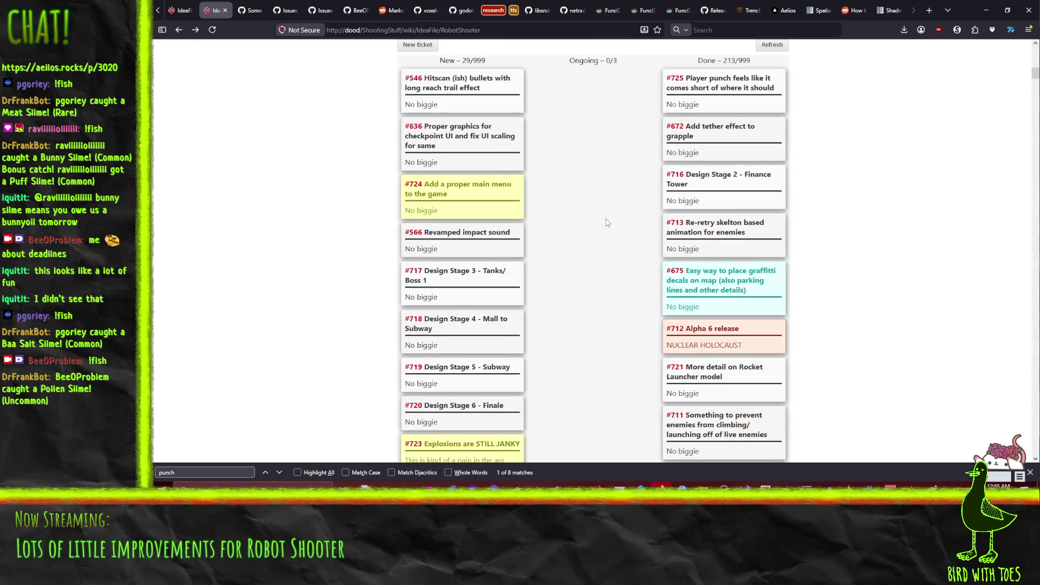
pyautogui.scroll(3, 624, 243)
pyautogui.scroll(-4, 597, 237)
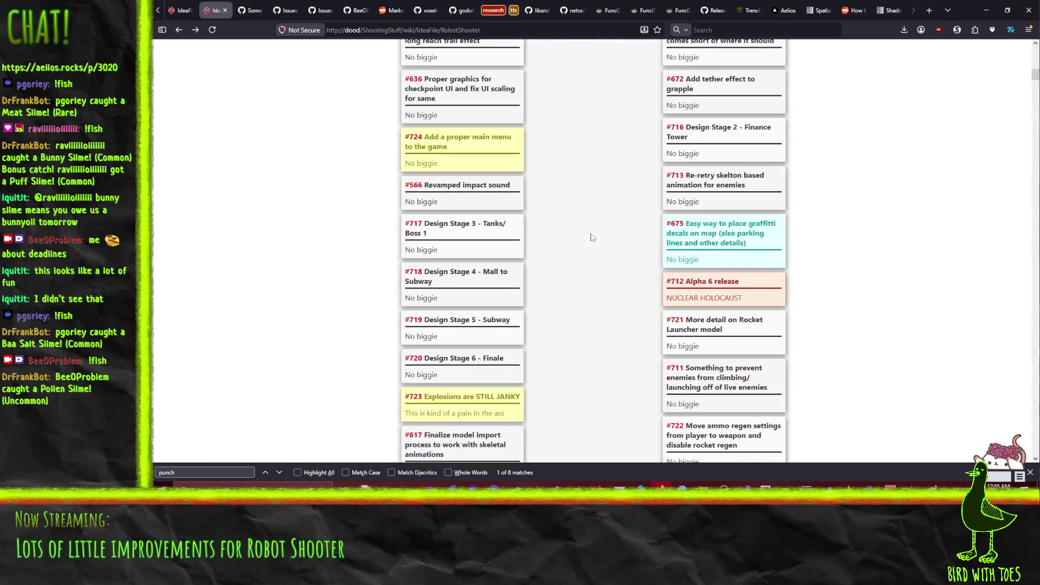
pyautogui.scroll(-2, 628, 232)
pyautogui.scroll(-3, 356, 314)
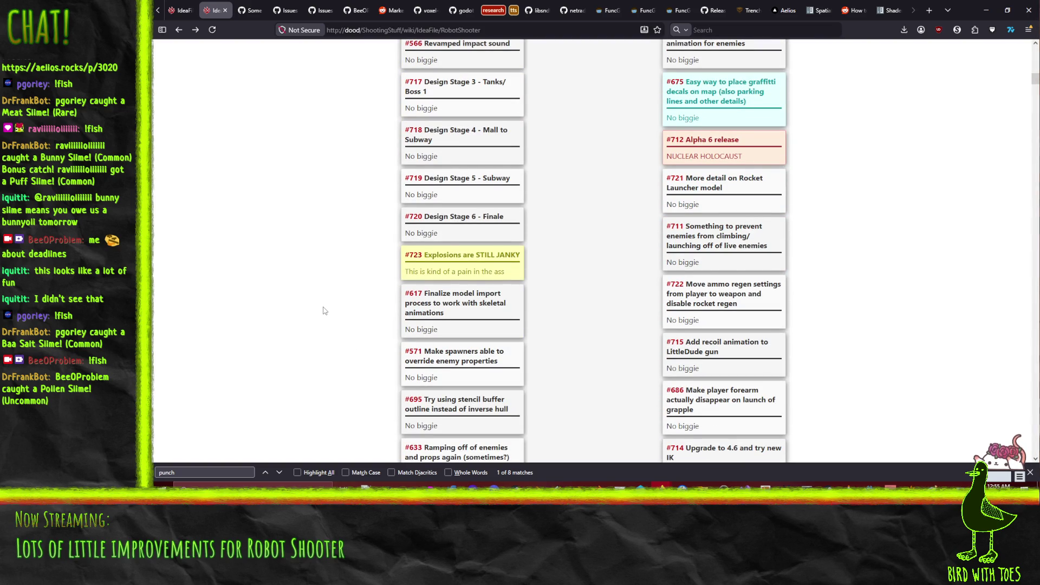
pyautogui.scroll(-5, 325, 309)
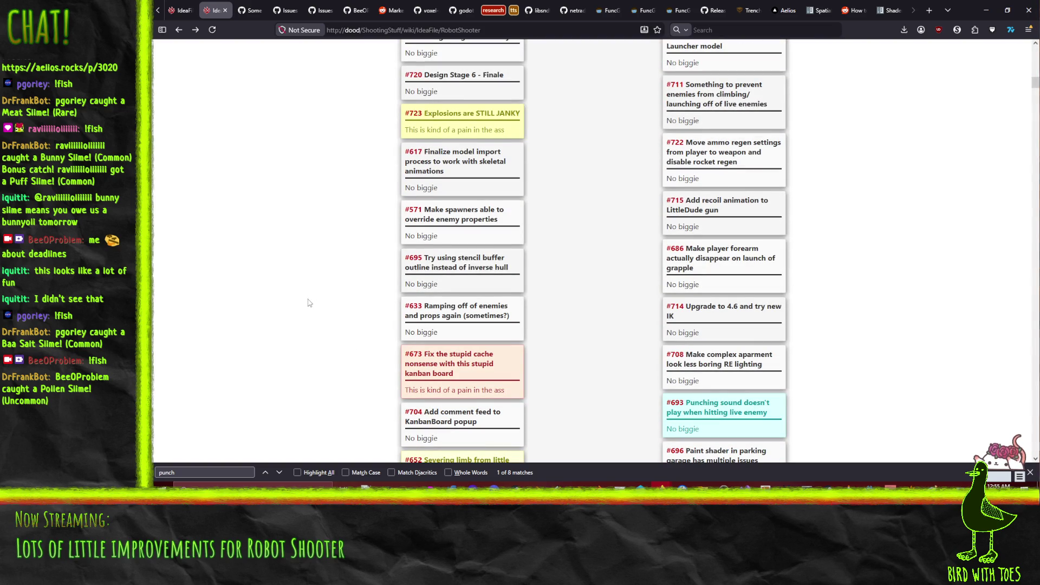
pyautogui.scroll(-5, 282, 184)
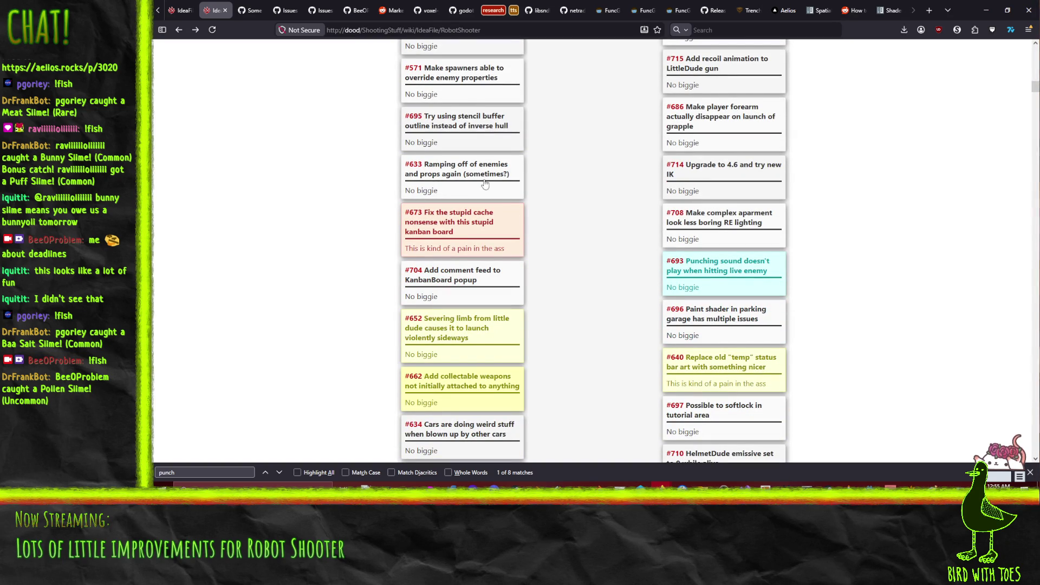
pyautogui.scroll(-1, 360, 179)
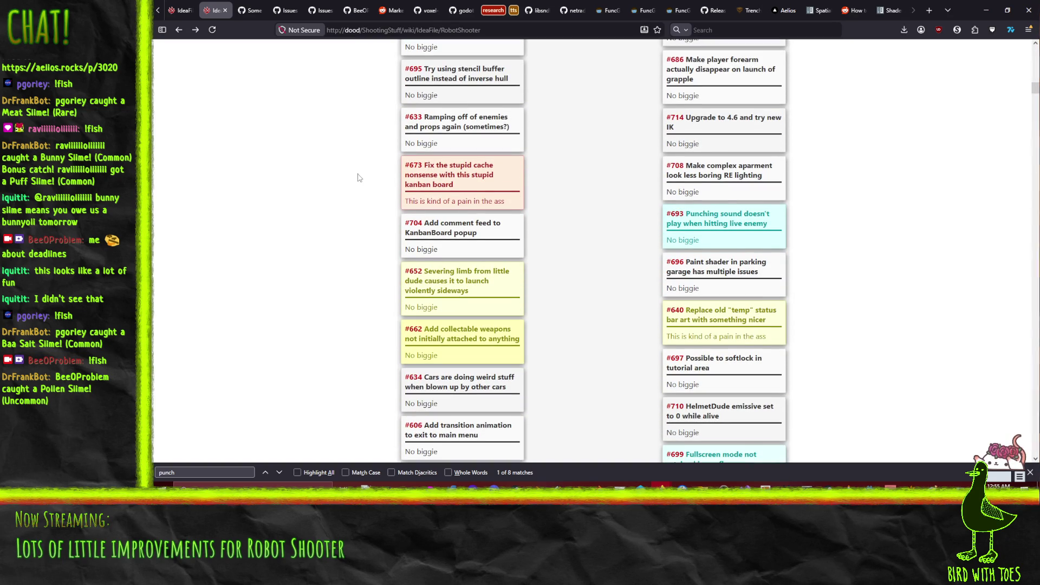
pyautogui.scroll(-2, 351, 195)
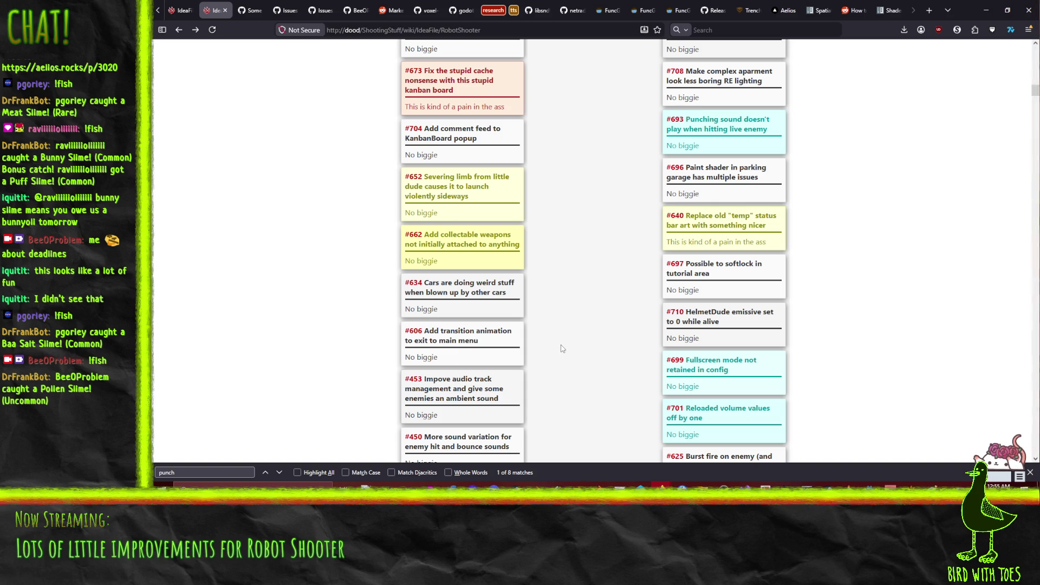
pyautogui.scroll(-3, 561, 349)
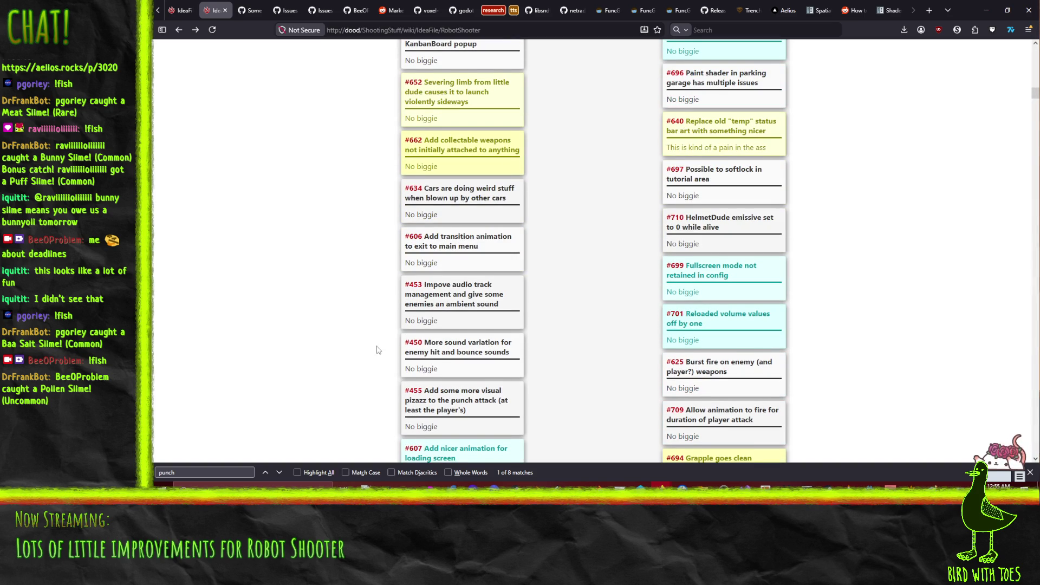
pyautogui.scroll(10, 374, 347)
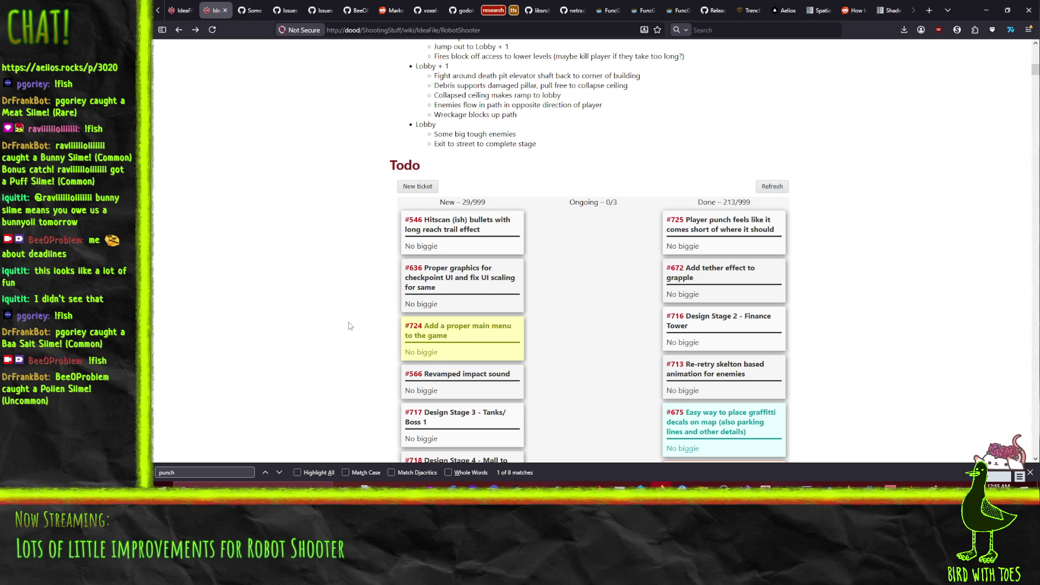
# Find 'main' on the board, drag #724 into Ongoing, and review tickets #724 and #675.
pyautogui.write('main')
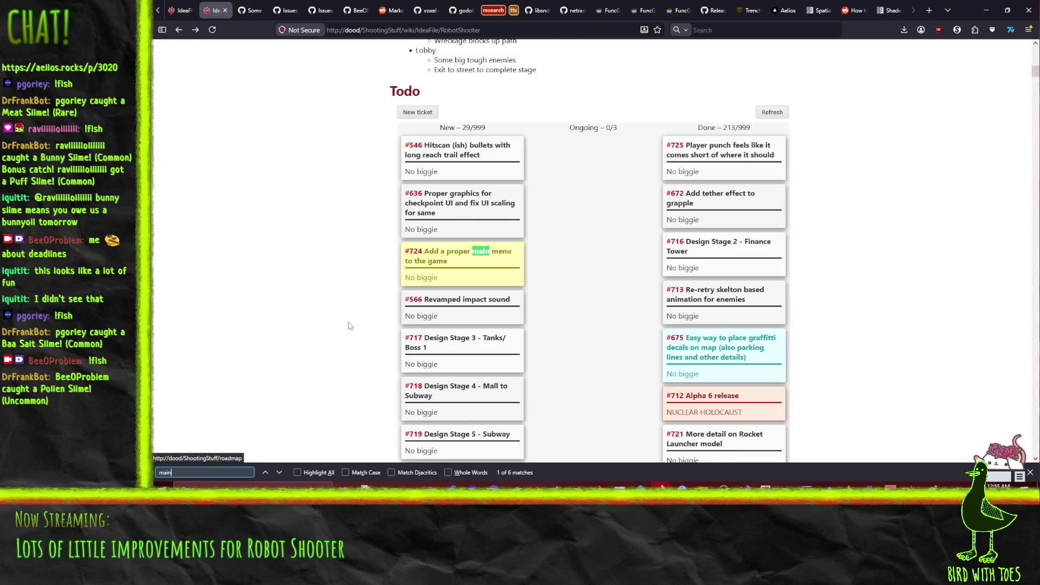
pyautogui.moveTo(439, 253)
pyautogui.mouseDown()
pyautogui.moveTo(621, 211)
pyautogui.moveTo(607, 203)
pyautogui.mouseUp()
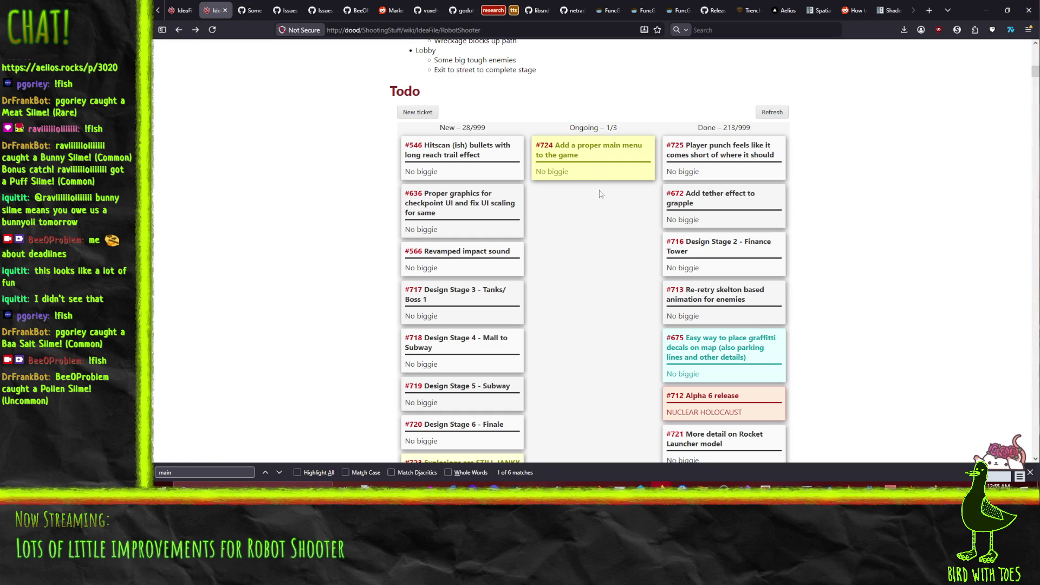
pyautogui.click(593, 174)
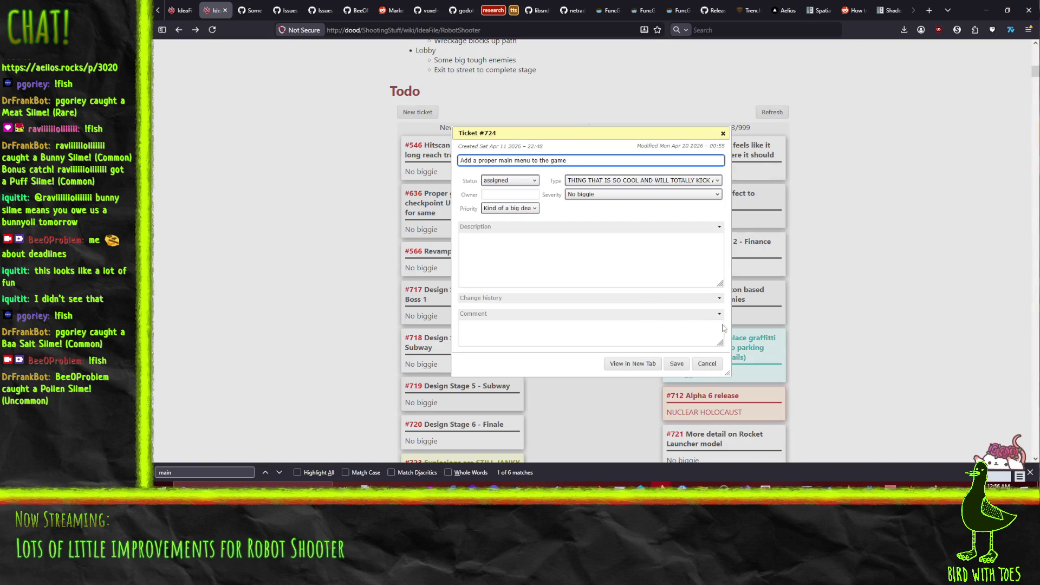
pyautogui.click(712, 368)
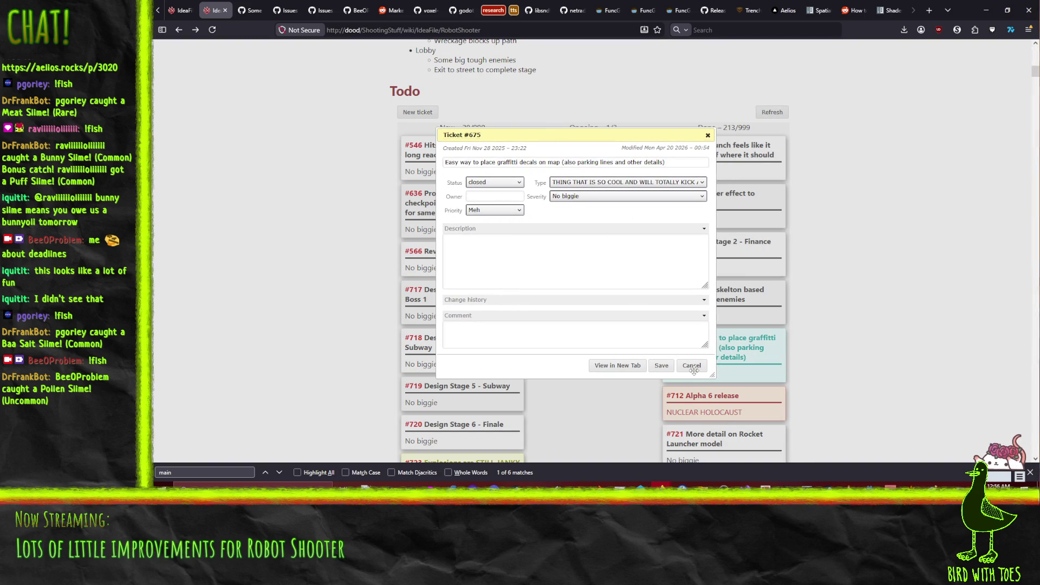
pyautogui.click(707, 135)
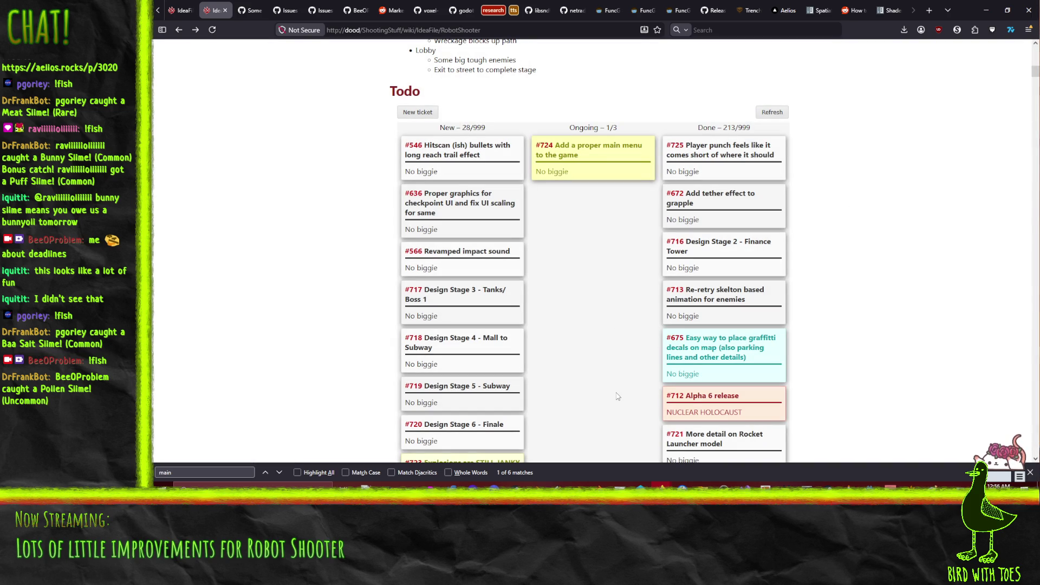
pyautogui.click(648, 504)
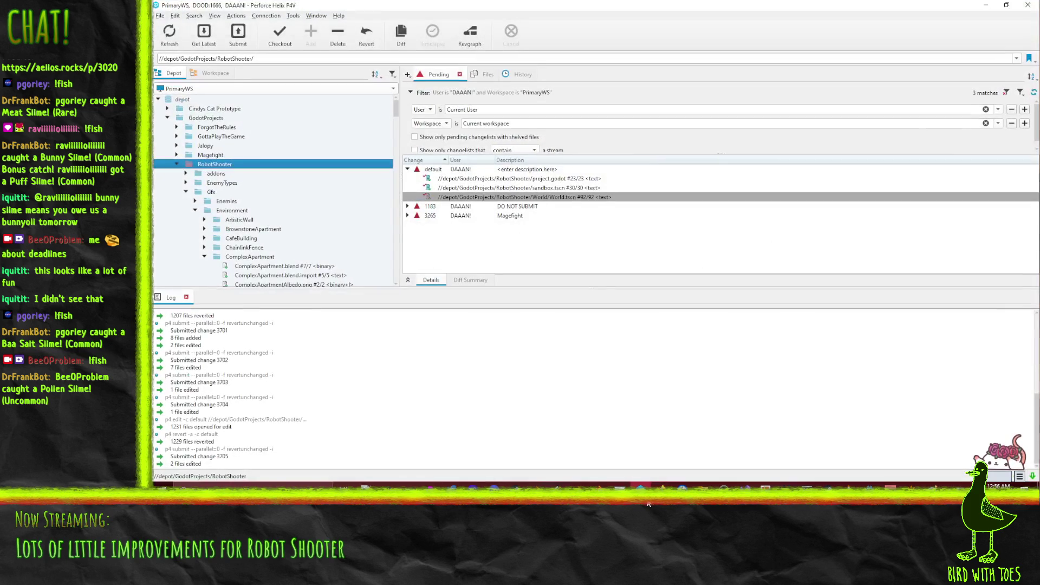
# Drag a Depot tree item onto the Pending list, then hide P4V and return to Godot.
pyautogui.moveTo(205, 164)
pyautogui.mouseDown()
pyautogui.moveTo(481, 177)
pyautogui.moveTo(467, 171)
pyautogui.mouseUp()
pyautogui.click(986, 4)
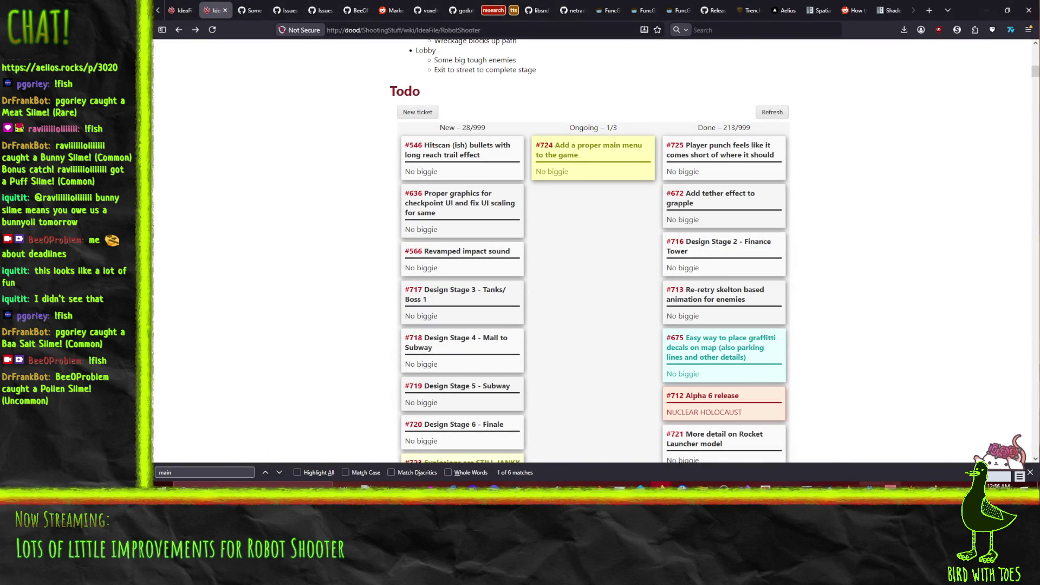
pyautogui.click(870, 485)
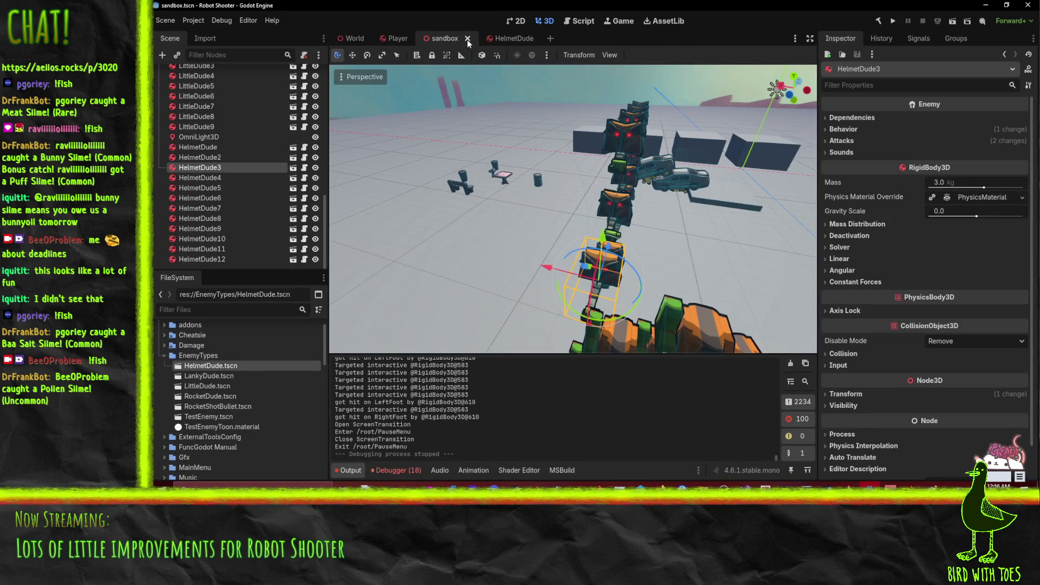
# Close the sandbox and HelmetDude scene tabs and look over the Player scene.
pyautogui.click(468, 38)
pyautogui.click(480, 38)
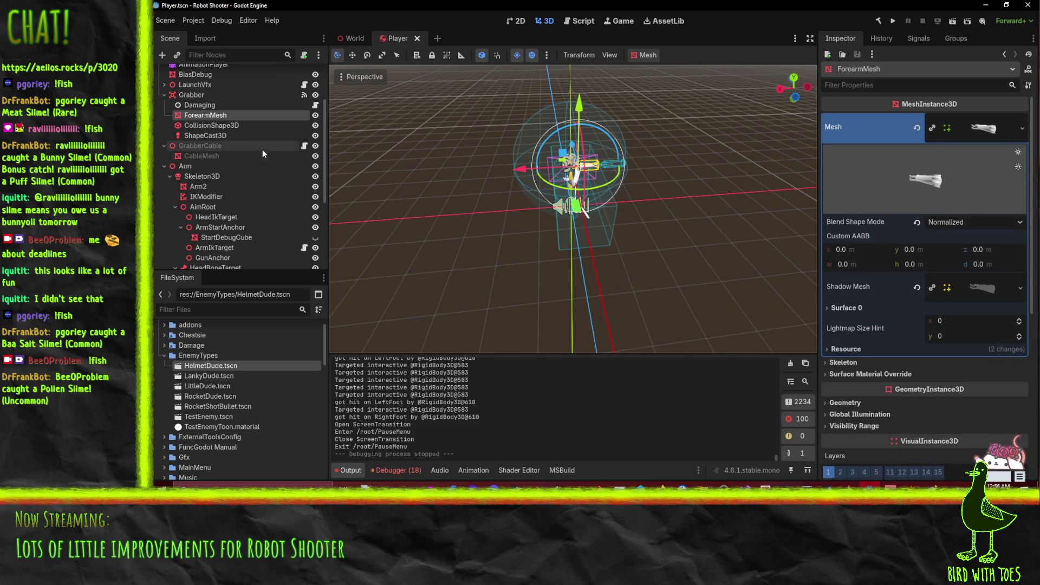
pyautogui.scroll(2, 566, 201)
pyautogui.moveTo(566, 200)
pyautogui.mouseDown()
pyautogui.moveTo(576, 219)
pyautogui.moveTo(564, 233)
pyautogui.mouseUp()
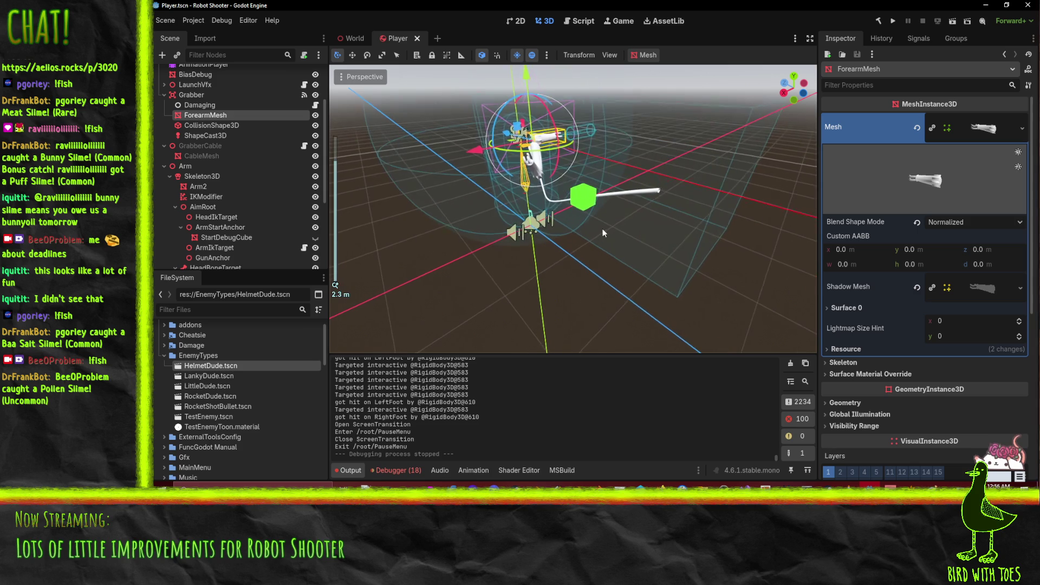
pyautogui.tripleClick(401, 379)
pyautogui.click(561, 313)
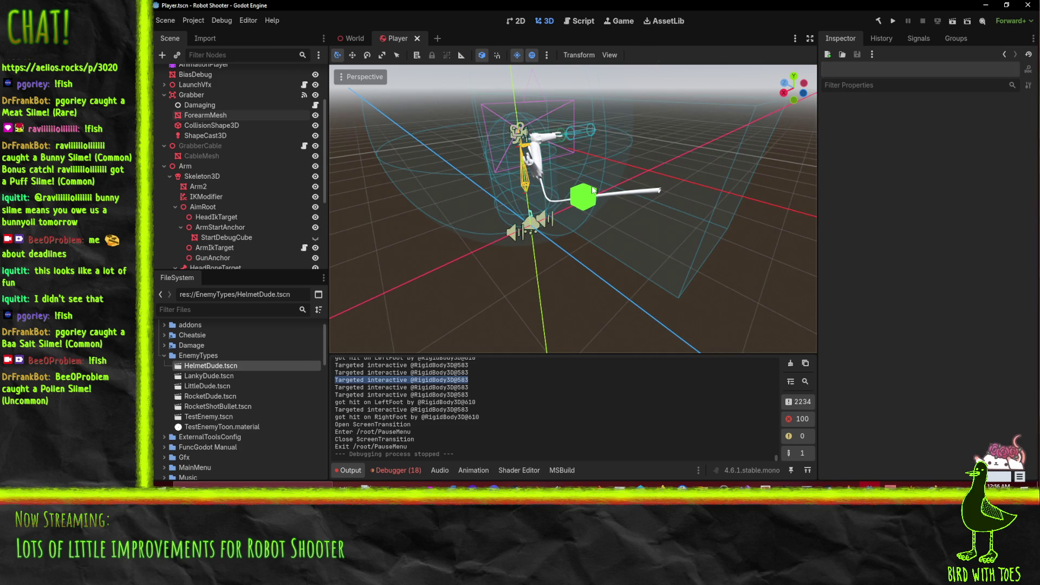
pyautogui.scroll(-4, 203, 182)
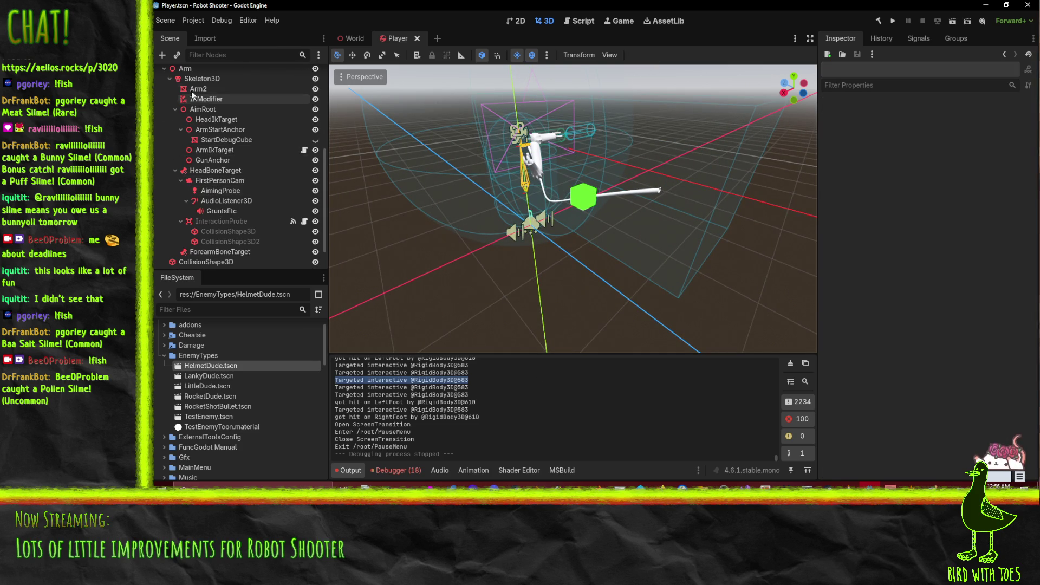
pyautogui.scroll(2, 206, 112)
# Browse the Player scene tree and delete the BiasDebug node, confirming the removal.
pyautogui.click(231, 189)
pyautogui.scroll(3, 226, 179)
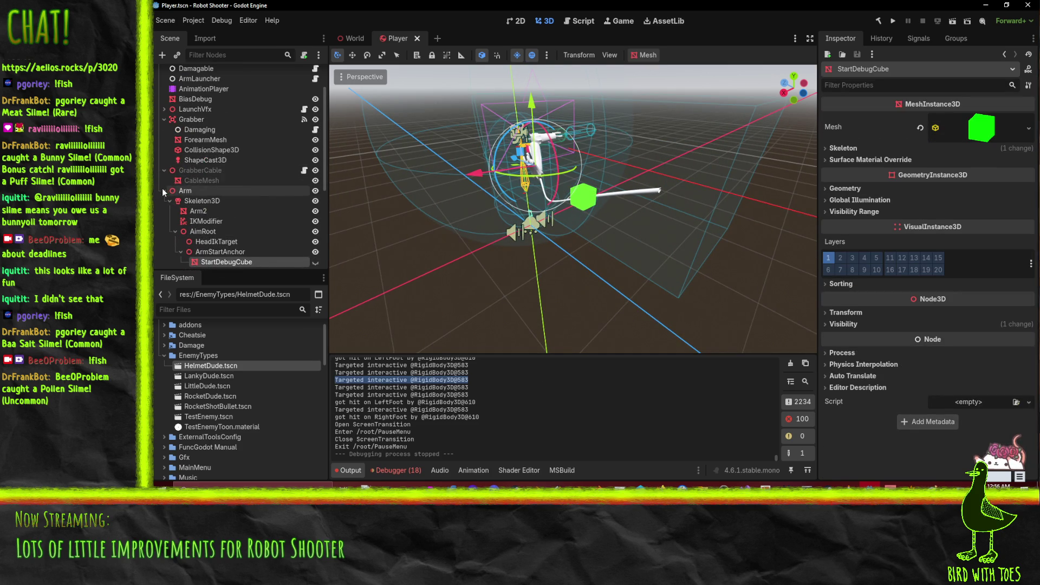
pyautogui.click(163, 189)
pyautogui.click(186, 196)
pyautogui.click(198, 206)
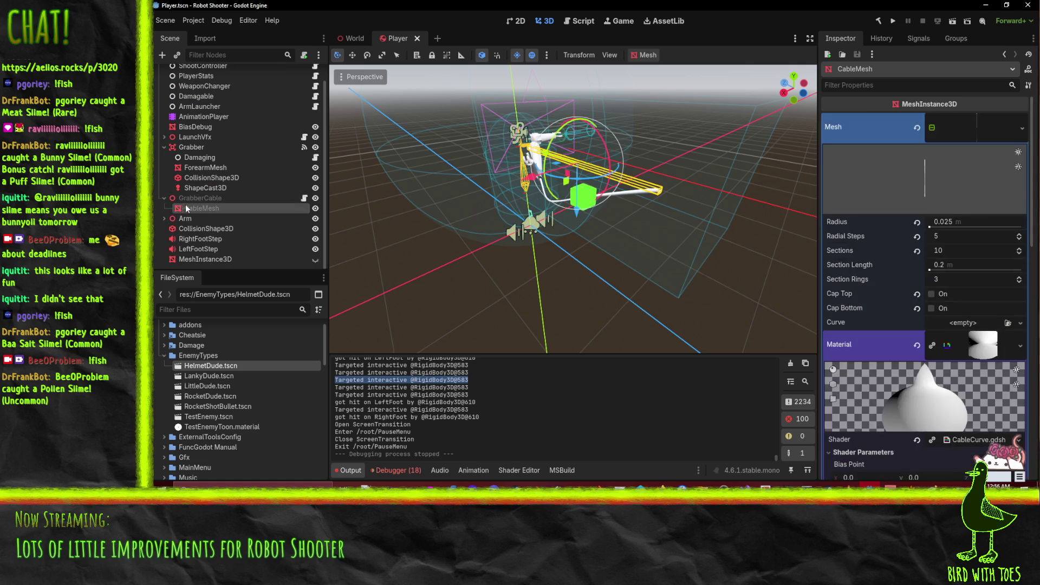
pyautogui.doubleClick(168, 200)
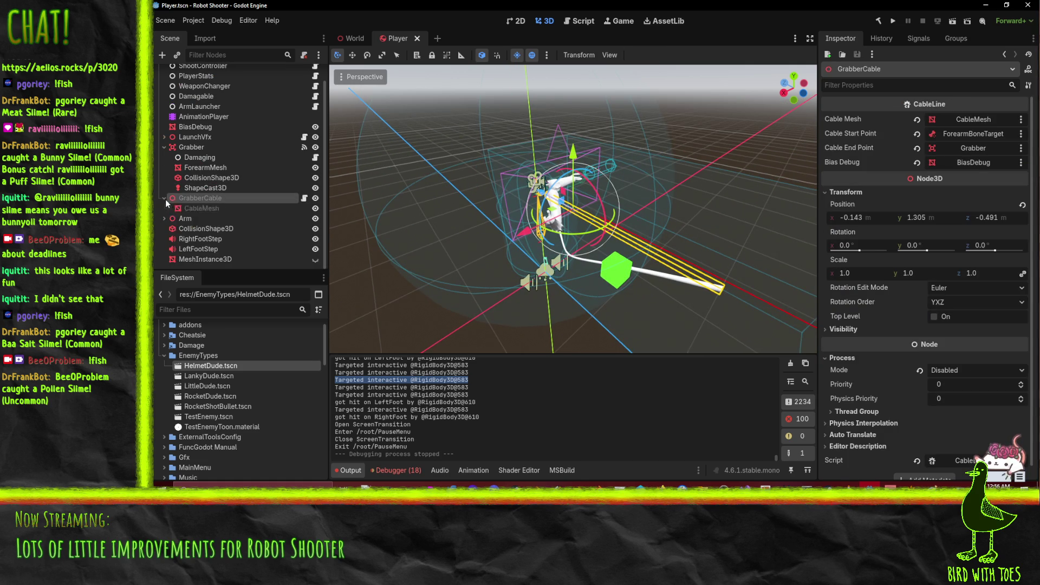
pyautogui.click(164, 199)
pyautogui.click(199, 138)
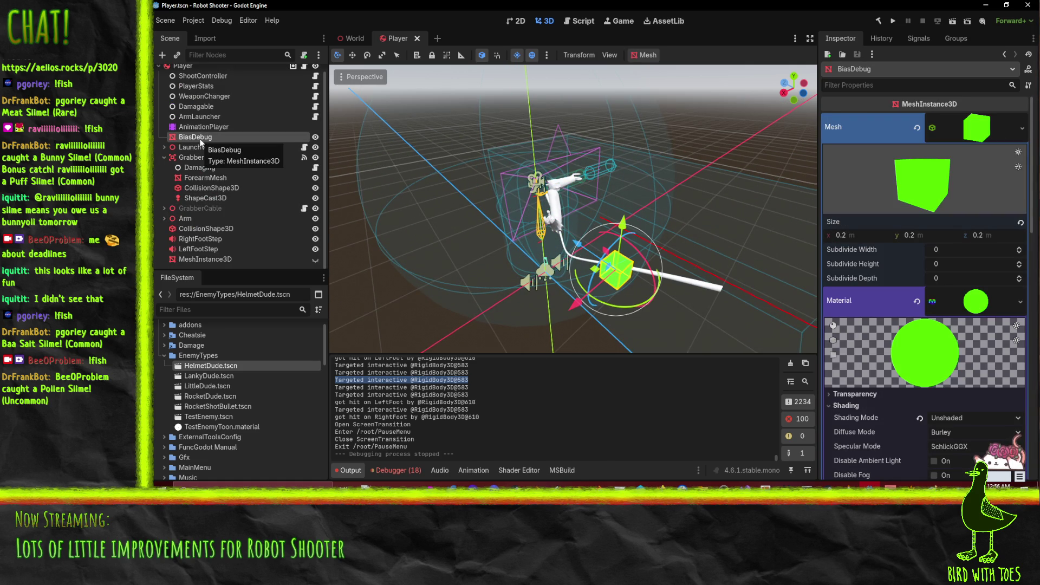
pyautogui.press('Delete')
pyautogui.press('Return')
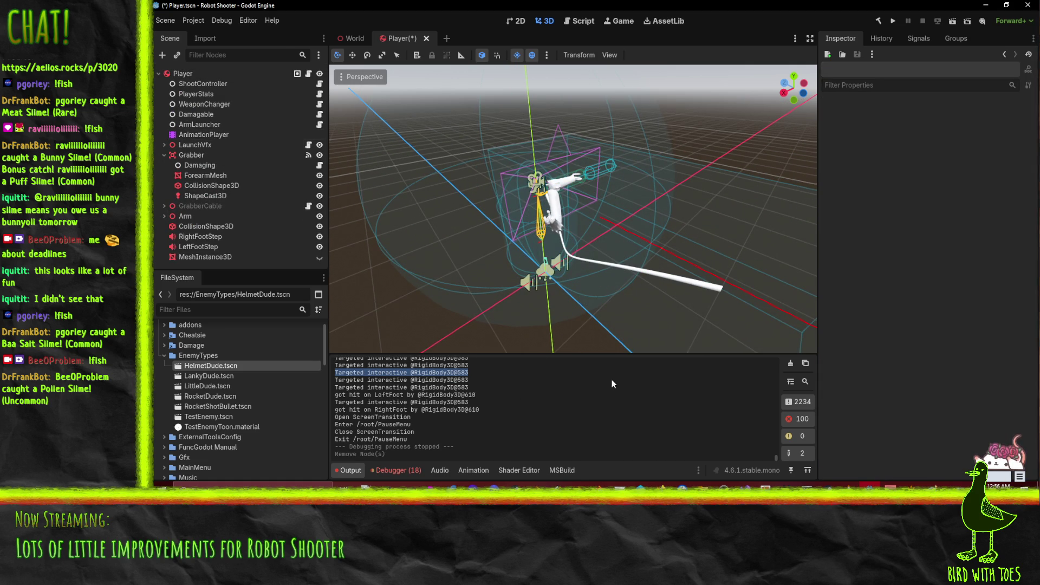
pyautogui.click(745, 485)
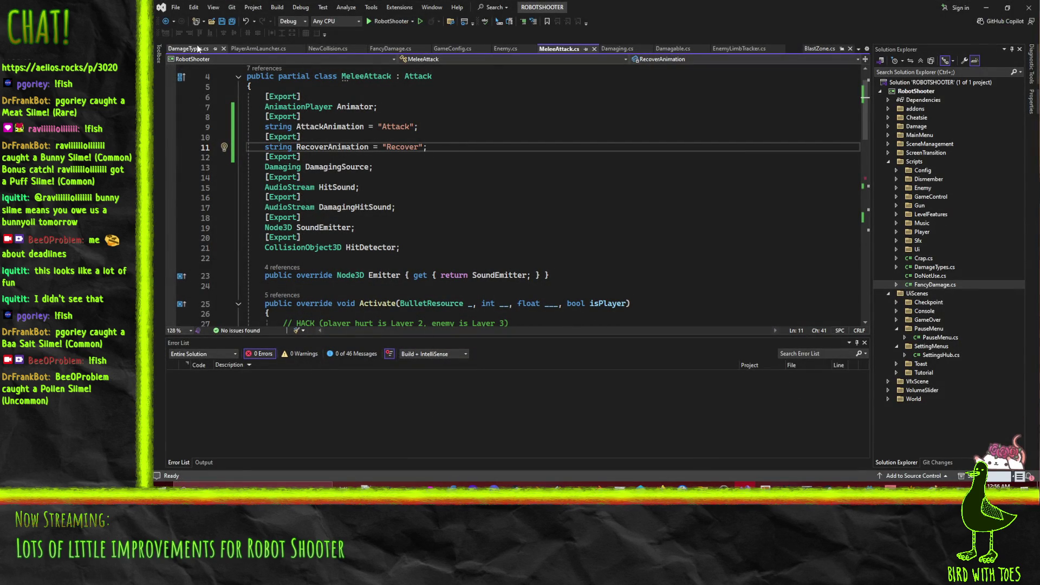
# Close the NewCollision.cs, PlayerArmLauncher.cs and DamageTypes.cs tabs.
pyautogui.click(327, 49)
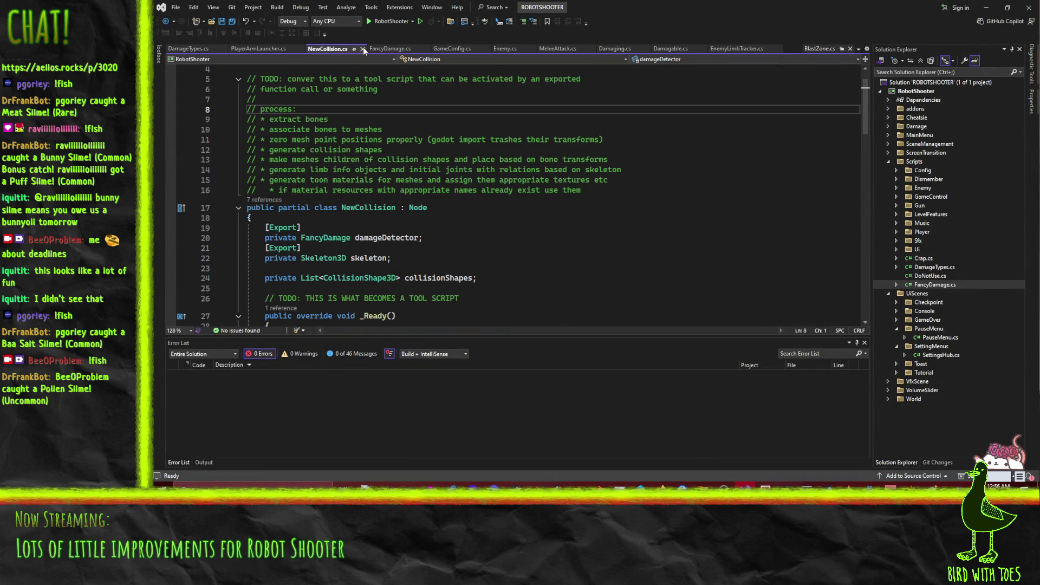
pyautogui.scroll(1, 257, 127)
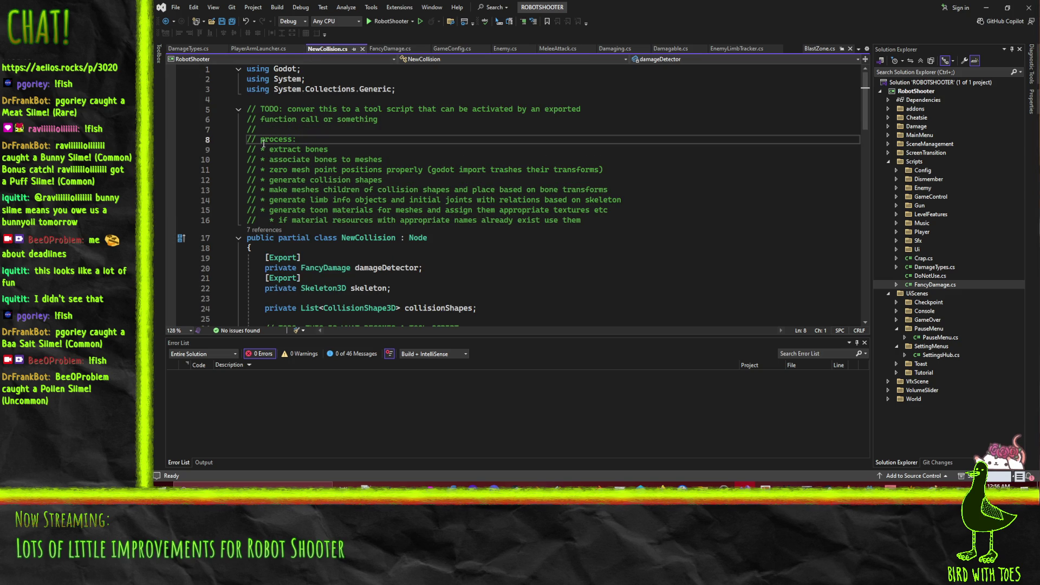
pyautogui.click(363, 49)
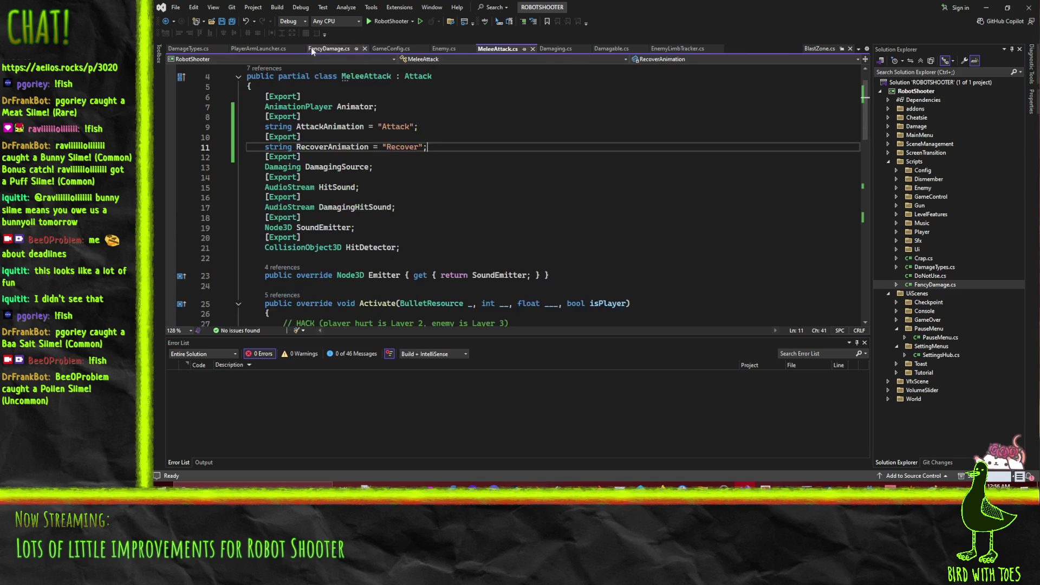
pyautogui.click(304, 48)
pyautogui.click(302, 49)
pyautogui.click(218, 49)
pyautogui.click(186, 47)
# Close FancyDamage.cs, GameConfig.cs and Enemy.cs, then open CableLine.cs from the Player folder.
pyautogui.click(251, 48)
pyautogui.click(188, 48)
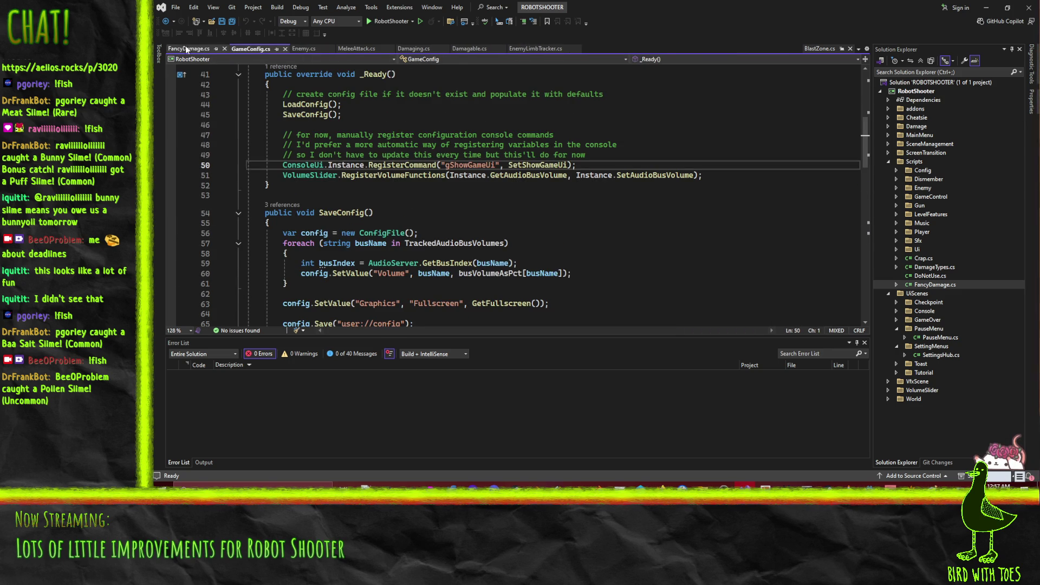
pyautogui.click(263, 49)
pyautogui.click(225, 49)
pyautogui.click(222, 49)
pyautogui.click(207, 49)
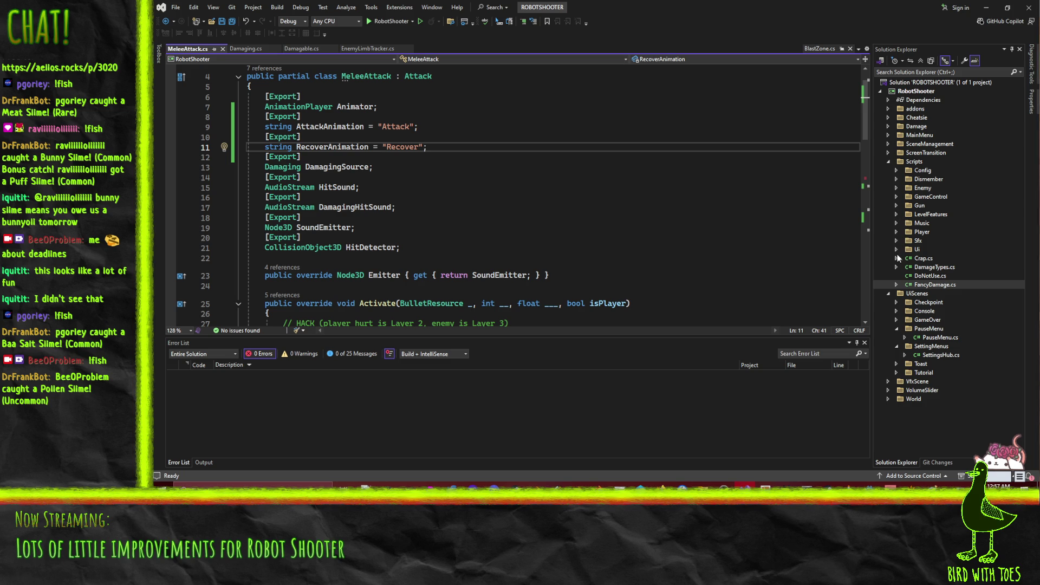
pyautogui.click(896, 232)
pyautogui.doubleClick(937, 249)
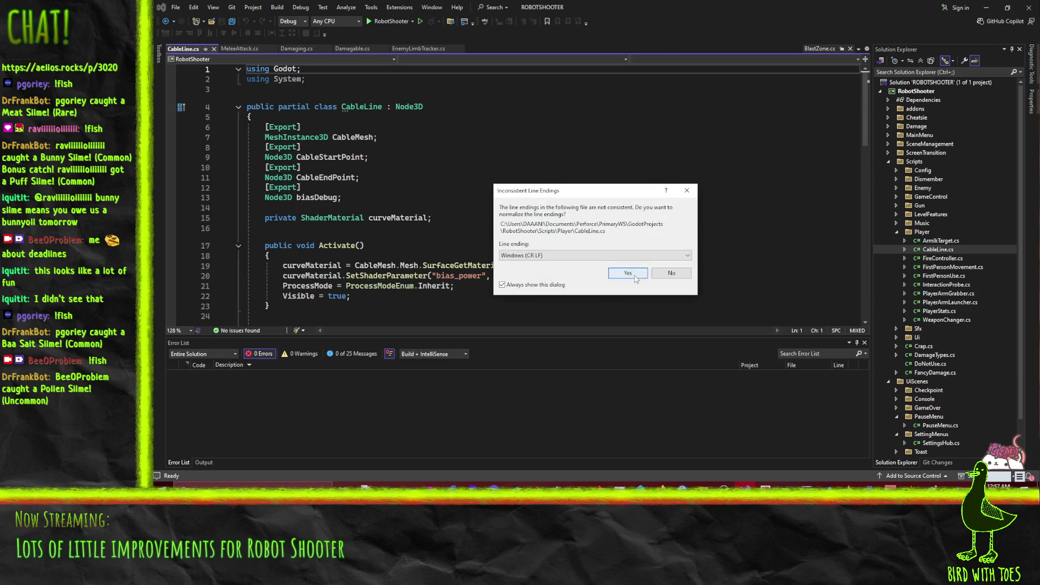
# Normalize line endings in CableLine.cs and delete the biasDebug field and its line-49 assignment.
pyautogui.click(628, 273)
pyautogui.click(312, 170)
pyautogui.press('Down')
pyautogui.press('Down')
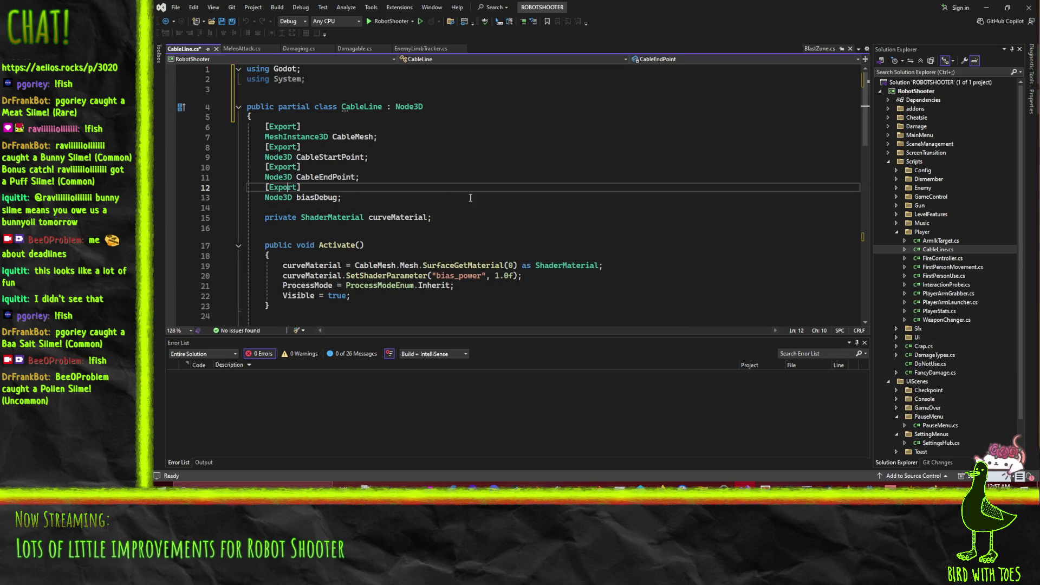
pyautogui.hotkey('ctrl', 'x')
pyautogui.hotkey('ctrl', 'x')
pyautogui.scroll(-2, 379, 189)
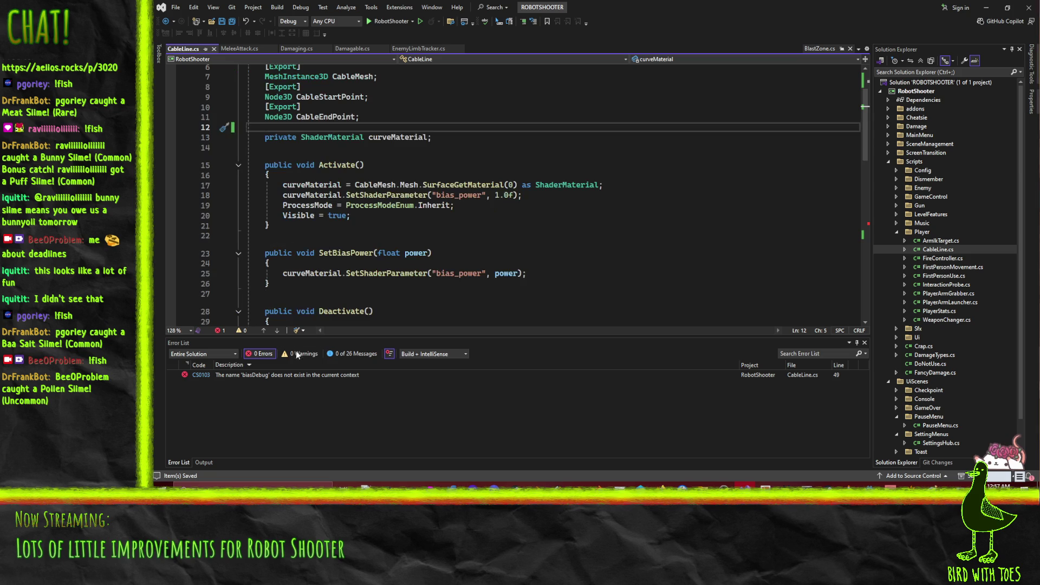
pyautogui.press('F8')
pyautogui.hotkey('ctrl', 'x')
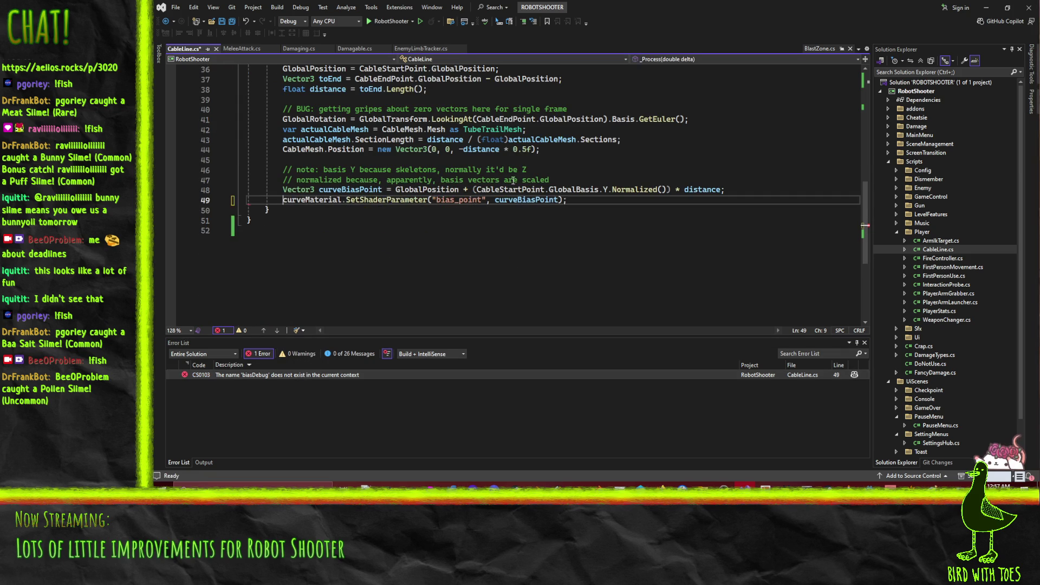
# Save CableLine.cs and minimize Visual Studio to return to Godot.
pyautogui.hotkey('ctrl', 's')
pyautogui.scroll(5, 658, 192)
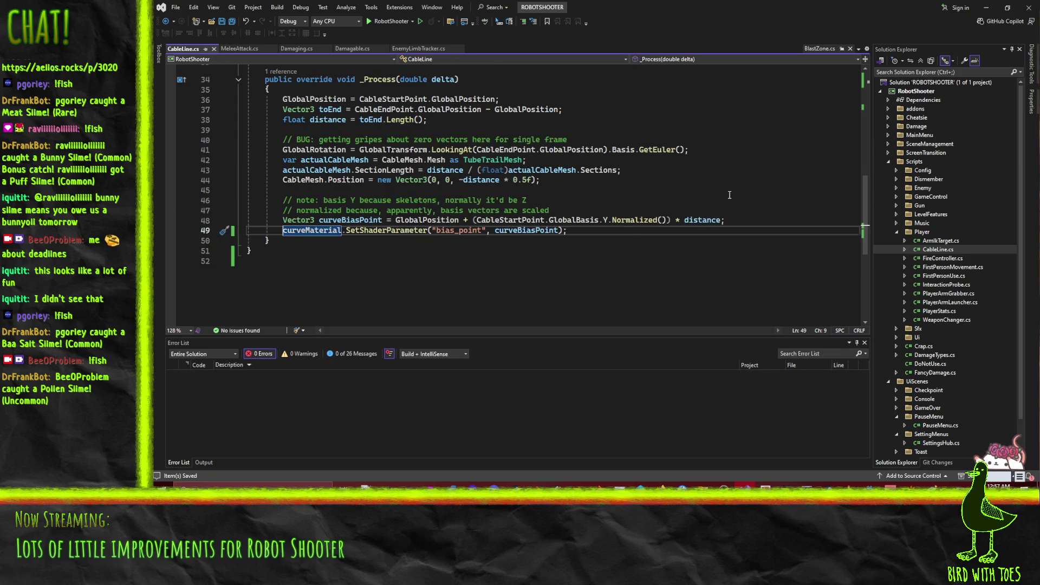
pyautogui.click(986, 7)
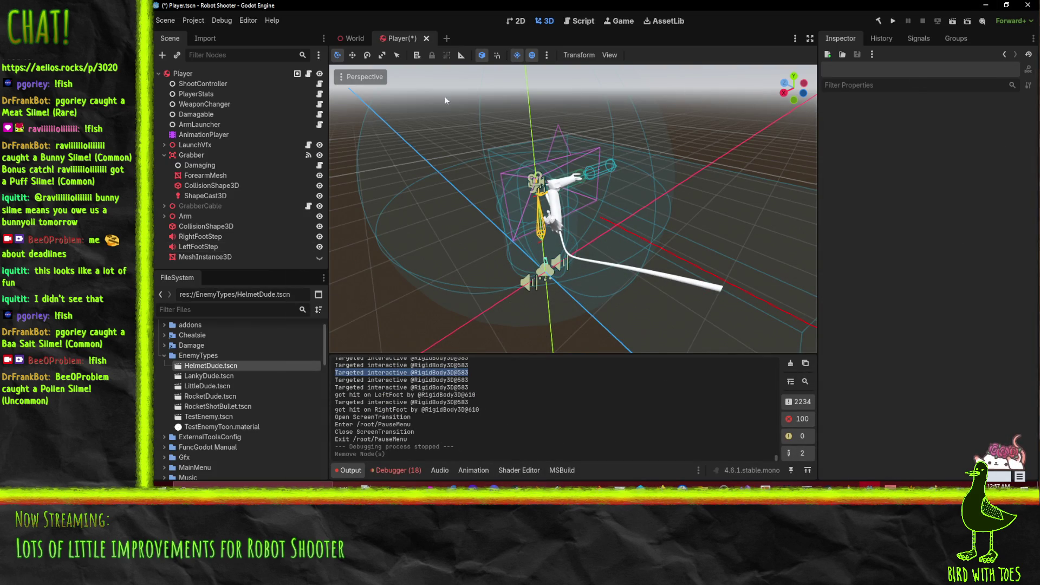
# Save the Player scene and launch the game from the editor.
pyautogui.hotkey('ctrl', 's')
pyautogui.moveTo(411, 234)
pyautogui.mouseDown()
pyautogui.moveTo(512, 219)
pyautogui.moveTo(378, 174)
pyautogui.mouseUp()
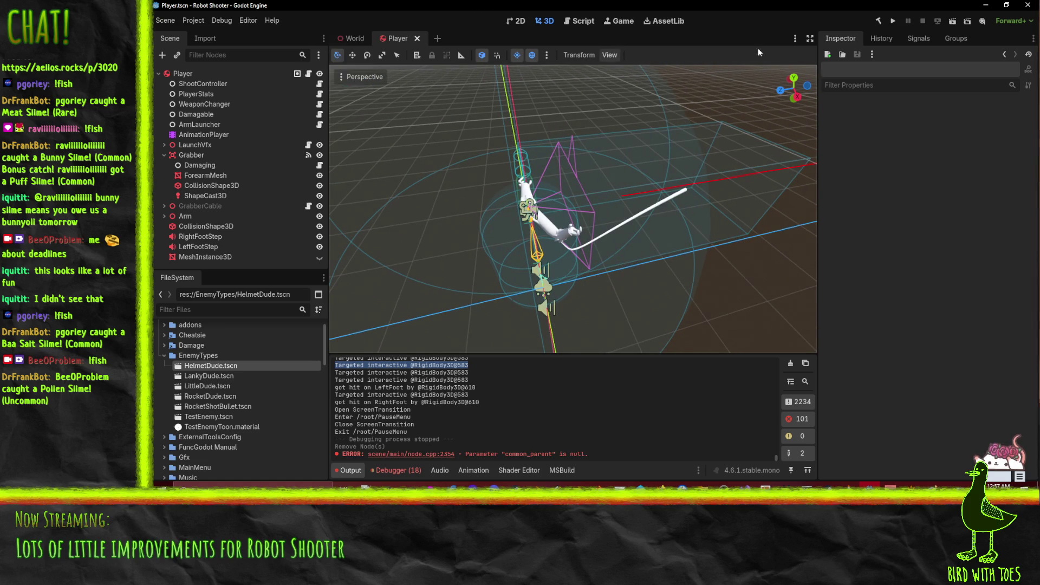
pyautogui.click(891, 22)
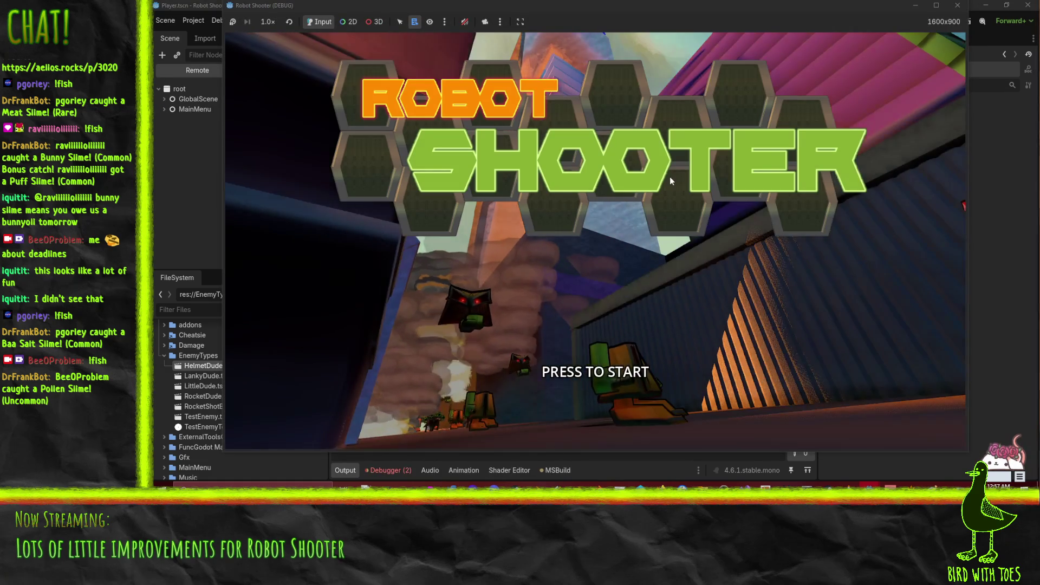
# Start the game and play the tutorial: grapple the robot's gun, pick it up and fire it.
pyautogui.click(669, 176)
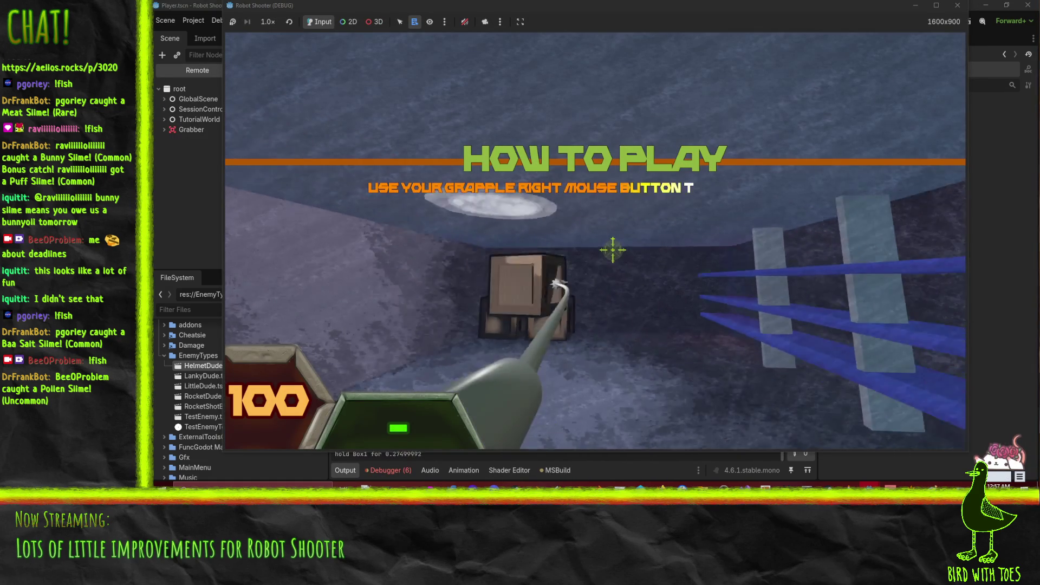
pyautogui.press('w')
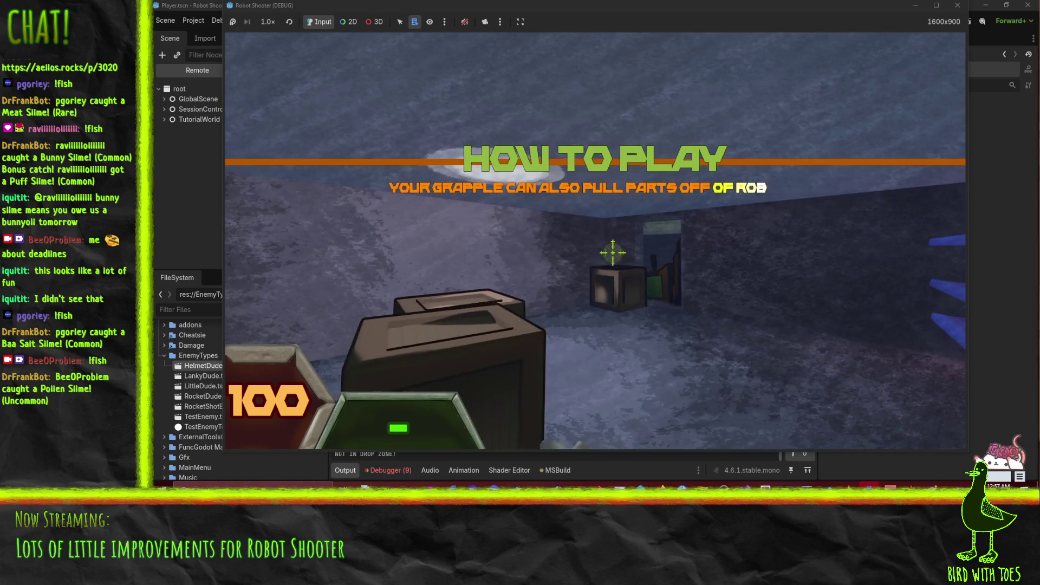
pyautogui.click(618, 258)
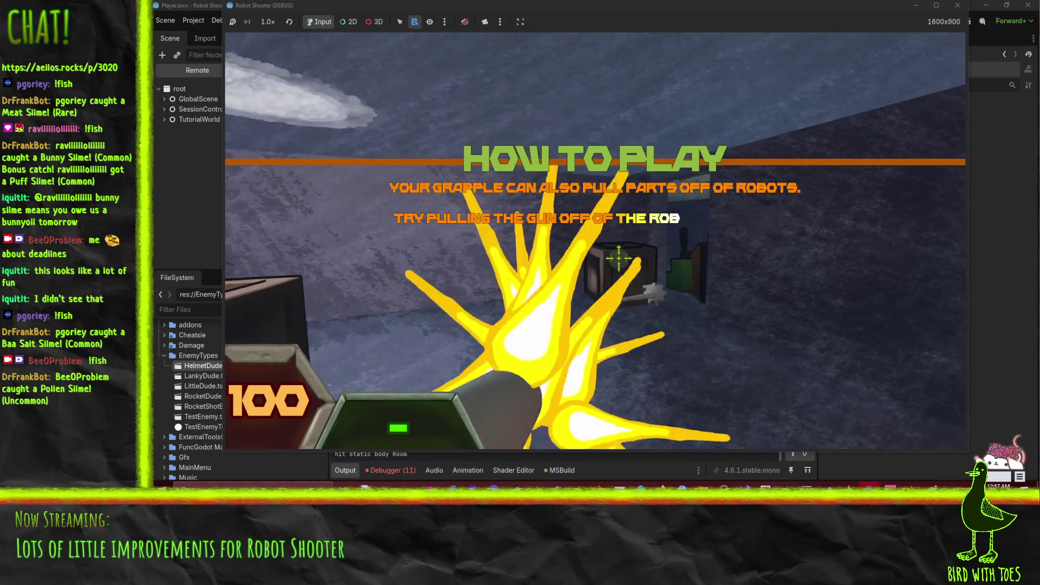
pyautogui.click(614, 255)
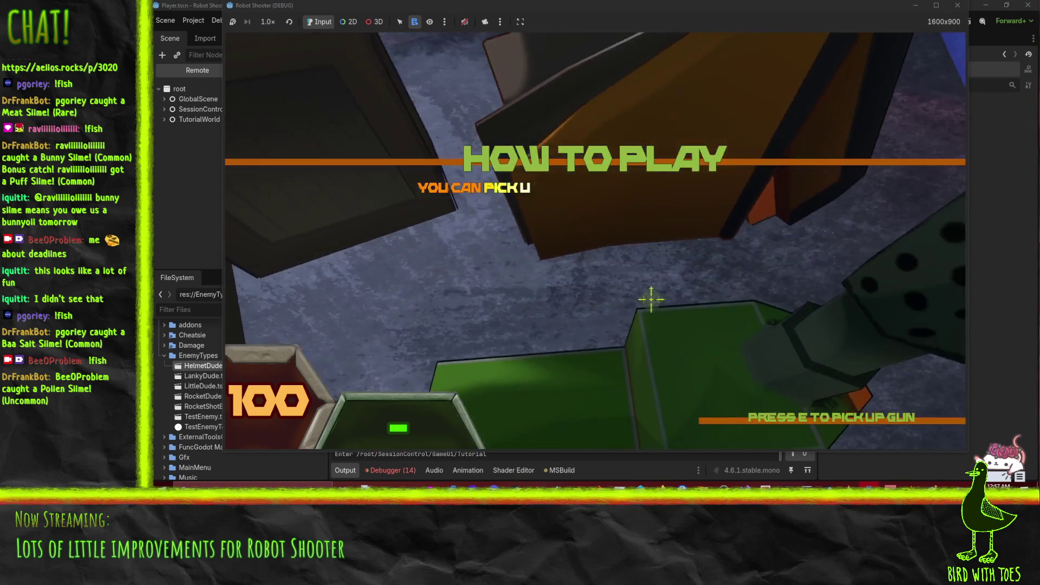
pyautogui.press('e')
pyautogui.click(626, 274)
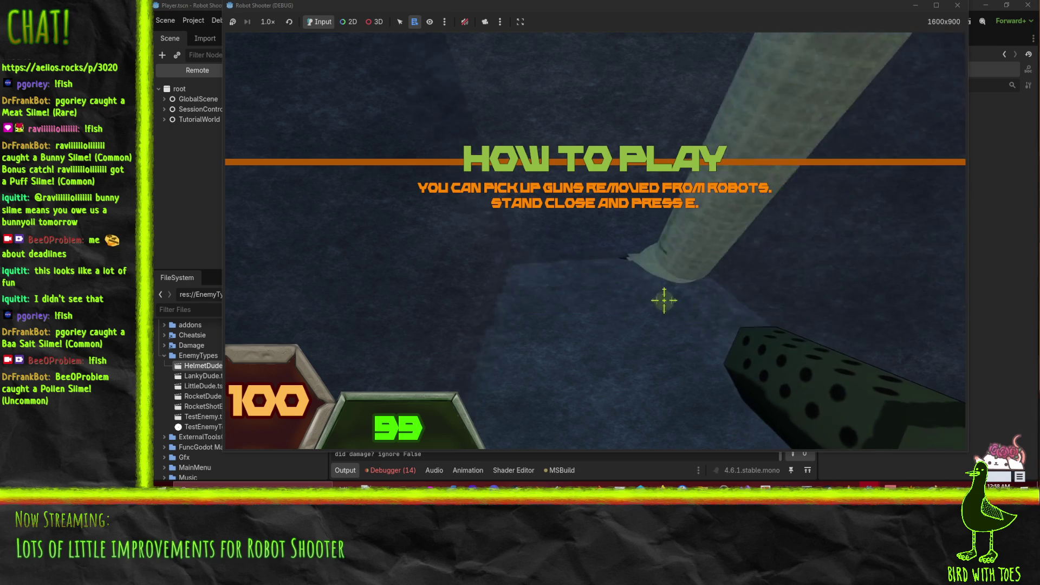
pyautogui.click(642, 271)
pyautogui.click(638, 256)
pyautogui.click(614, 244)
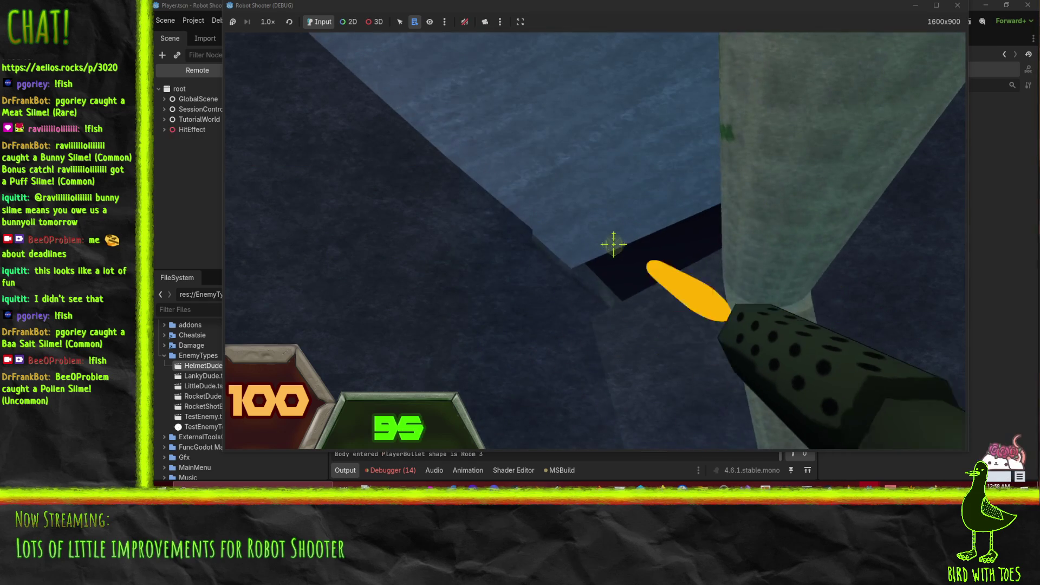
pyautogui.click(618, 248)
pyautogui.click(623, 254)
pyautogui.click(627, 258)
pyautogui.click(631, 259)
pyautogui.click(636, 260)
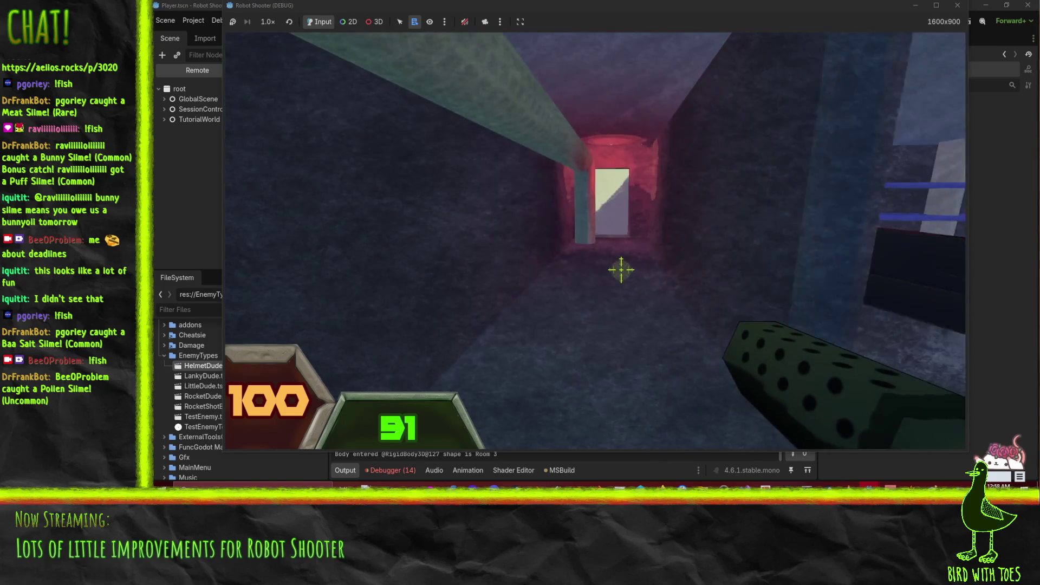
# Fight through the alley, grappling ledges and destroying the enemy robot, then quit to the editor.
pyautogui.press('w')
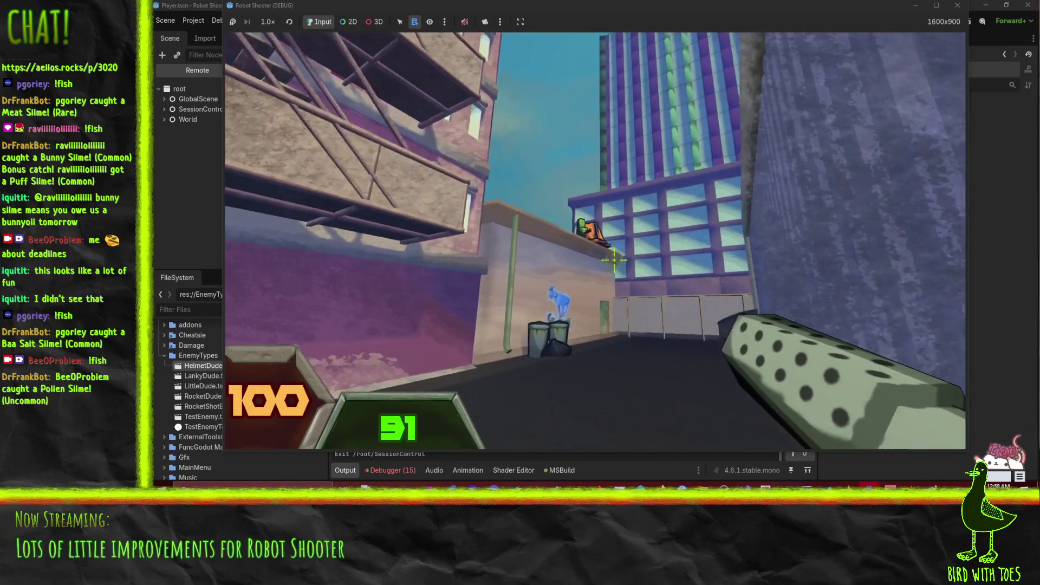
pyautogui.rightClick(614, 258)
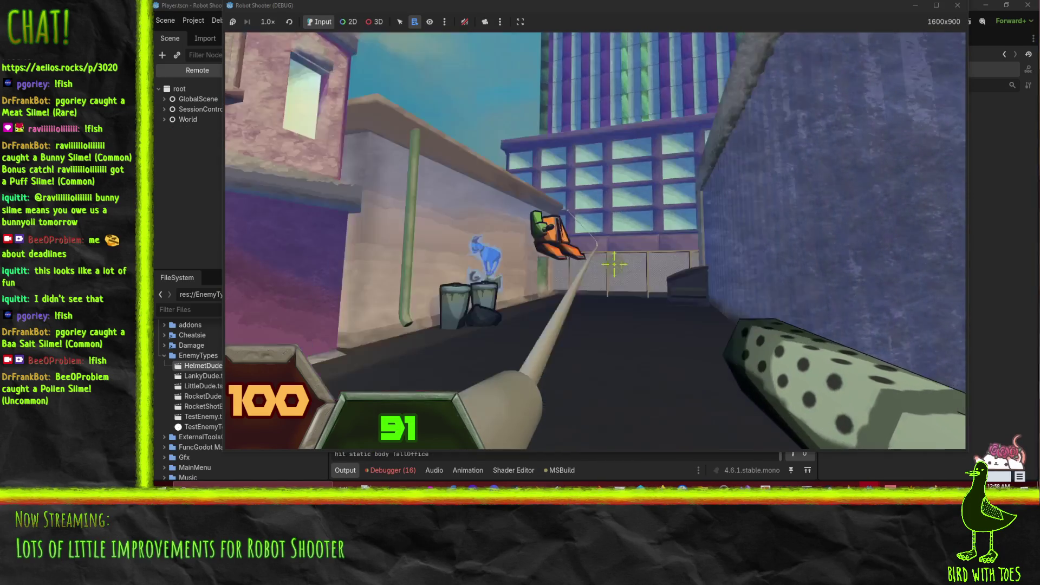
pyautogui.click(616, 266)
pyautogui.click(616, 266)
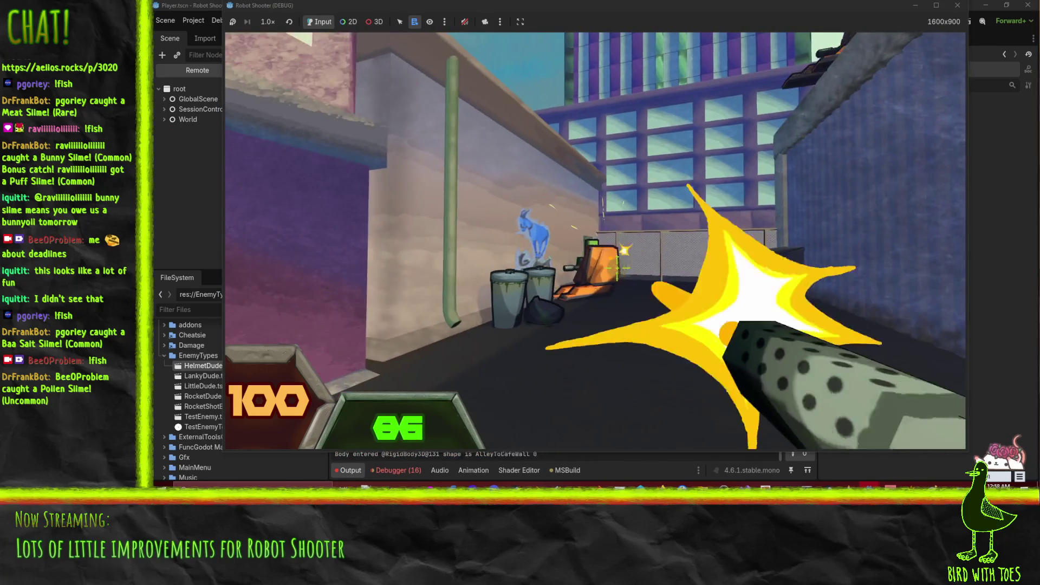
pyautogui.rightClick(614, 262)
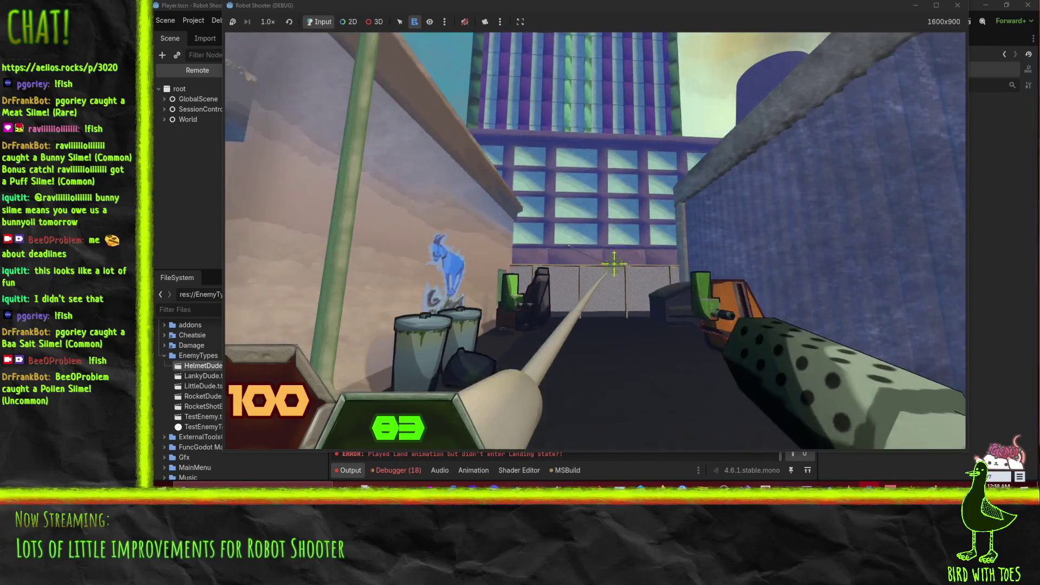
pyautogui.moveTo(619, 276); pyautogui.dragTo(616, 252)
pyautogui.rightClick(615, 249)
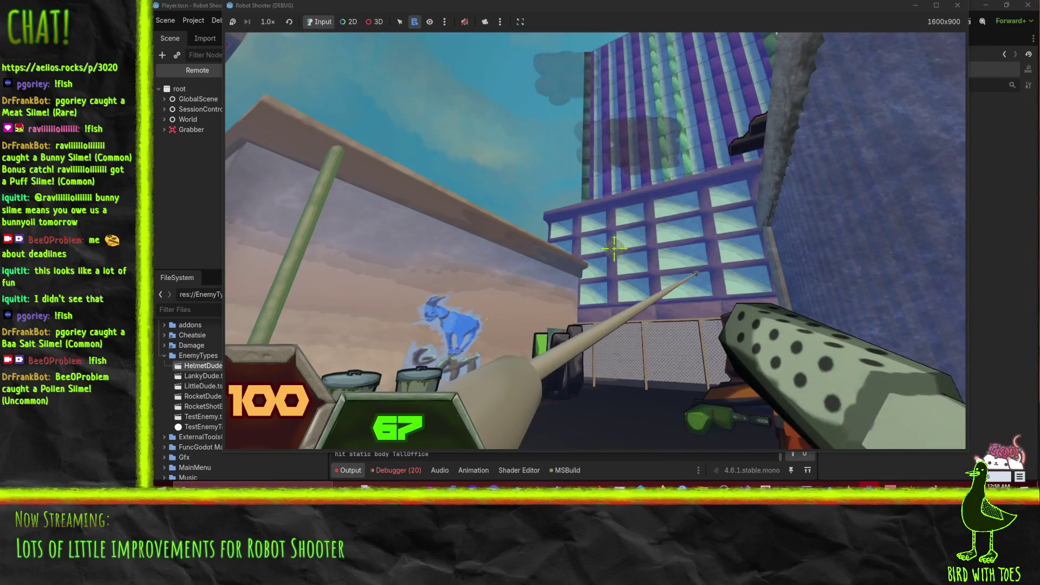
pyautogui.press('Escape')
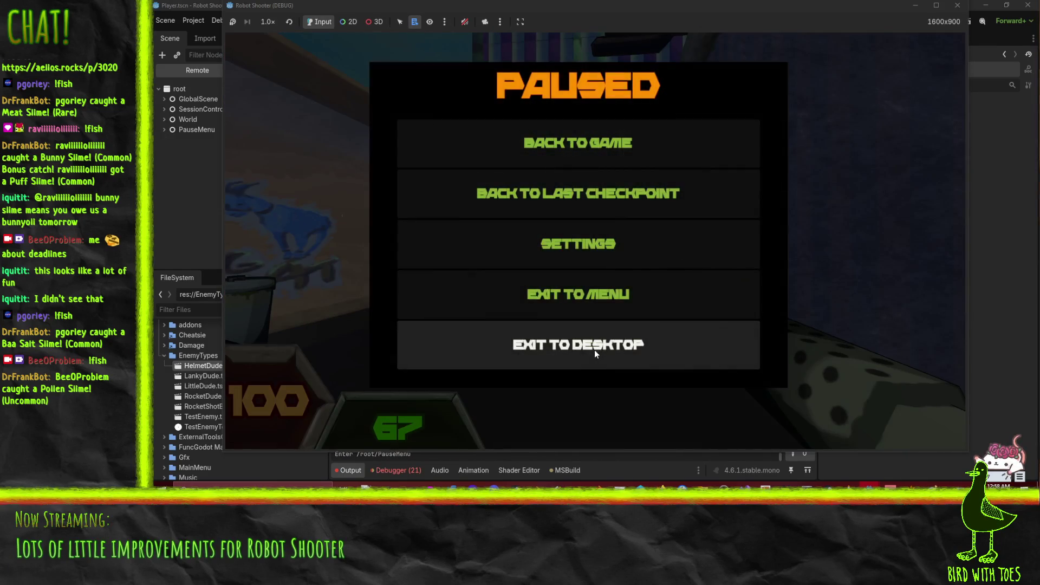
pyautogui.click(595, 350)
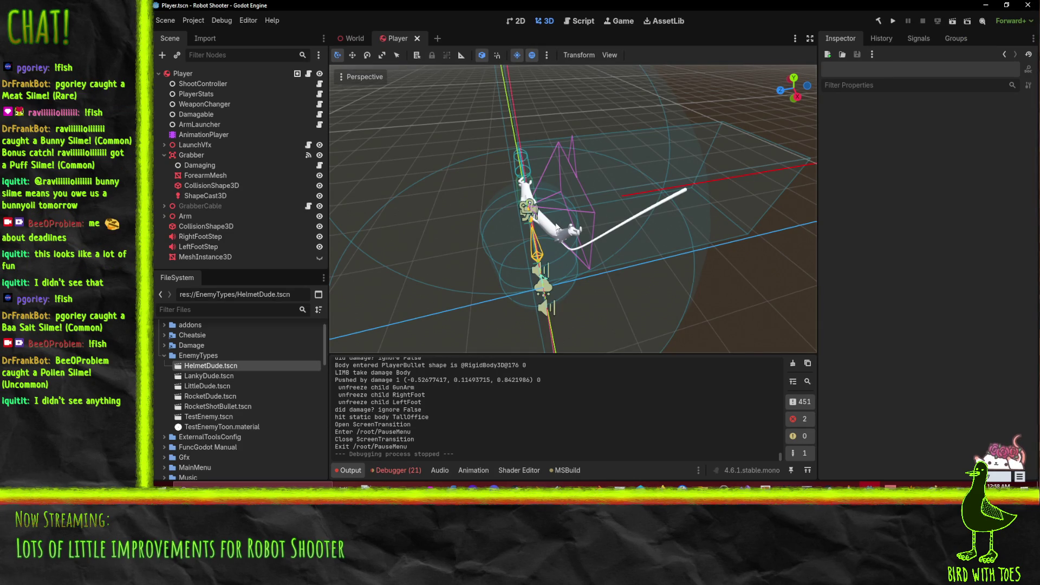
# Close the World and Player scene tabs.
pyautogui.moveTo(469, 166); pyautogui.dragTo(618, 211)
pyautogui.scroll(2, 618, 211)
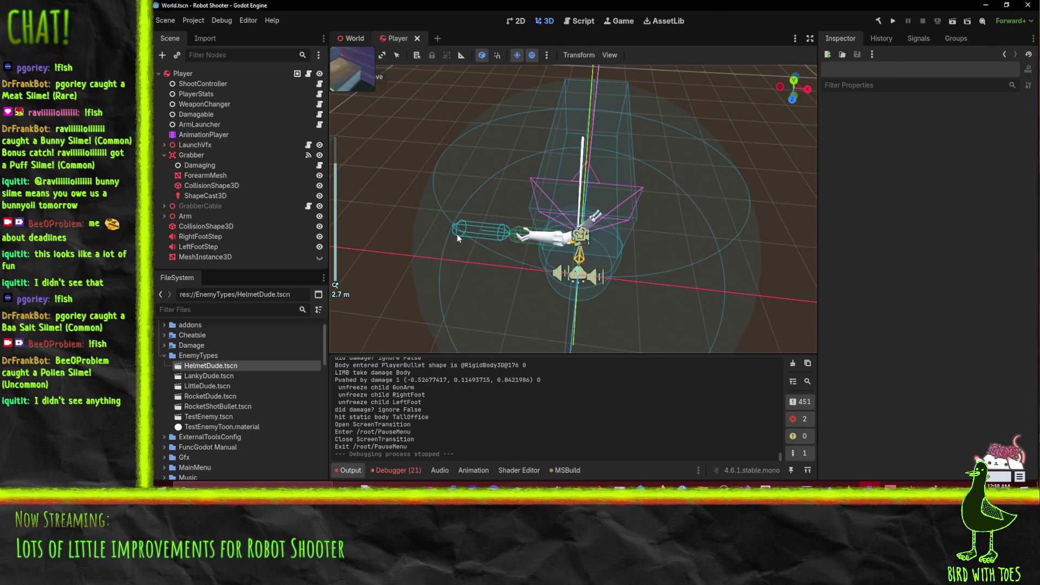
pyautogui.hotkey('ctrl', 'Tab')
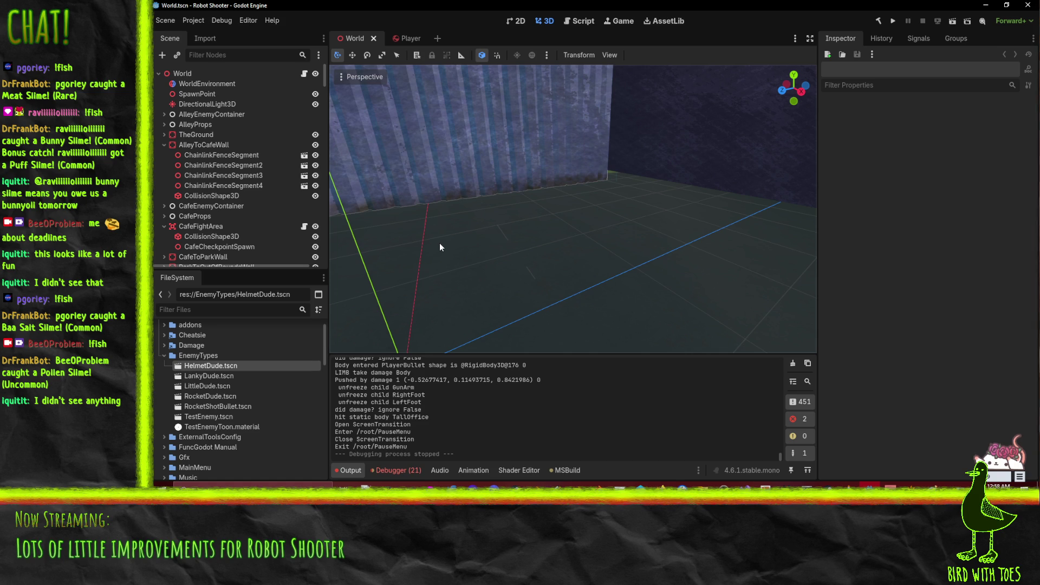
pyautogui.moveTo(479, 207)
pyautogui.mouseDown()
pyautogui.moveTo(523, 190)
pyautogui.moveTo(652, 193)
pyautogui.moveTo(584, 216)
pyautogui.moveTo(398, 22)
pyautogui.mouseUp()
pyautogui.scroll(-5, 648, 189)
pyautogui.scroll(-5, 648, 190)
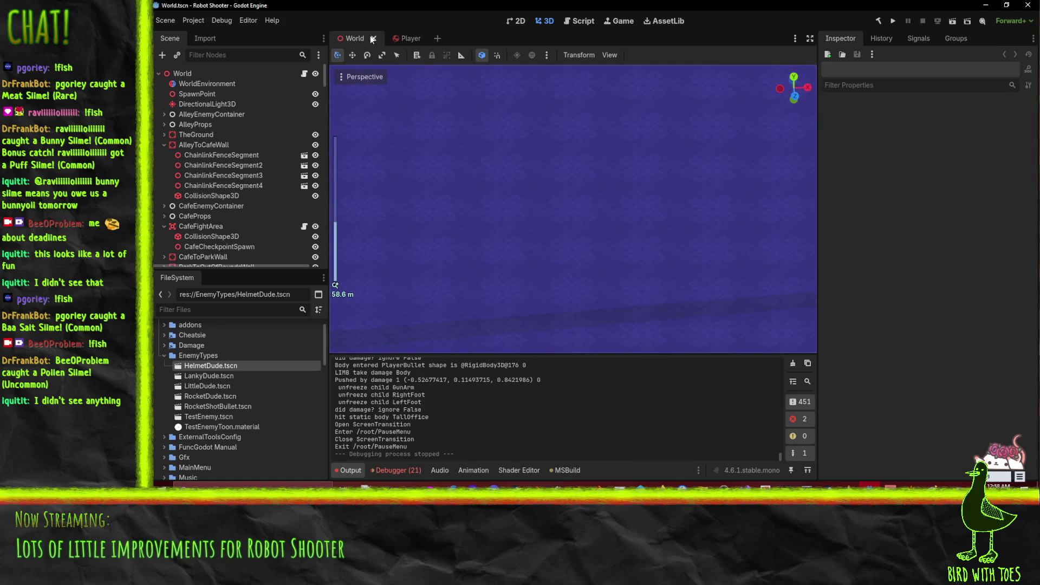
pyautogui.click(373, 38)
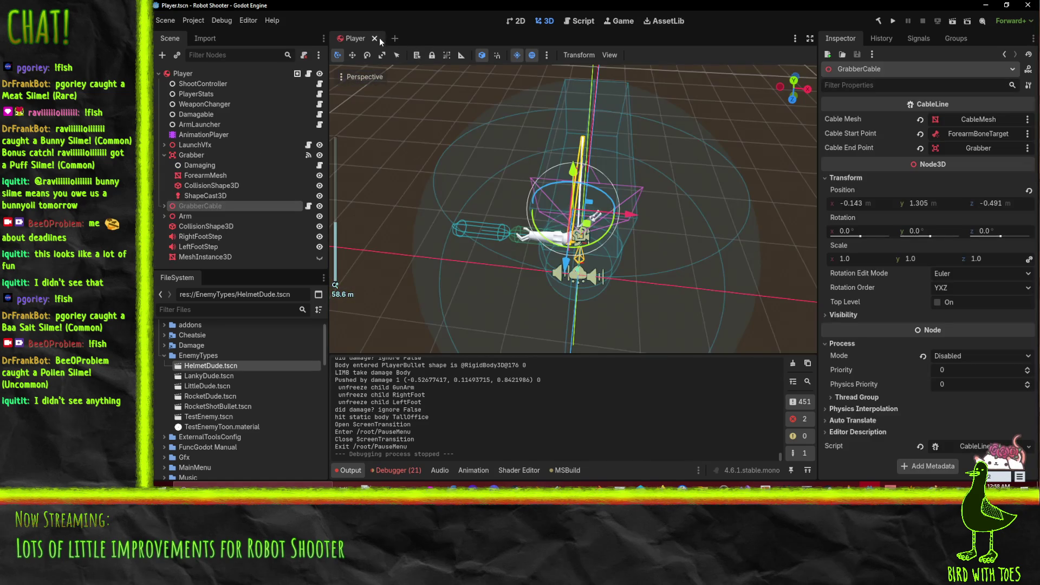
pyautogui.click(375, 38)
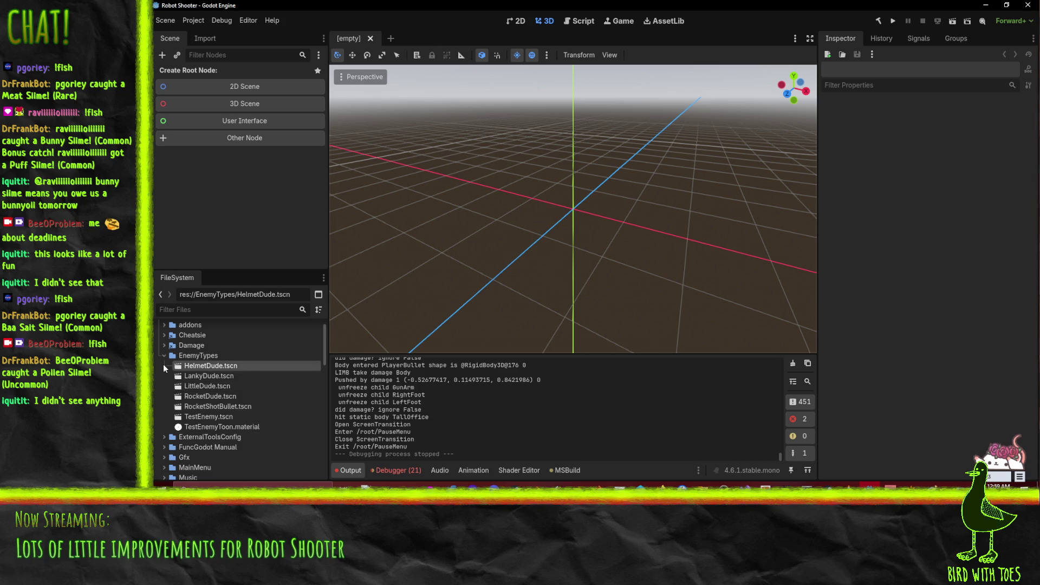
# Expand the MainMenu folder in the FileSystem dock and open MainMenu.tscn.
pyautogui.click(164, 355)
pyautogui.scroll(-5, 161, 379)
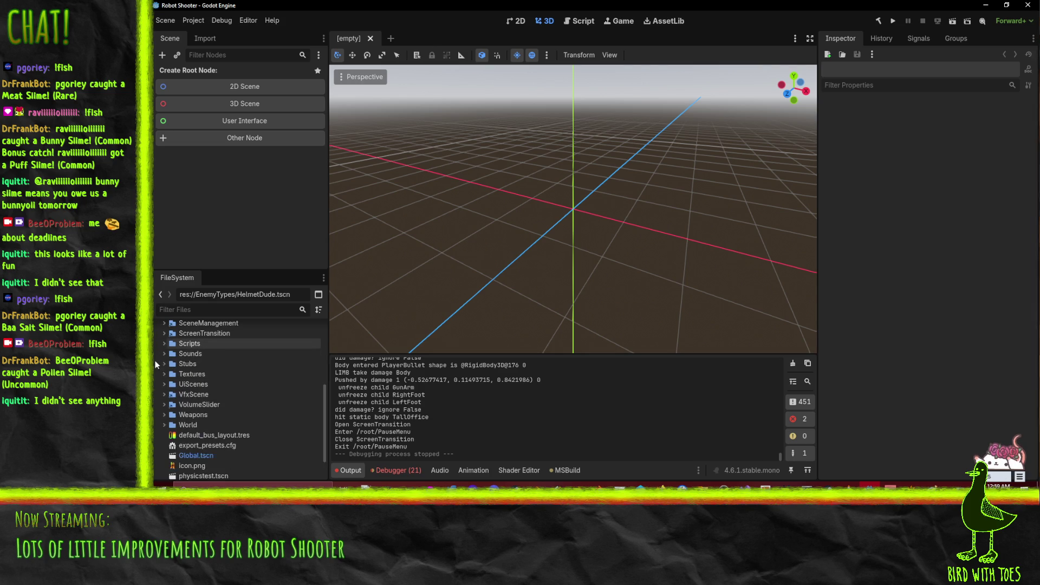
pyautogui.scroll(5, 195, 379)
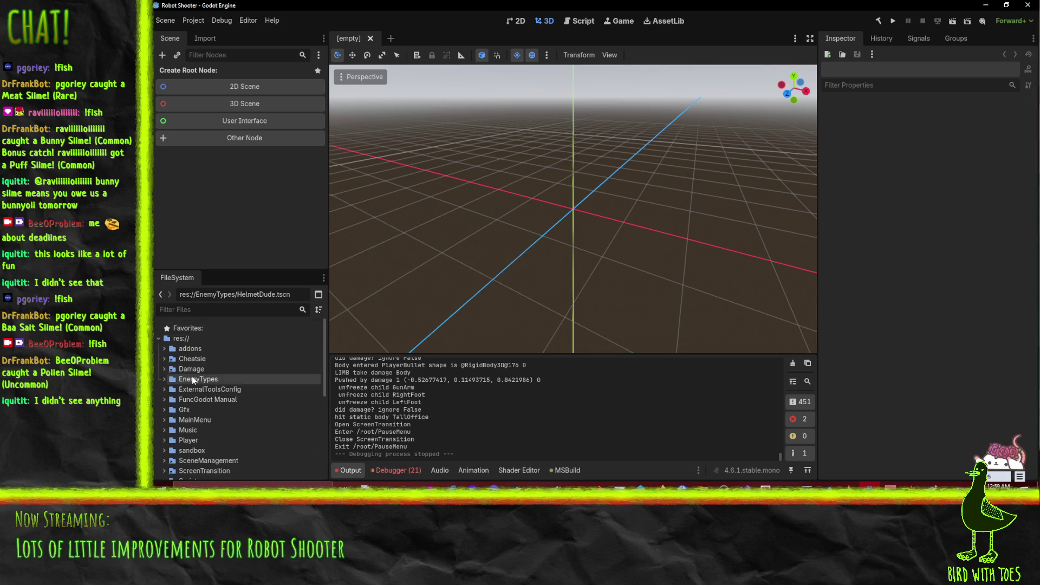
pyautogui.scroll(-1, 179, 411)
pyautogui.click(165, 403)
pyautogui.scroll(-2, 225, 427)
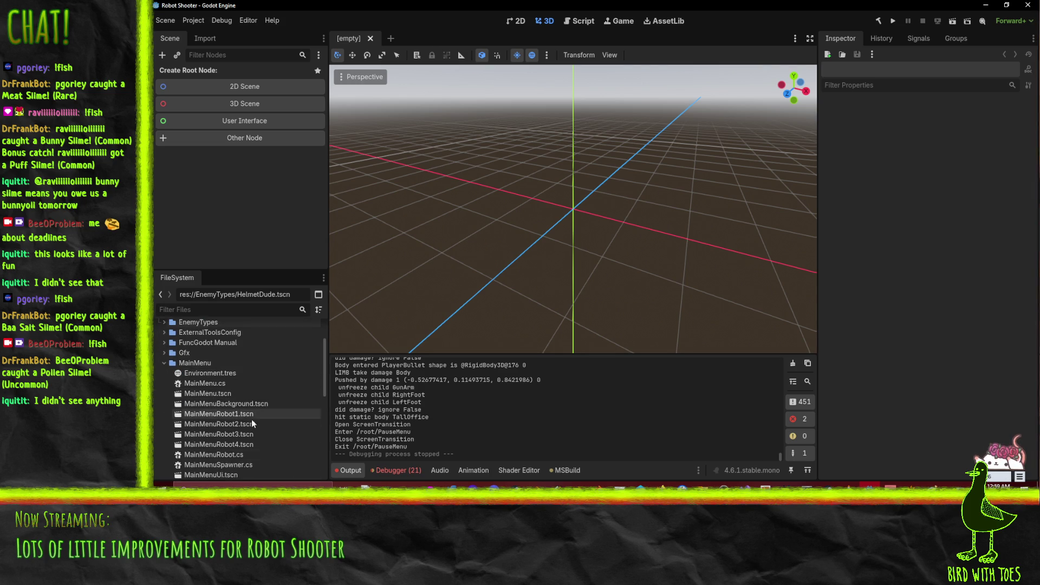
pyautogui.doubleClick(213, 394)
pyautogui.moveTo(579, 248); pyautogui.dragTo(421, 167)
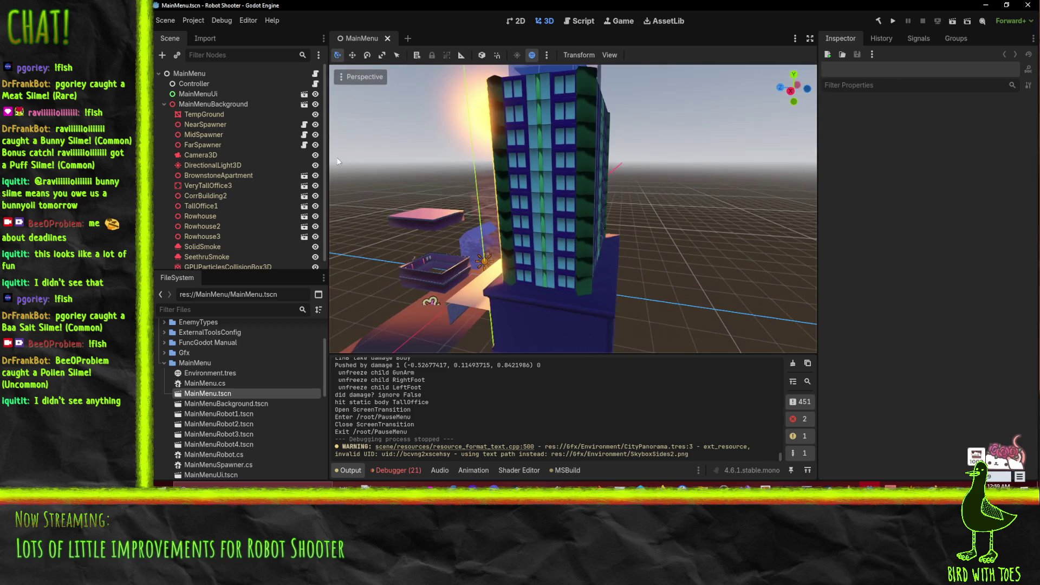
# Collapse MainMenuBackground and select MainMenuUi to show the ROBOT SHOOTER title layout in 2D.
pyautogui.click(164, 104)
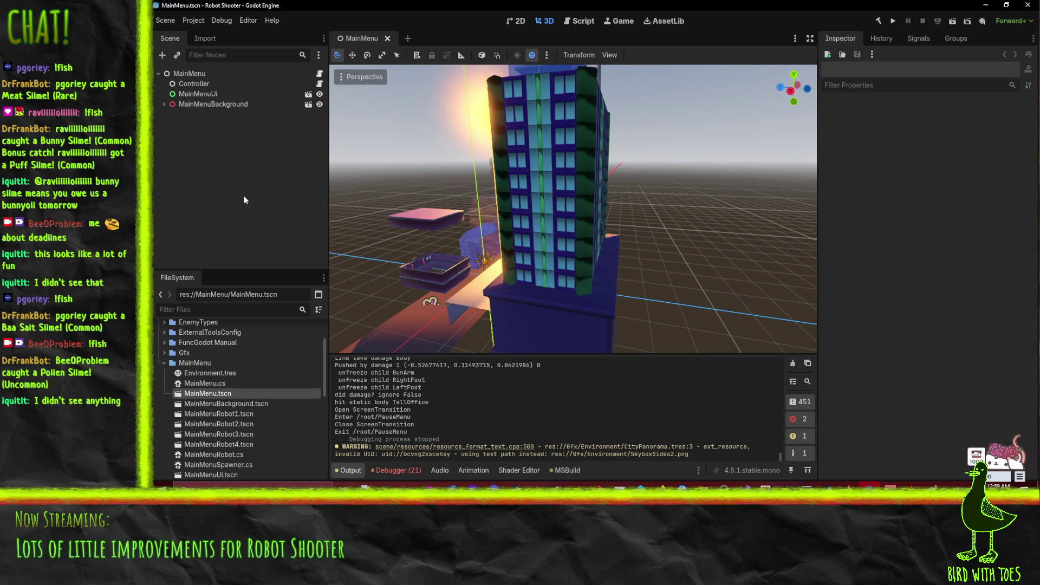
pyautogui.moveTo(444, 251)
pyautogui.mouseDown()
pyautogui.moveTo(499, 267)
pyautogui.moveTo(535, 261)
pyautogui.mouseUp()
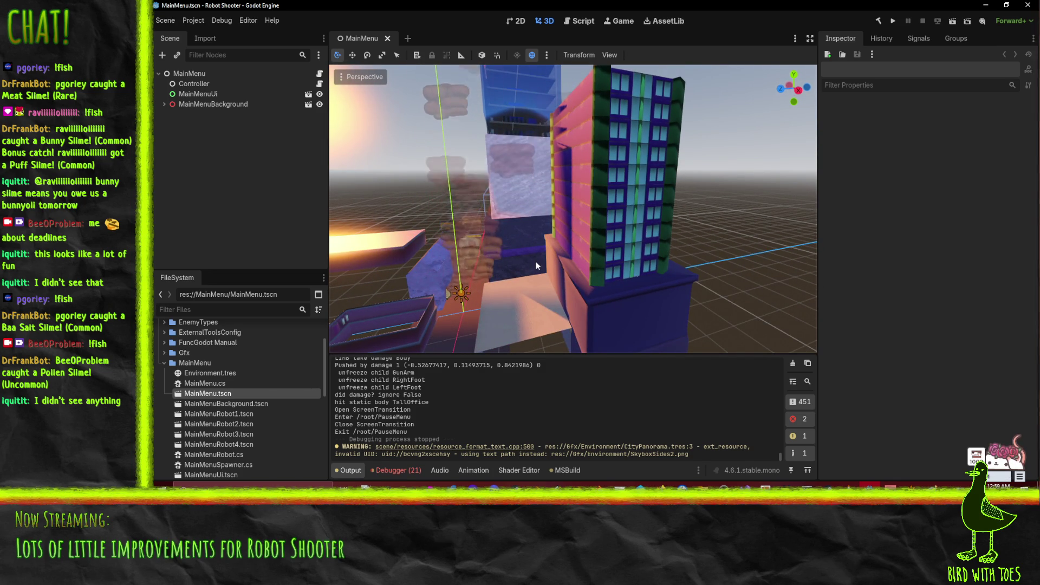
pyautogui.moveTo(441, 258)
pyautogui.mouseDown()
pyautogui.moveTo(483, 245)
pyautogui.moveTo(518, 206)
pyautogui.moveTo(489, 229)
pyautogui.moveTo(461, 314)
pyautogui.moveTo(466, 273)
pyautogui.moveTo(479, 260)
pyautogui.moveTo(457, 269)
pyautogui.mouseUp()
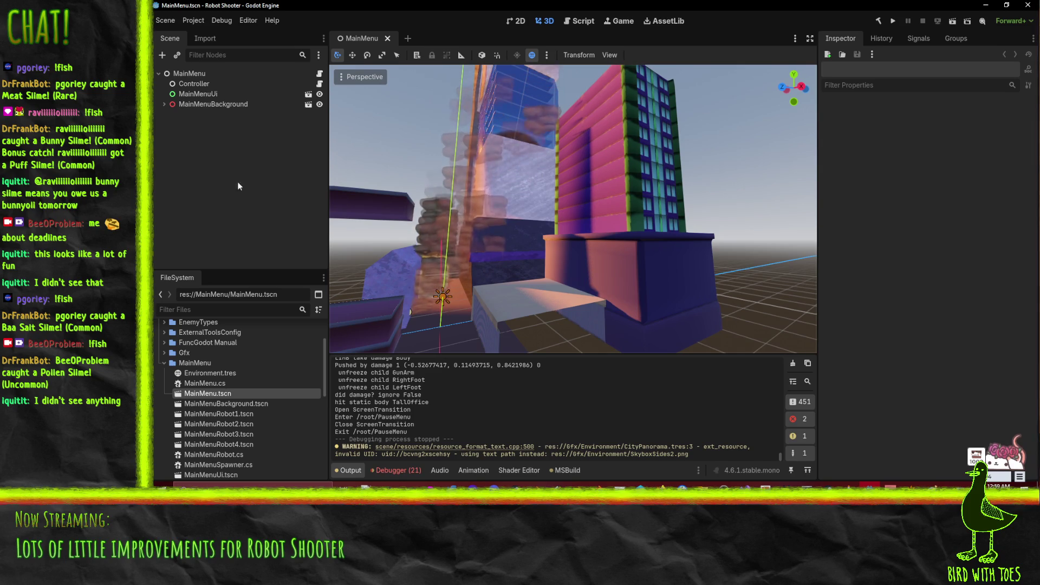
pyautogui.click(161, 103)
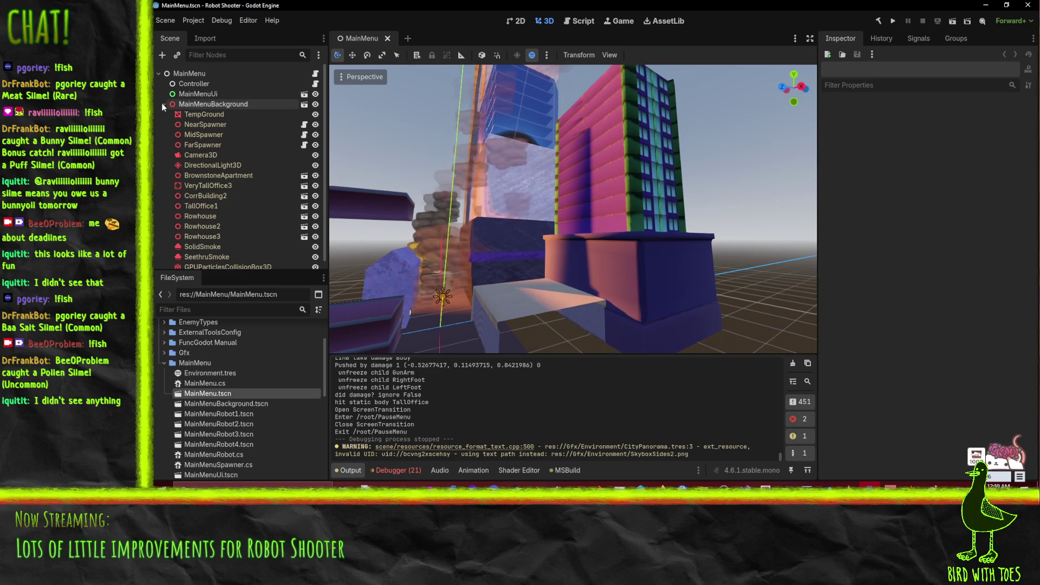
pyautogui.click(161, 102)
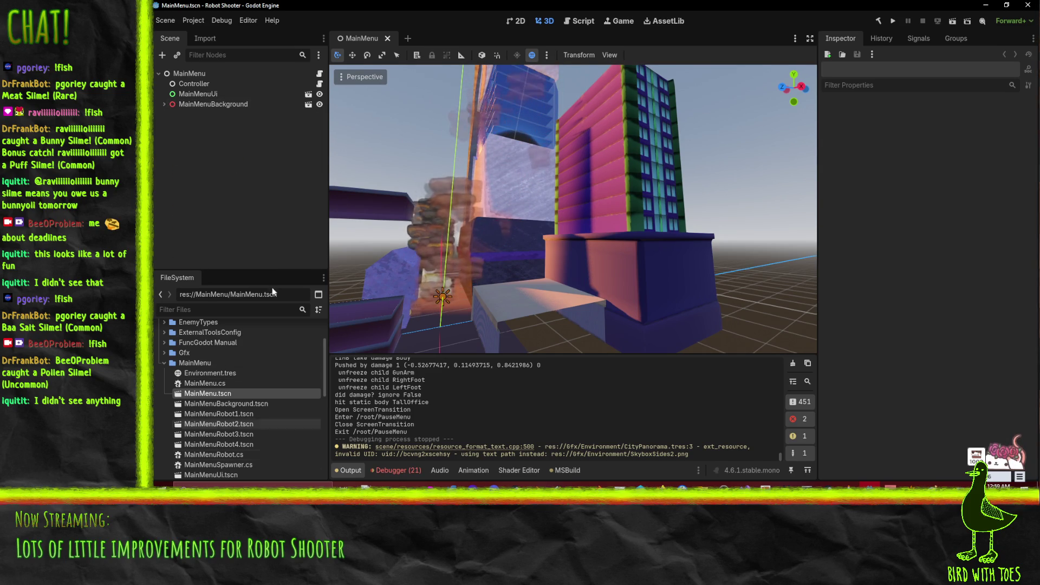
pyautogui.click(188, 97)
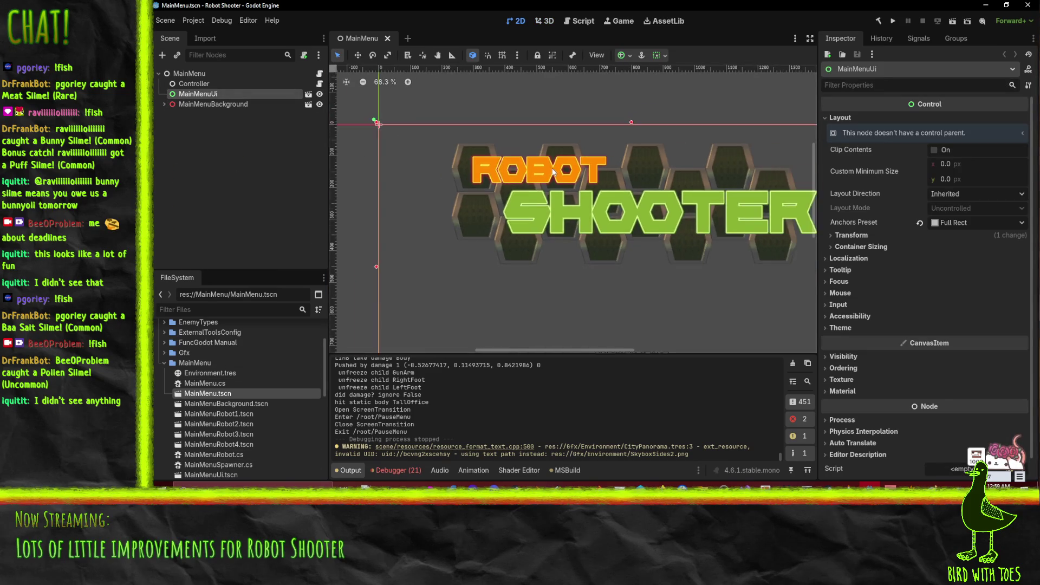
# Frame the menu layout on the canvas and choose Add Child Node on MainMenuUi.
pyautogui.scroll(4, 545, 187)
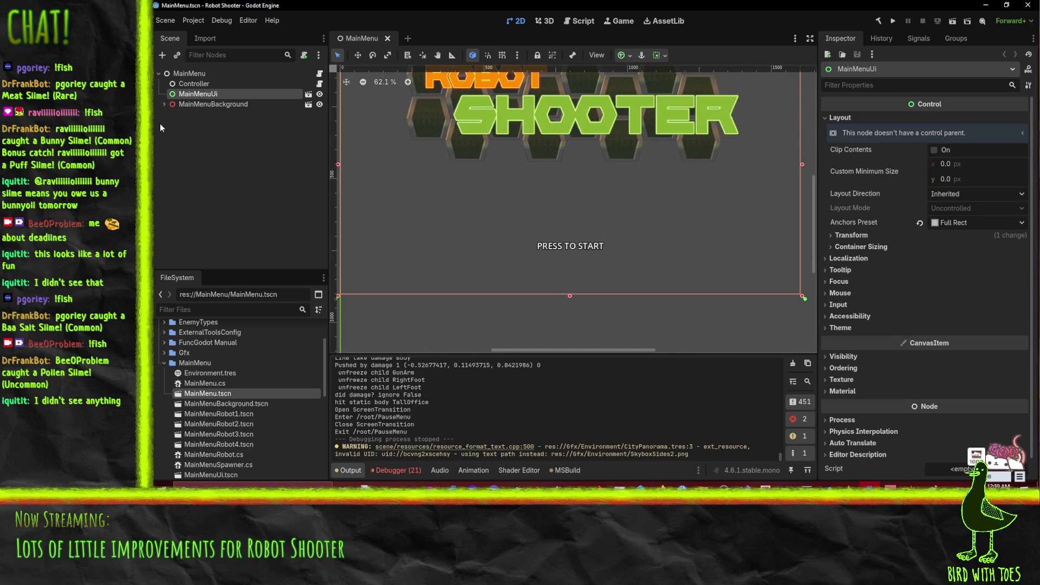
pyautogui.moveTo(575, 179); pyautogui.dragTo(567, 192)
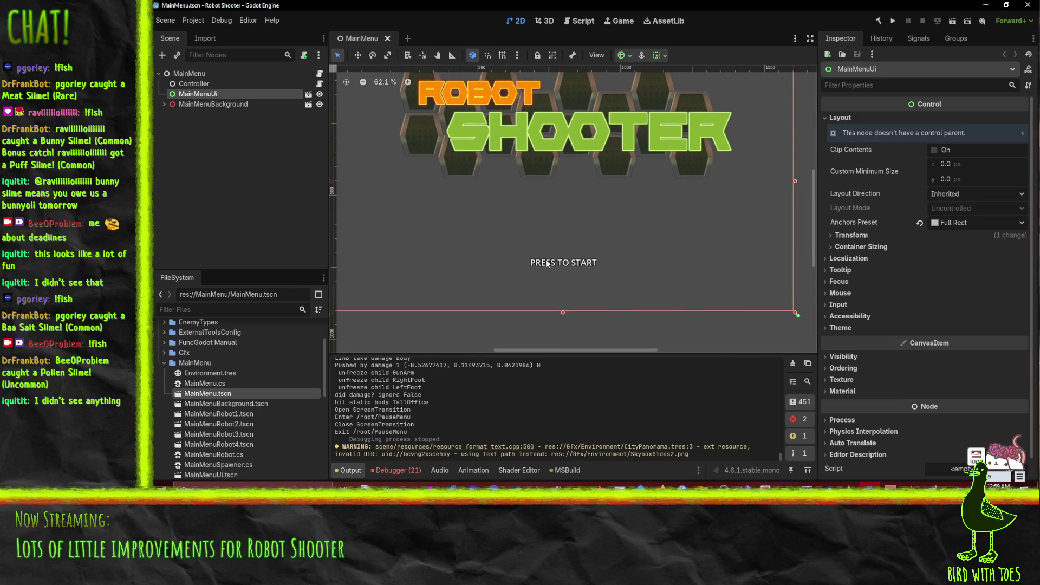
pyautogui.rightClick(200, 97)
pyautogui.click(257, 111)
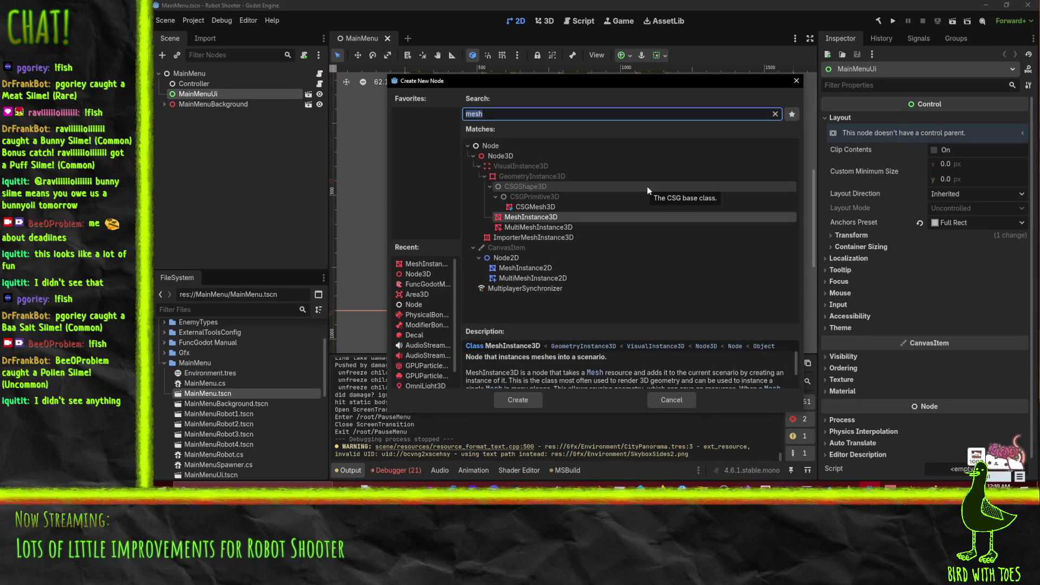
# Create a TextureRect child under MainMenuUi and change its type to ColorRect.
pyautogui.write('texture')
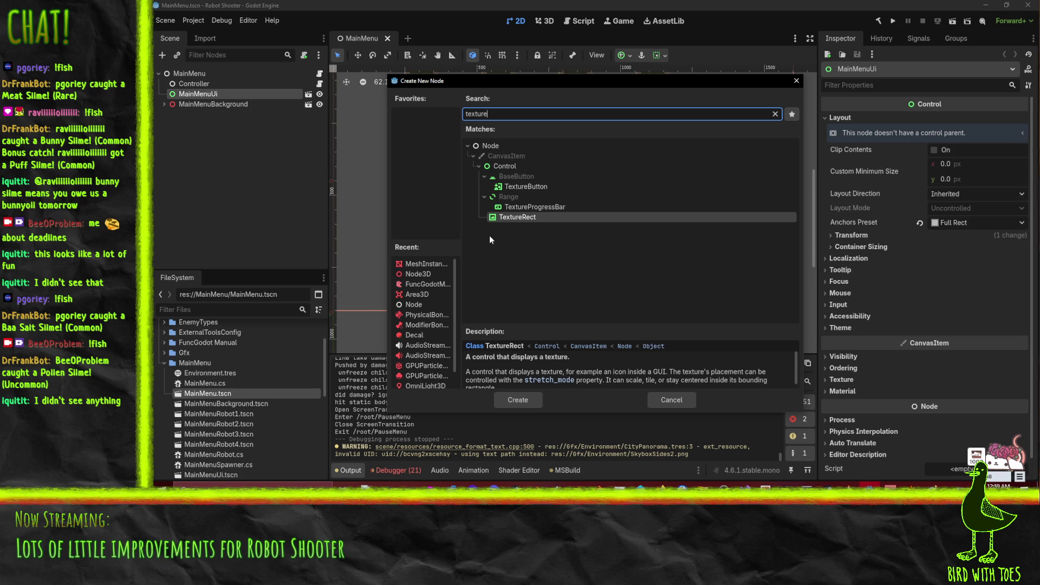
pyautogui.doubleClick(522, 220)
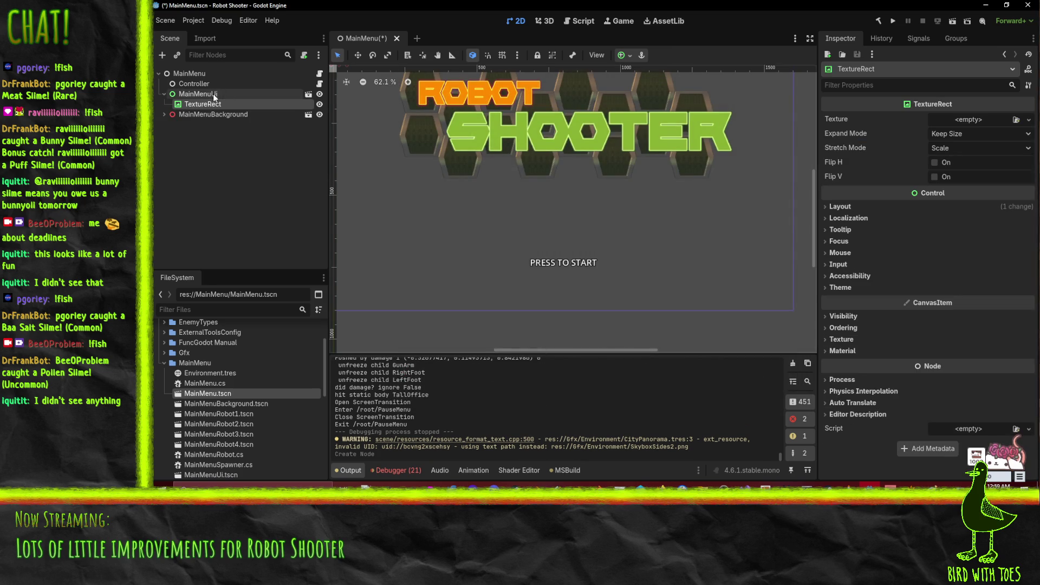
pyautogui.rightClick(209, 105)
pyautogui.click(201, 106)
pyautogui.rightClick(202, 105)
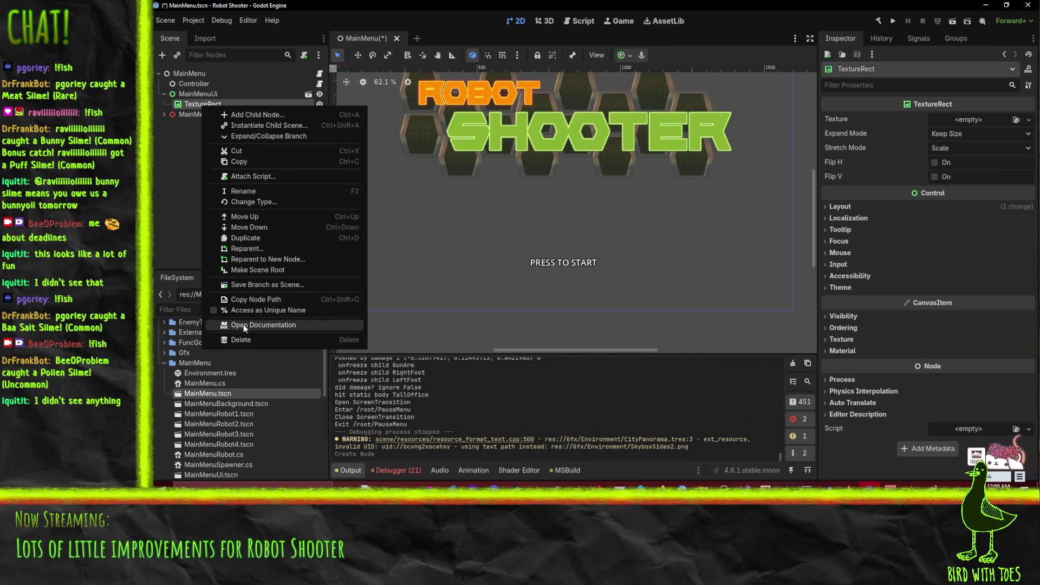
pyautogui.click(268, 202)
pyautogui.write('c')
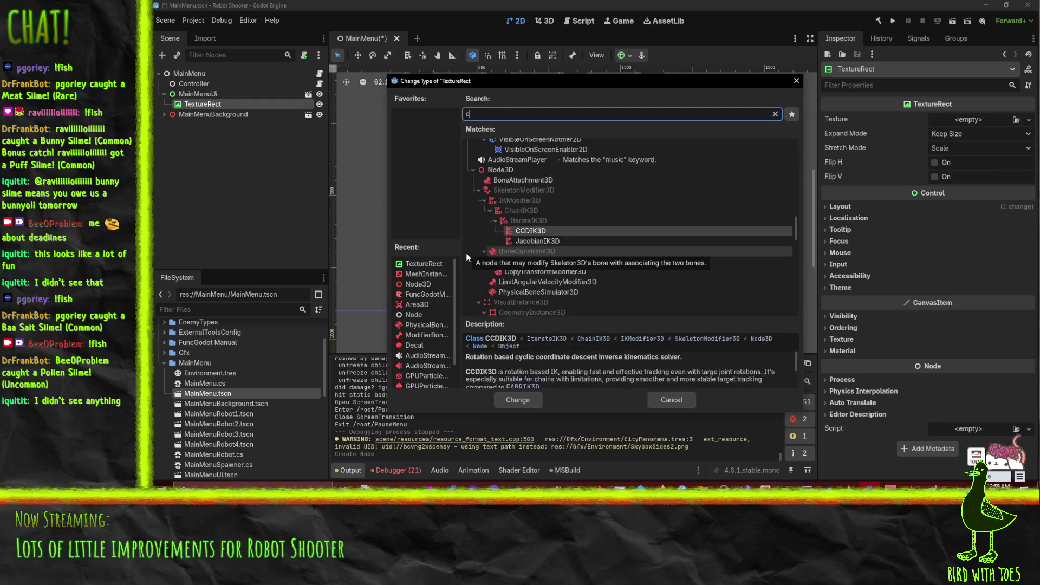
pyautogui.write('olor')
pyautogui.click(514, 401)
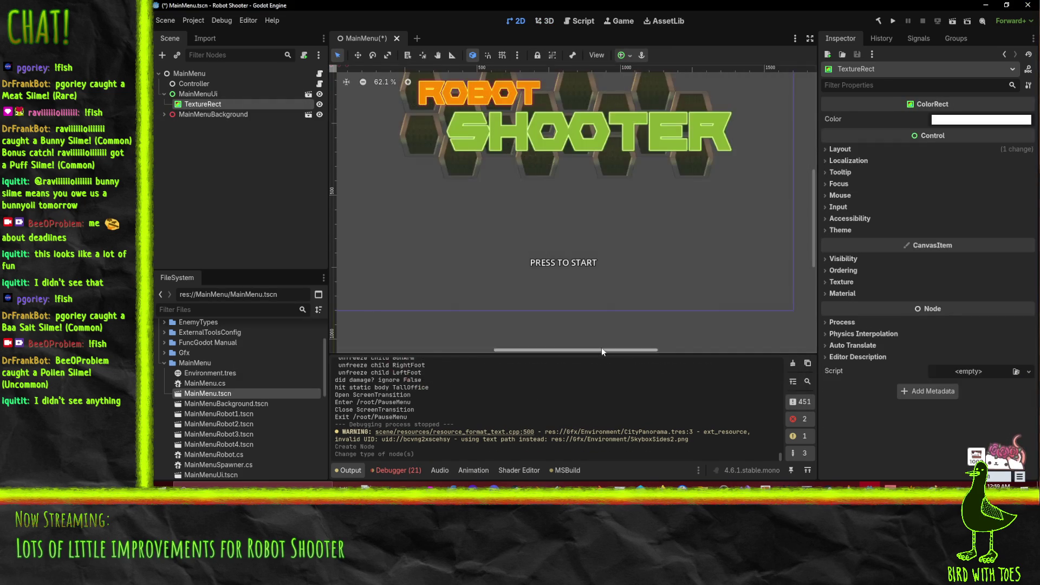
pyautogui.scroll(-2, 507, 223)
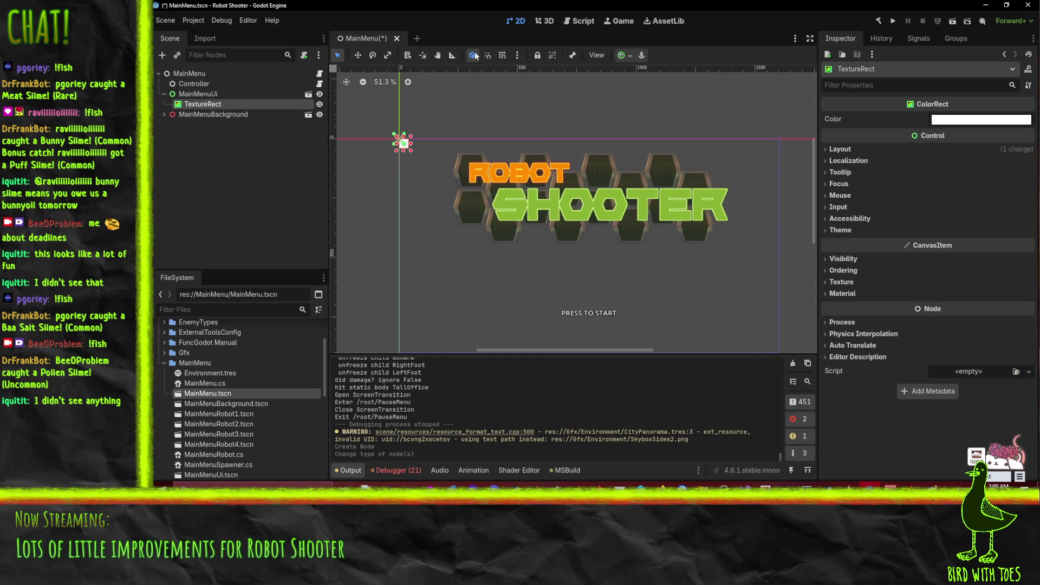
# Turn on the canvas grid and move the white rectangle just below the title.
pyautogui.click(503, 55)
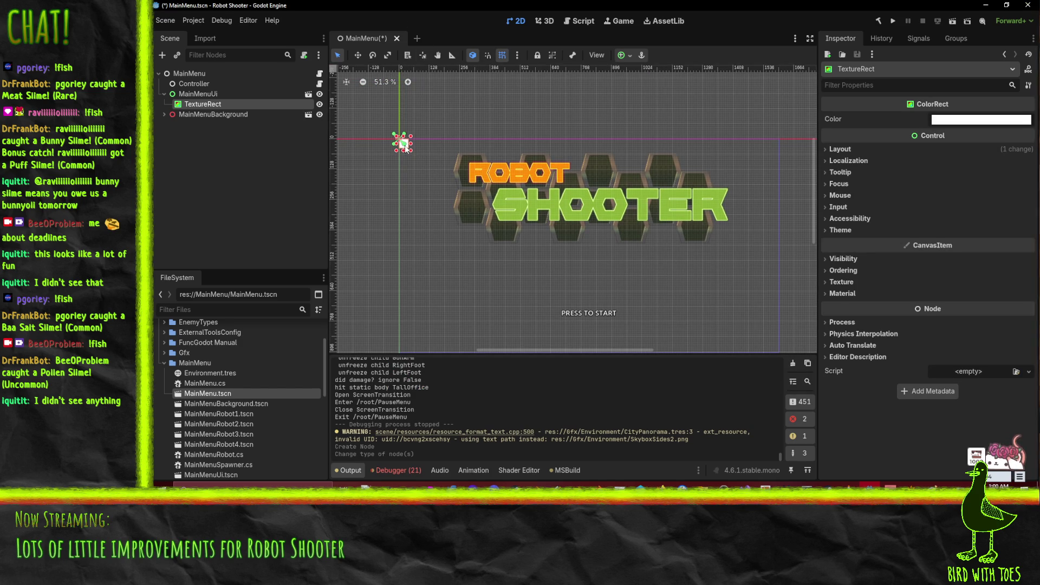
pyautogui.moveTo(410, 150); pyautogui.dragTo(412, 151)
pyautogui.hotkey('ctrl', 'z')
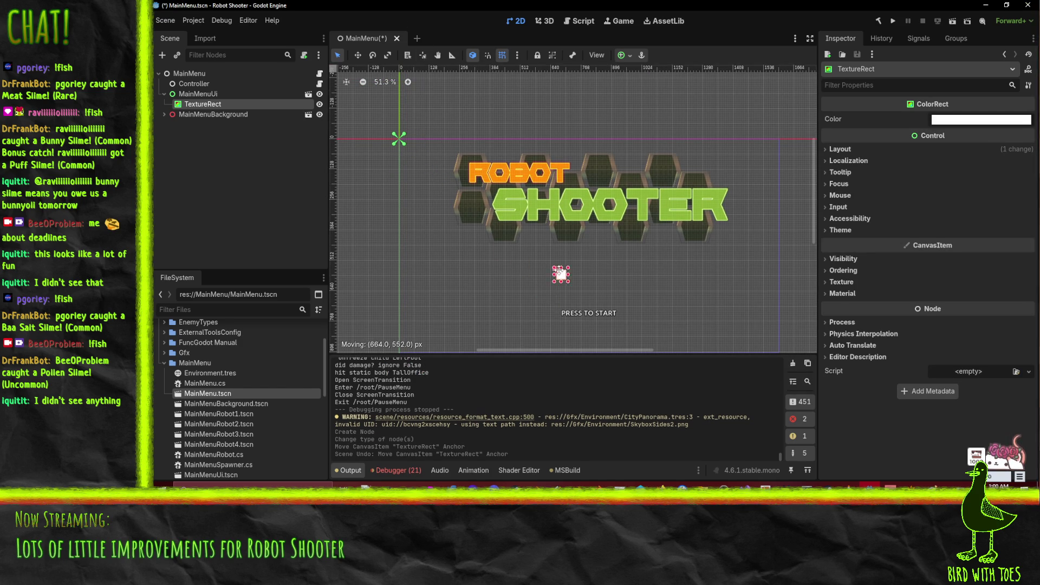
pyautogui.moveTo(544, 260); pyautogui.dragTo(544, 260)
pyautogui.scroll(2, 553, 222)
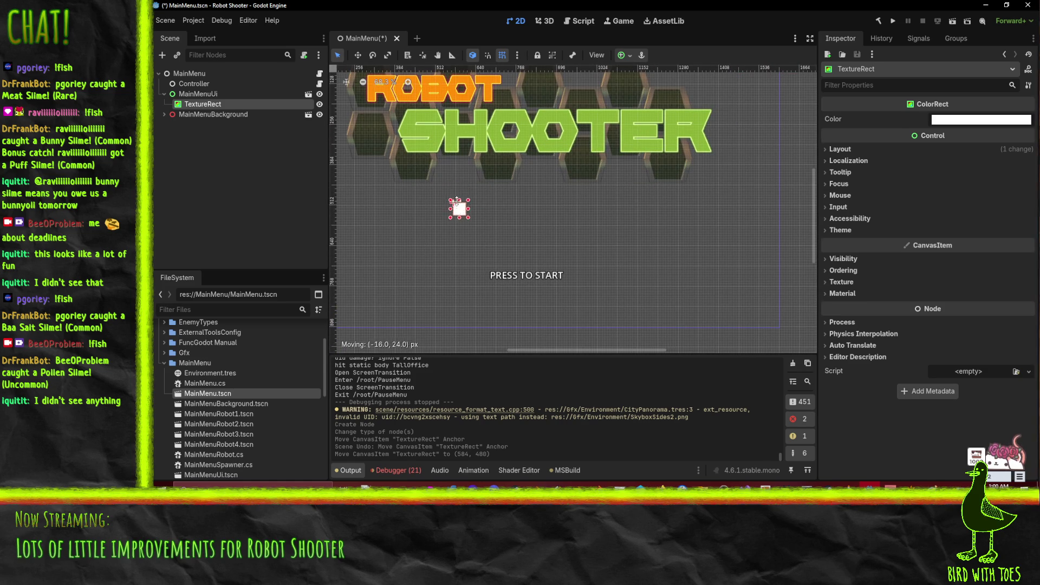
pyautogui.moveTo(461, 192); pyautogui.dragTo(620, 268)
pyautogui.scroll(-2, 621, 268)
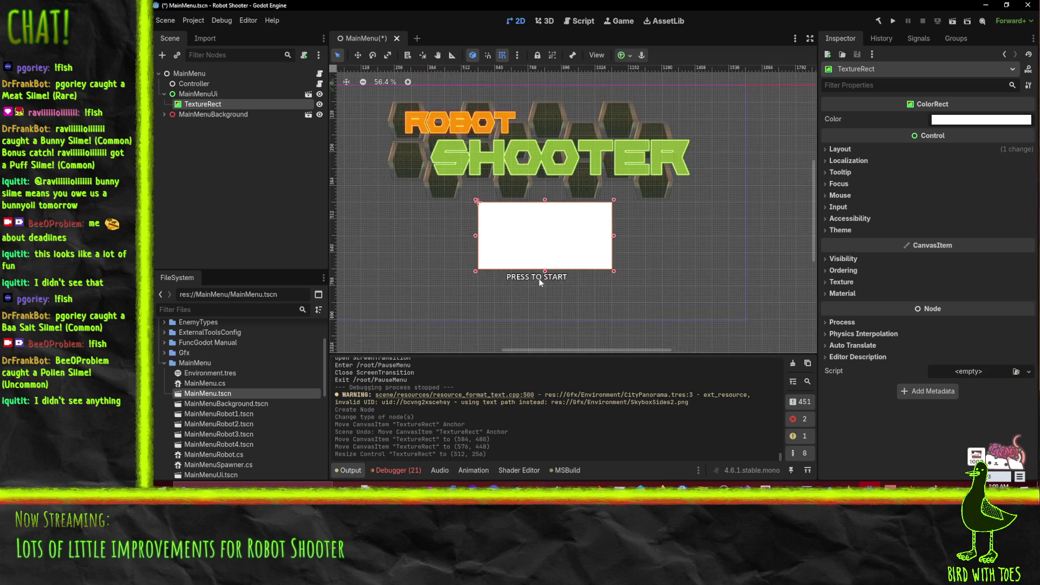
# Resize the rectangle to 512 by 256, then extend its left edge to 704 by 256.
pyautogui.moveTo(430, 263)
pyautogui.mouseDown()
pyautogui.moveTo(495, 225)
pyautogui.moveTo(420, 222)
pyautogui.mouseUp()
pyautogui.scroll(-2, 420, 221)
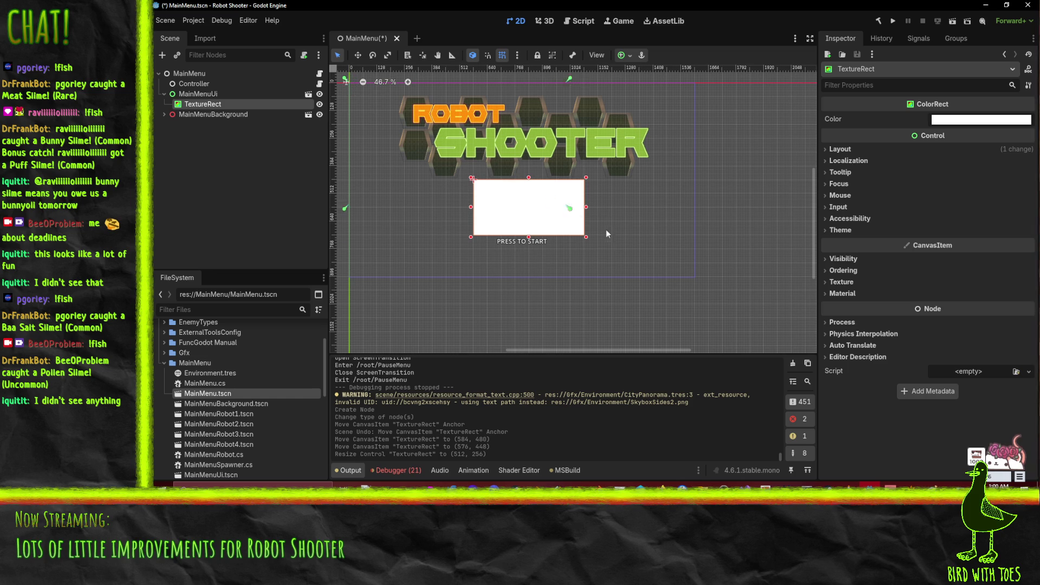
pyautogui.moveTo(699, 283); pyautogui.dragTo(700, 281)
pyautogui.scroll(1, 522, 212)
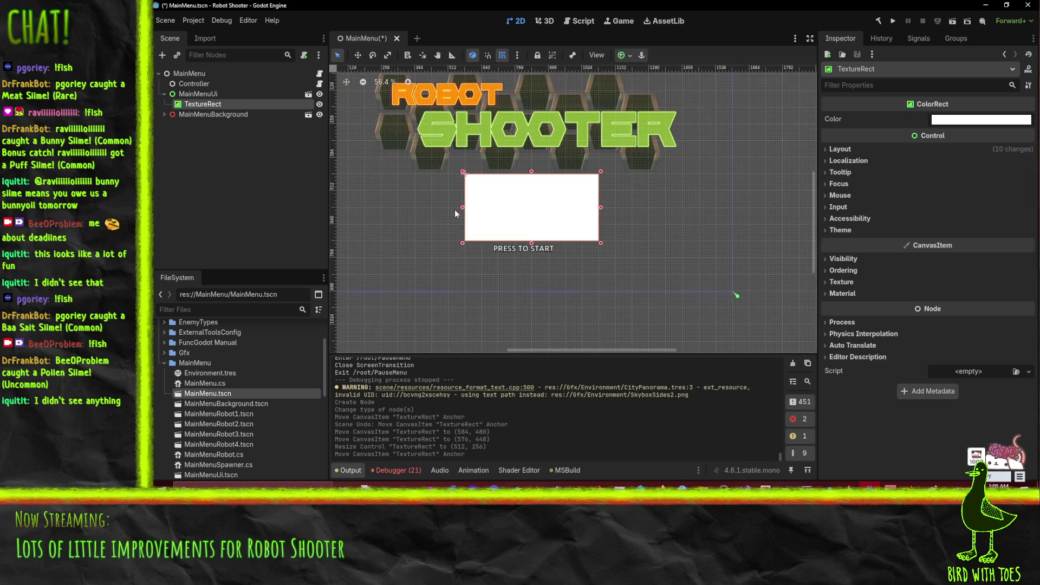
pyautogui.moveTo(463, 209); pyautogui.dragTo(410, 211)
pyautogui.moveTo(413, 213); pyautogui.dragTo(412, 213)
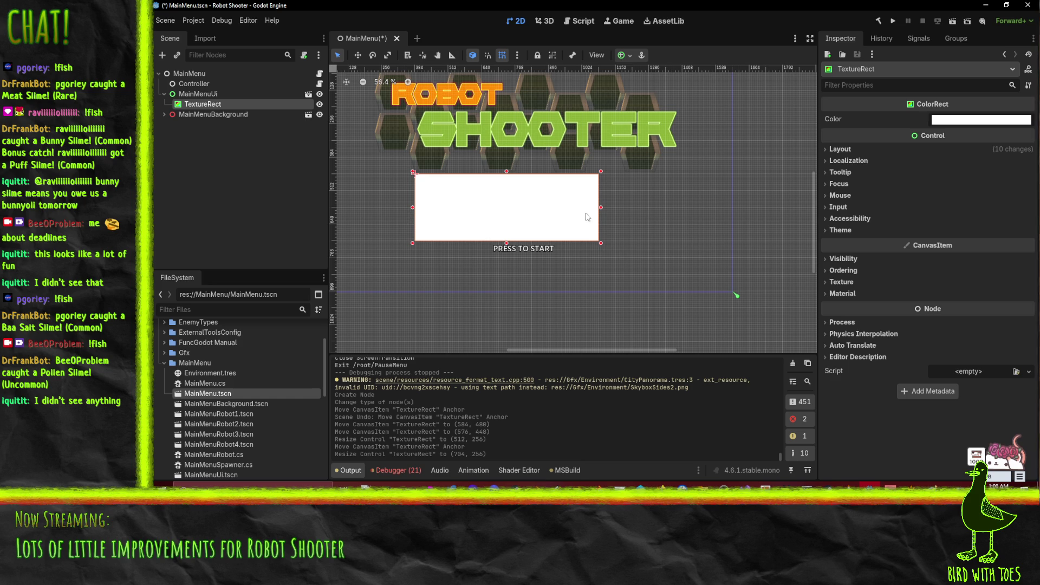
# Widen the rectangle to 832 by 256 and shift it right under the title.
pyautogui.moveTo(601, 207); pyautogui.dragTo(634, 208)
pyautogui.scroll(-1, 608, 216)
pyautogui.scroll(-1, 596, 214)
pyautogui.scroll(2, 561, 206)
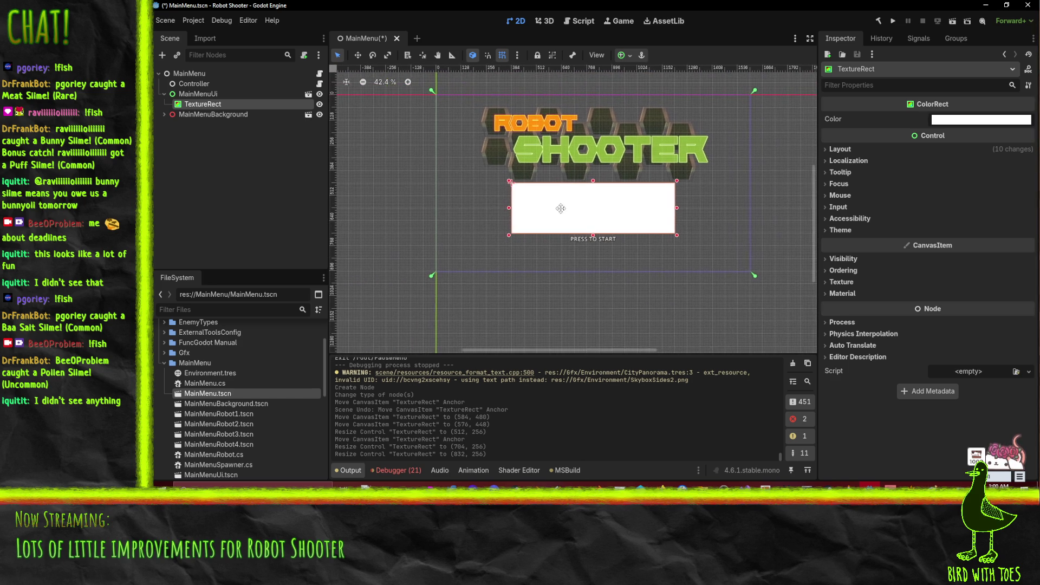
pyautogui.scroll(-2, 547, 212)
pyautogui.scroll(2, 546, 211)
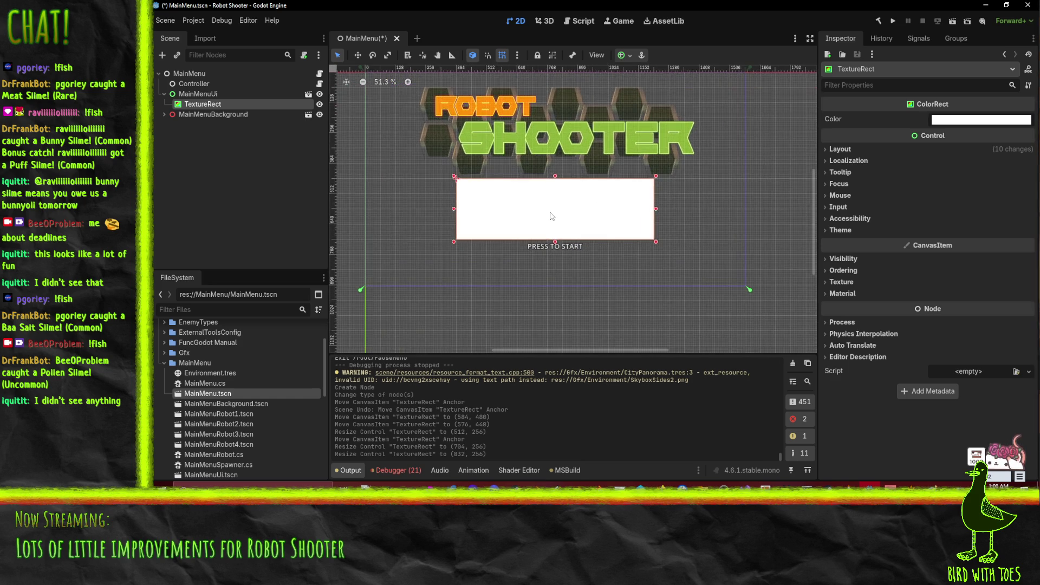
pyautogui.moveTo(540, 226); pyautogui.dragTo(570, 224)
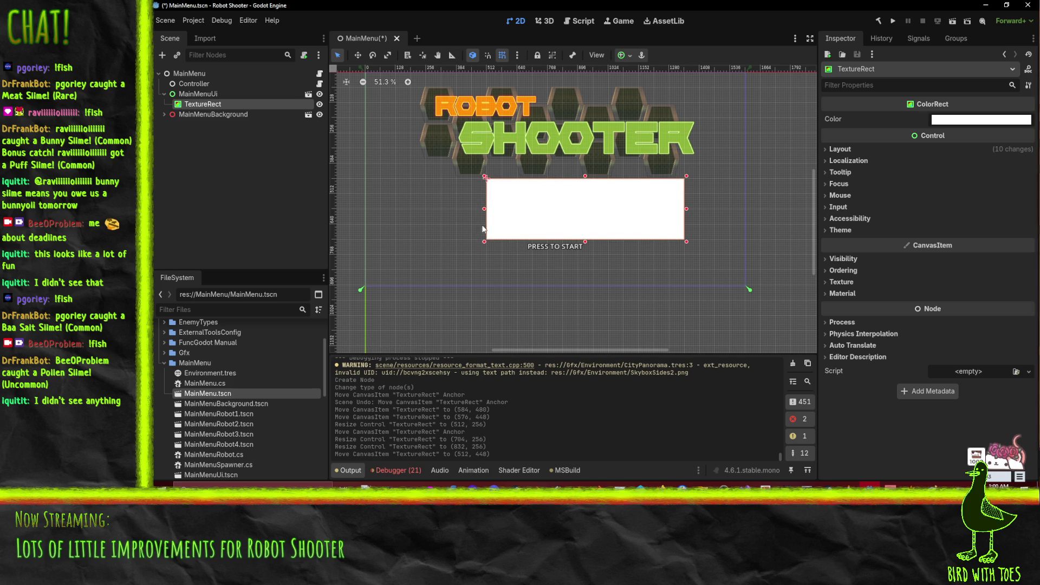
pyautogui.scroll(1, 542, 202)
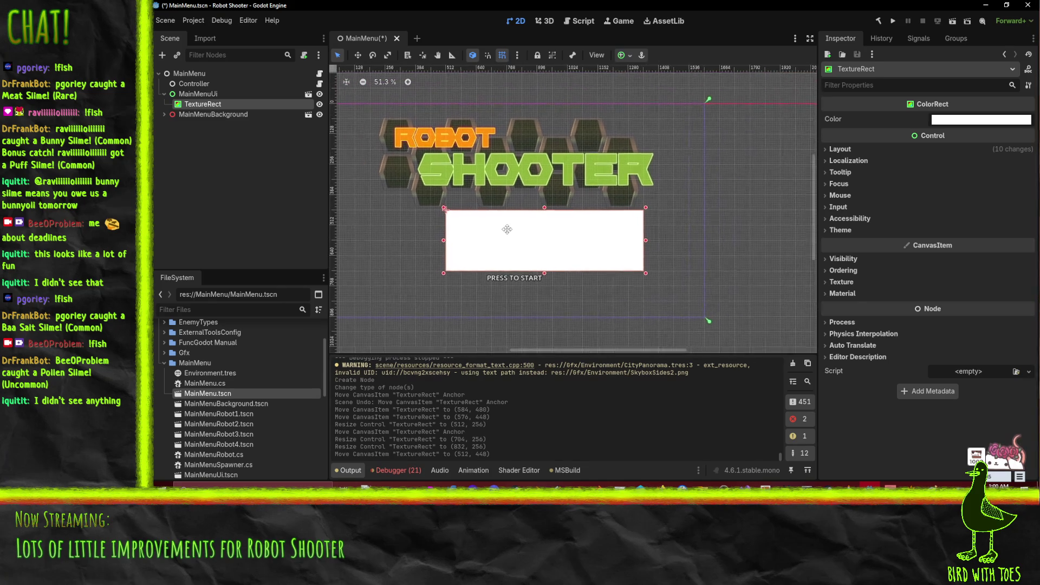
pyautogui.scroll(-1, 519, 221)
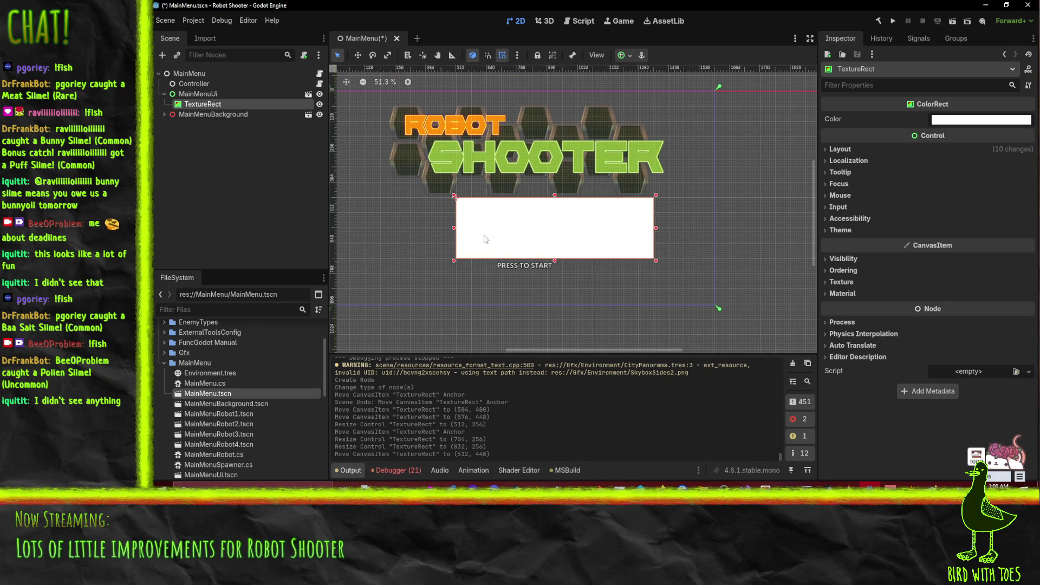
pyautogui.rightClick(198, 104)
# Add a Button node as a child of TextureRect.
pyautogui.click(252, 112)
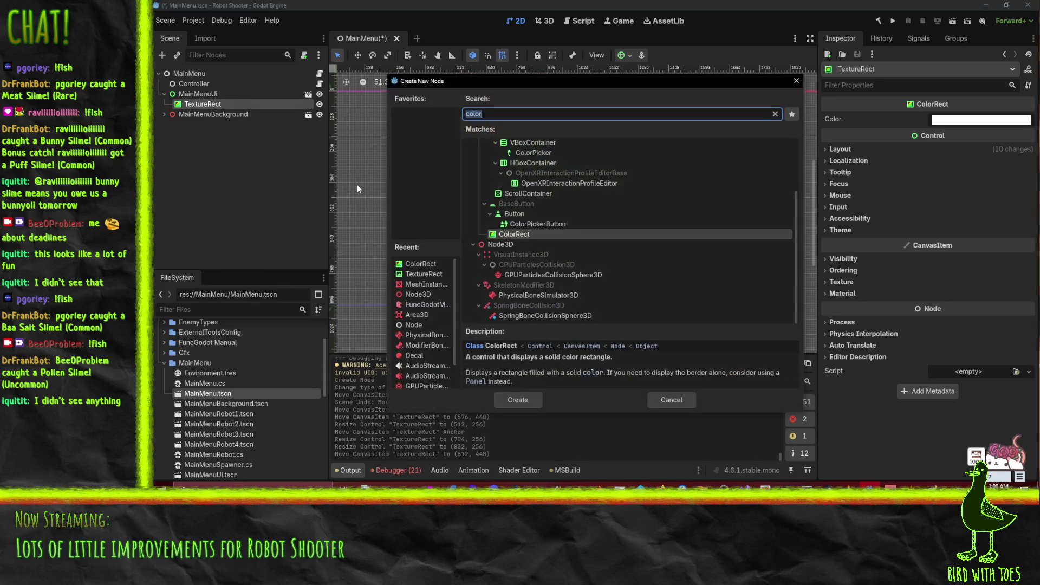
pyautogui.write('button')
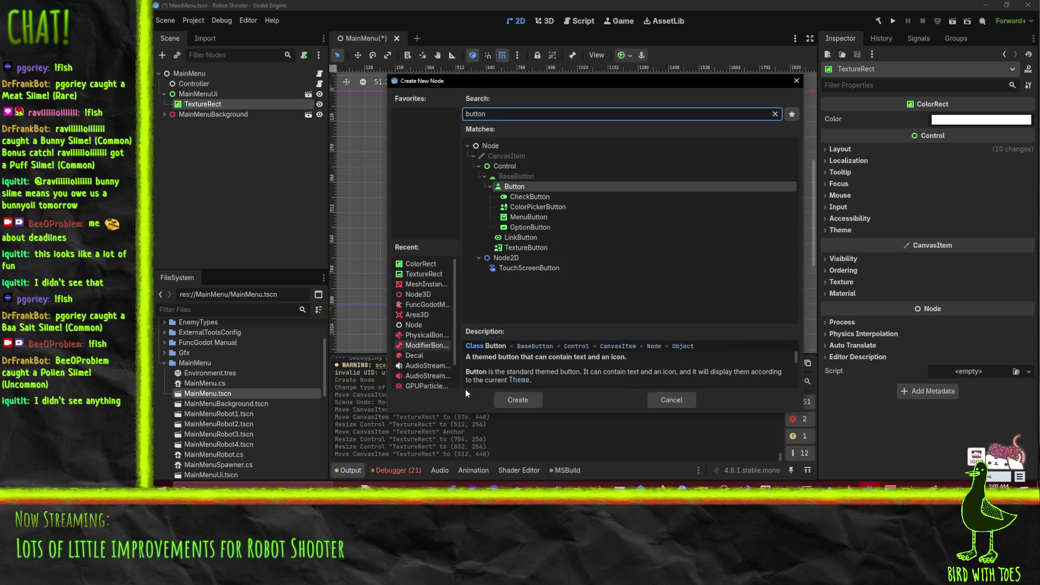
pyautogui.click(528, 406)
pyautogui.scroll(3, 515, 236)
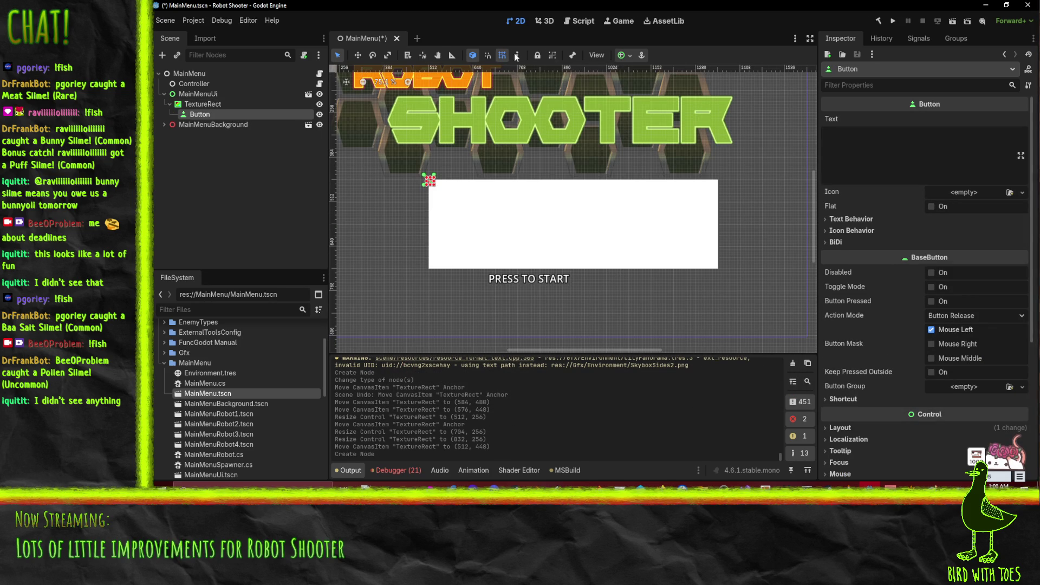
pyautogui.rightClick(198, 104)
pyautogui.click(227, 107)
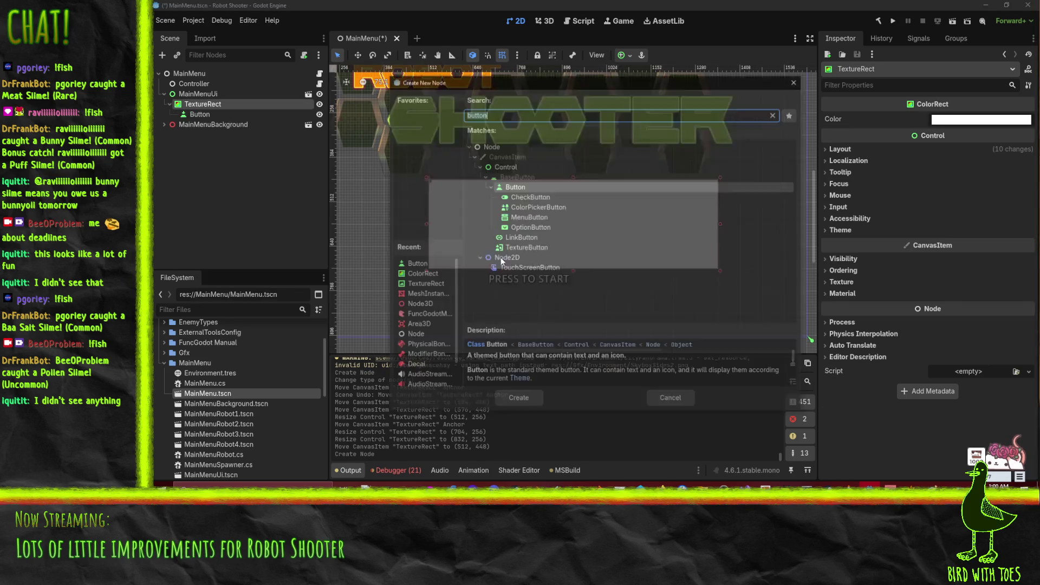
# Add a VBoxContainer, move the Button into it, and apply the Full Rect anchor preset.
pyautogui.write('vb')
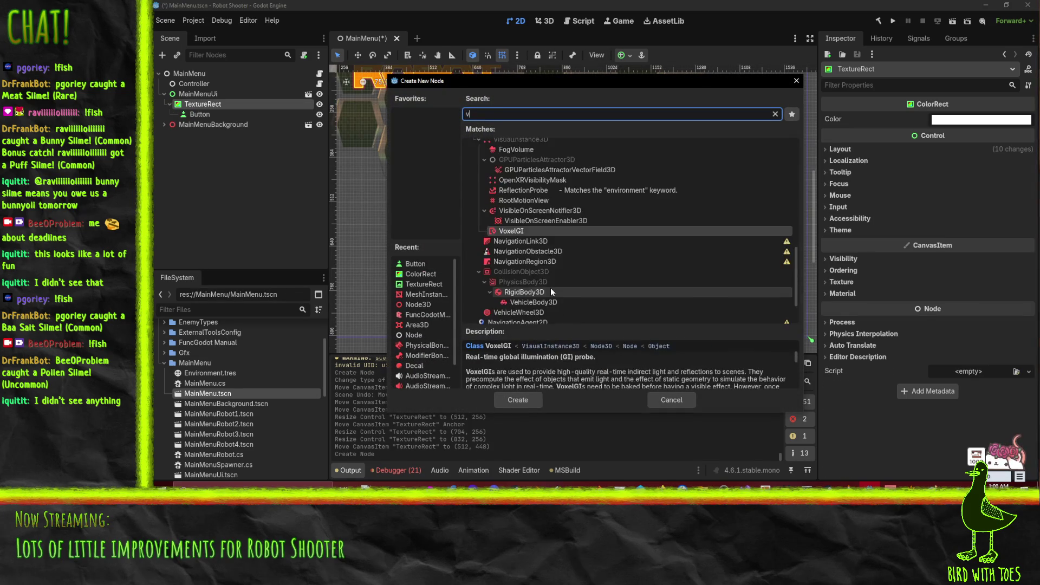
pyautogui.press('Return')
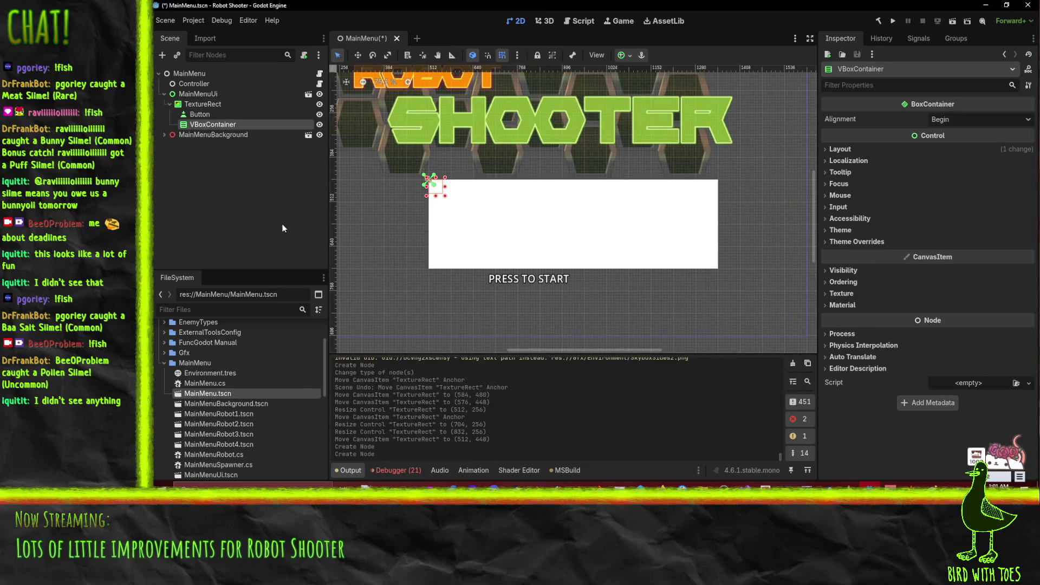
pyautogui.moveTo(200, 114); pyautogui.dragTo(211, 124)
pyautogui.click(200, 114)
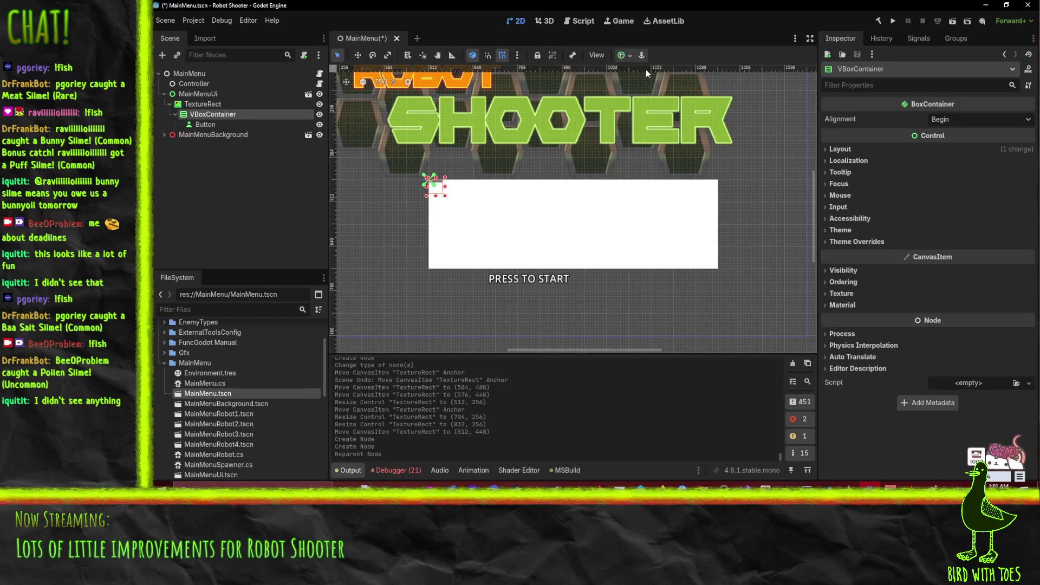
pyautogui.click(626, 55)
pyautogui.click(677, 140)
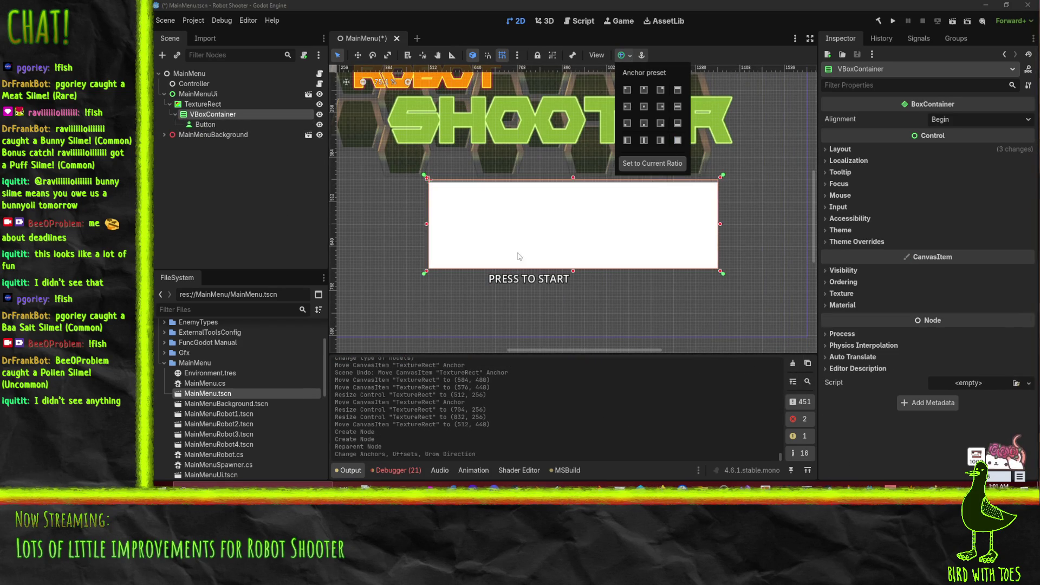
pyautogui.scroll(1, 533, 222)
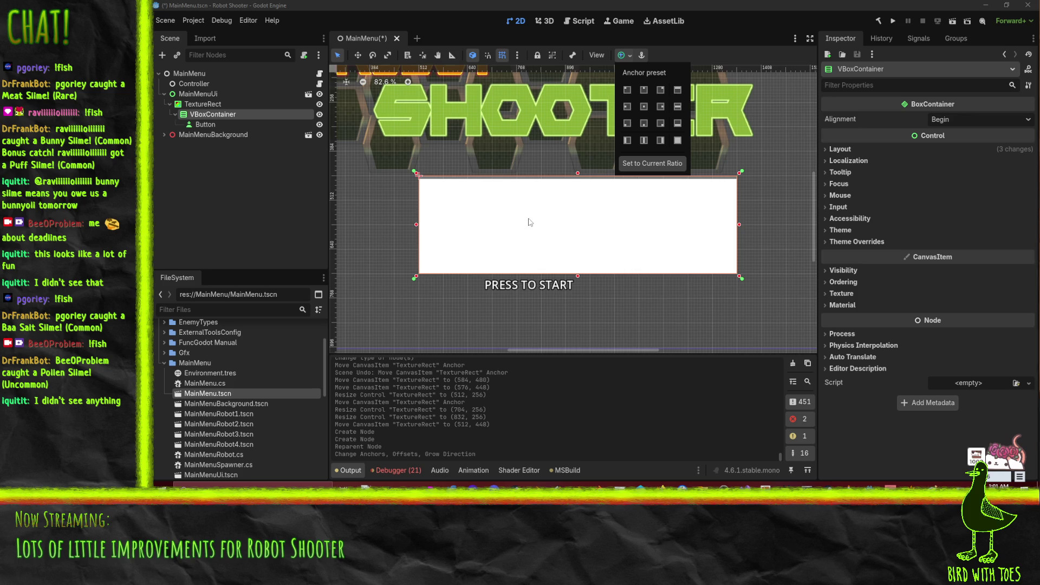
pyautogui.click(582, 187)
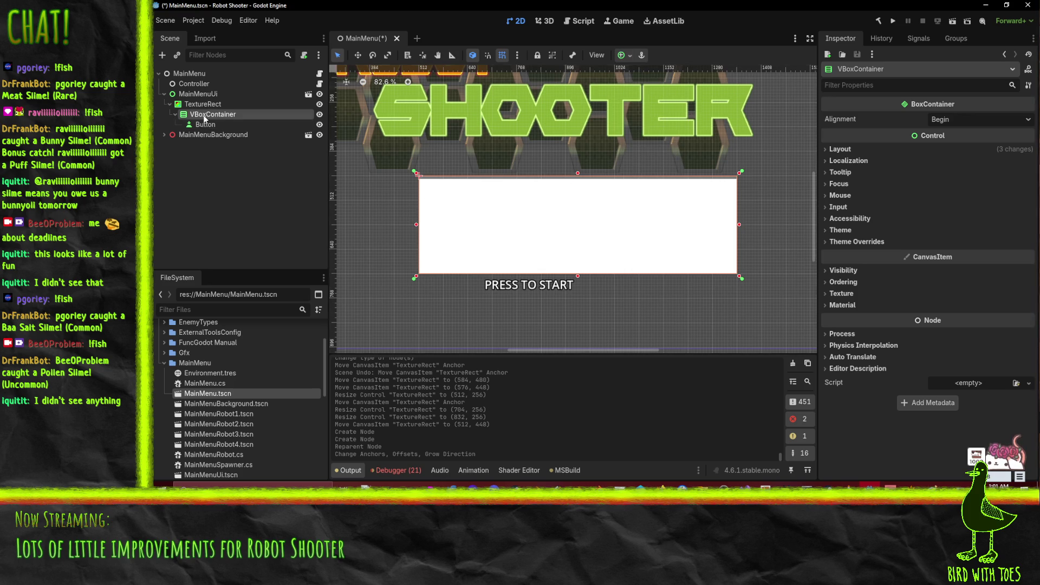
# Inset the container's left, right and bottom edges to 784 by 240.
pyautogui.click(630, 56)
pyautogui.click(628, 56)
pyautogui.moveTo(579, 177)
pyautogui.mouseDown()
pyautogui.moveTo(581, 193)
pyautogui.moveTo(587, 176)
pyautogui.mouseUp()
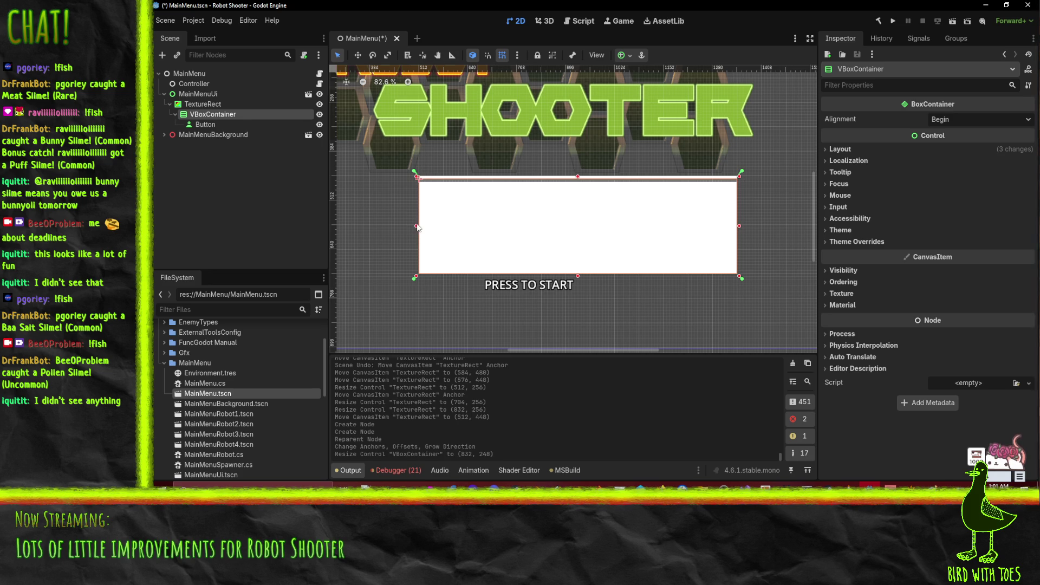
pyautogui.moveTo(417, 228); pyautogui.dragTo(426, 224)
pyautogui.moveTo(739, 224); pyautogui.dragTo(729, 224)
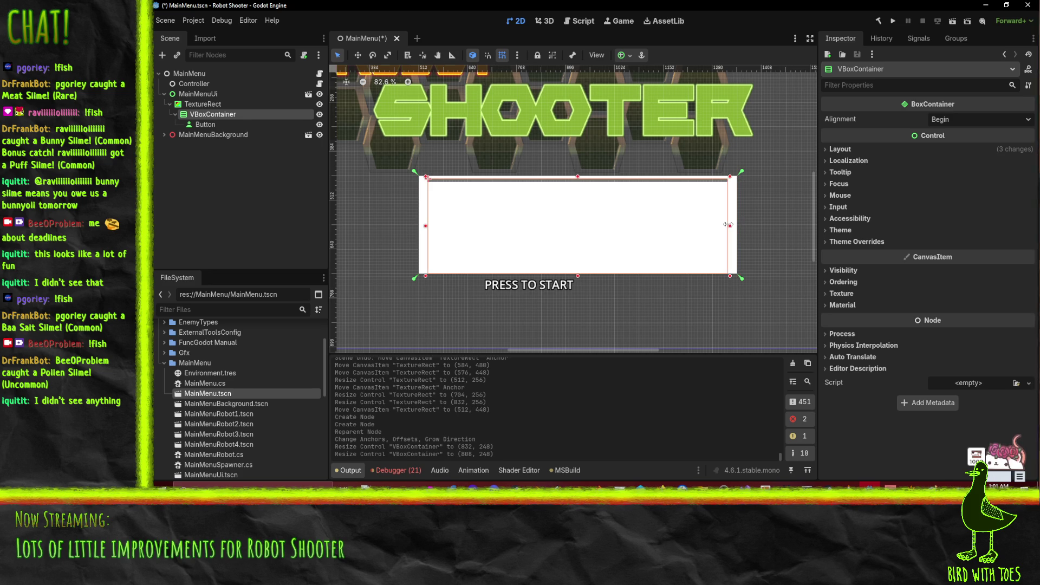
pyautogui.moveTo(577, 272); pyautogui.dragTo(577, 273)
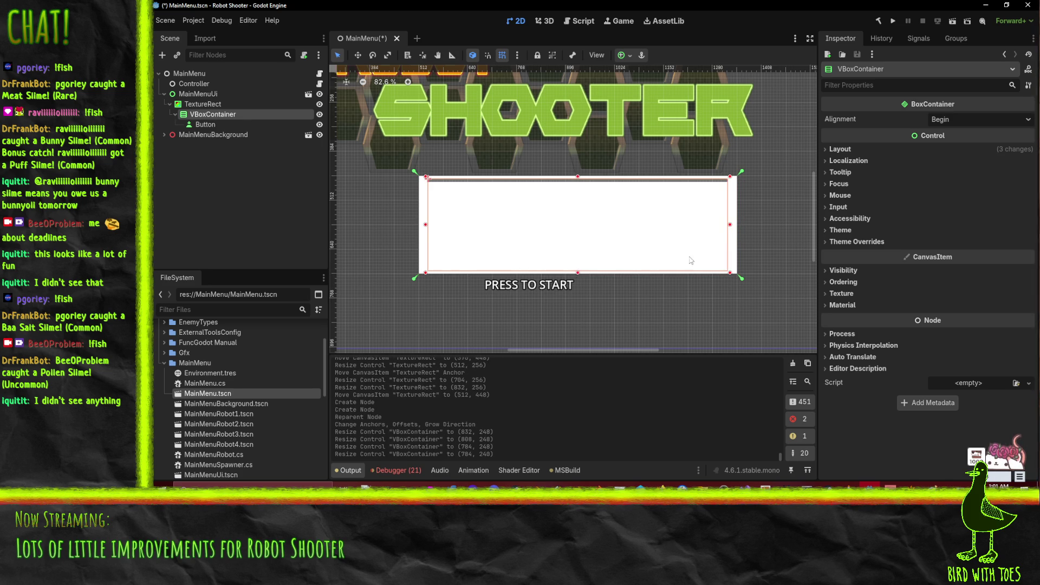
pyautogui.click(202, 127)
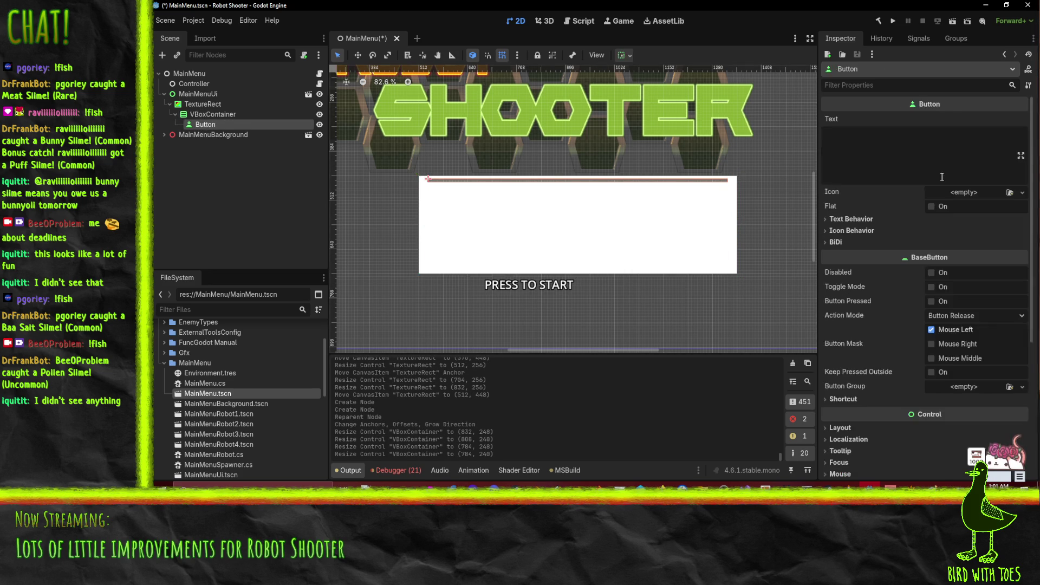
# Label the button NEW GAME and rename the node NewGame.
pyautogui.click(899, 148)
pyautogui.write('STAR')
pyautogui.press('BackSpace')
pyautogui.press('BackSpace')
pyautogui.press('BackSpace')
pyautogui.write('NEW GAME')
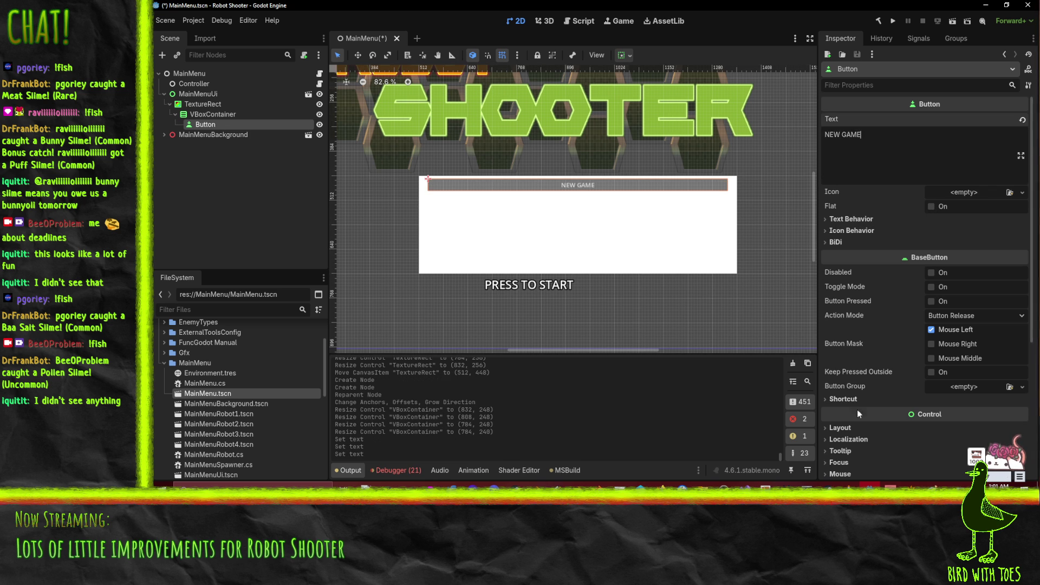
pyautogui.doubleClick(209, 124)
pyautogui.write('NewGame')
pyautogui.press('Return')
# Duplicate NewGame twice and rename the copies Settings and Quit.
pyautogui.hotkey('ctrl', 'd')
pyautogui.hotkey('ctrl', 'd')
pyautogui.click(215, 135)
pyautogui.press('F2')
pyautogui.write('Settings')
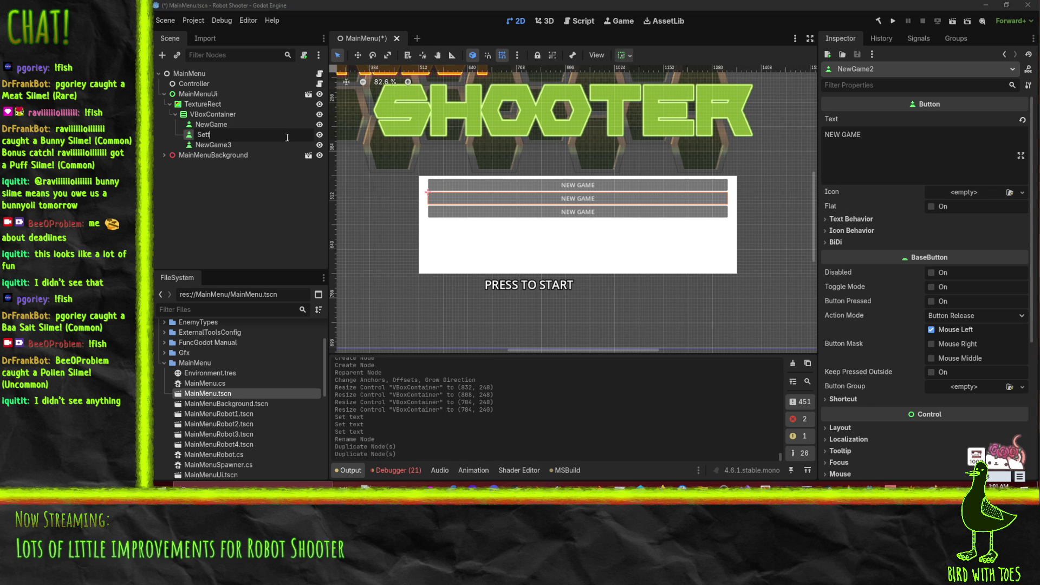
pyautogui.press('Return')
pyautogui.press('Down')
pyautogui.press('F2')
pyautogui.write('Quit')
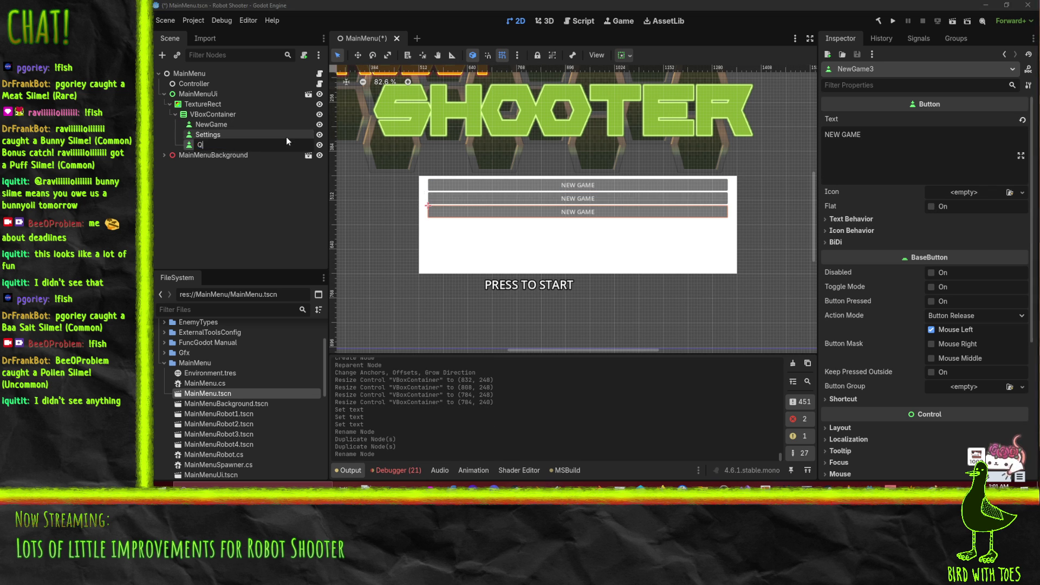
pyautogui.press('Return')
# Label Quit as EXIT TO DESKTOP and Settings as SETTINGS, then select all three buttons.
pyautogui.click(867, 140)
pyautogui.hotkey('ctrl', 'a')
pyautogui.write('EXIT TO DESKTOP')
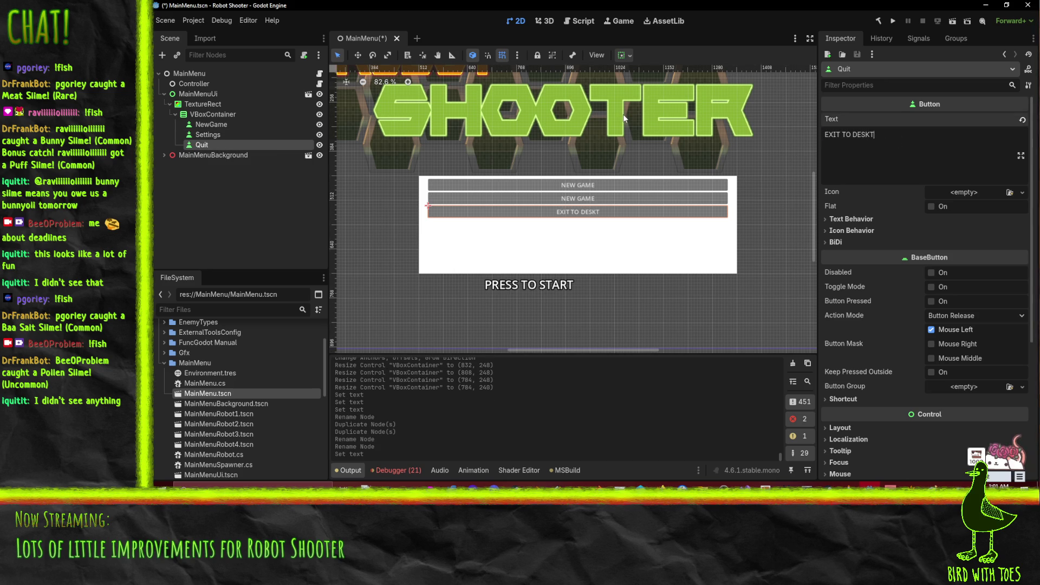
pyautogui.click(210, 133)
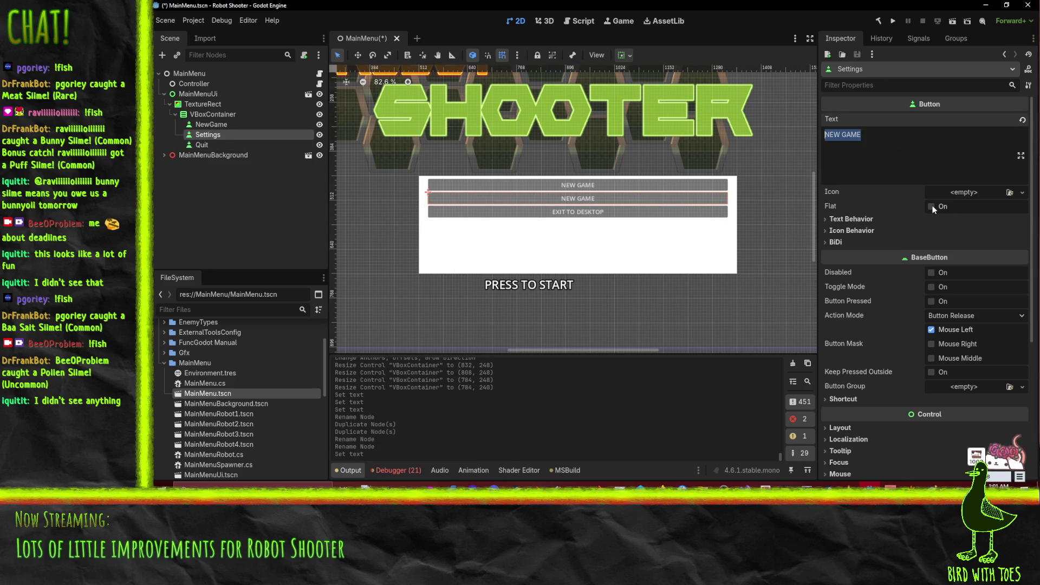
pyautogui.write('SETTINGS')
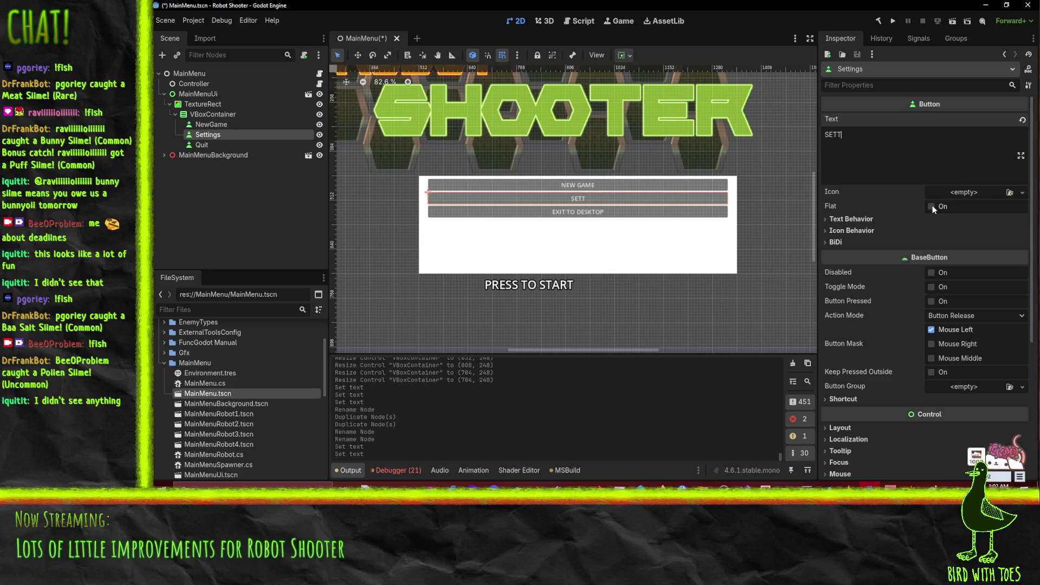
pyautogui.keyDown('ctrl'); pyautogui.click(212, 124); pyautogui.keyUp('ctrl')
pyautogui.keyDown('ctrl'); pyautogui.click(203, 146); pyautogui.keyUp('ctrl')
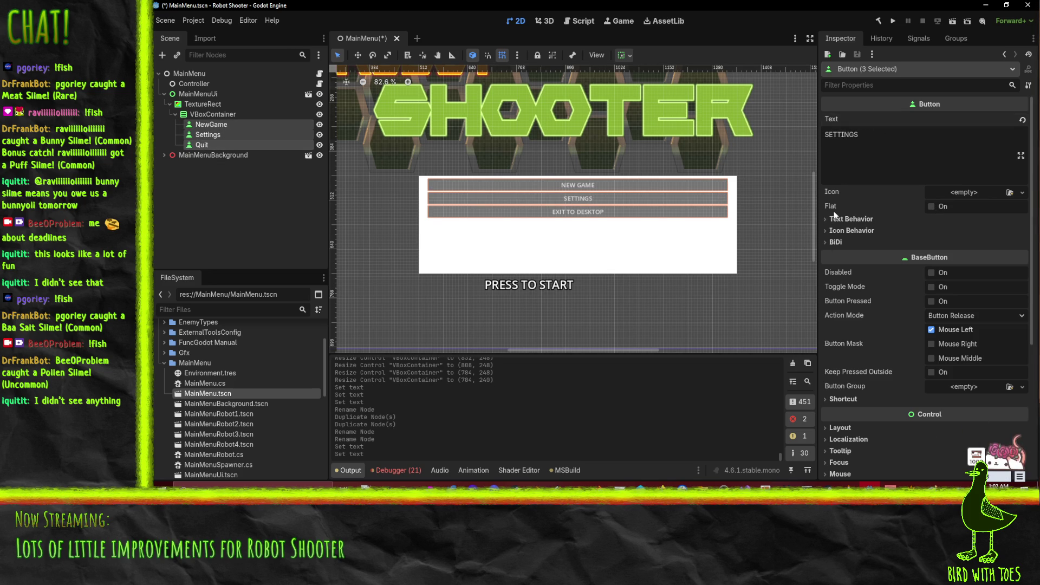
# Apply the Diagon.otf font override to all three selected menu buttons.
pyautogui.scroll(-5, 895, 307)
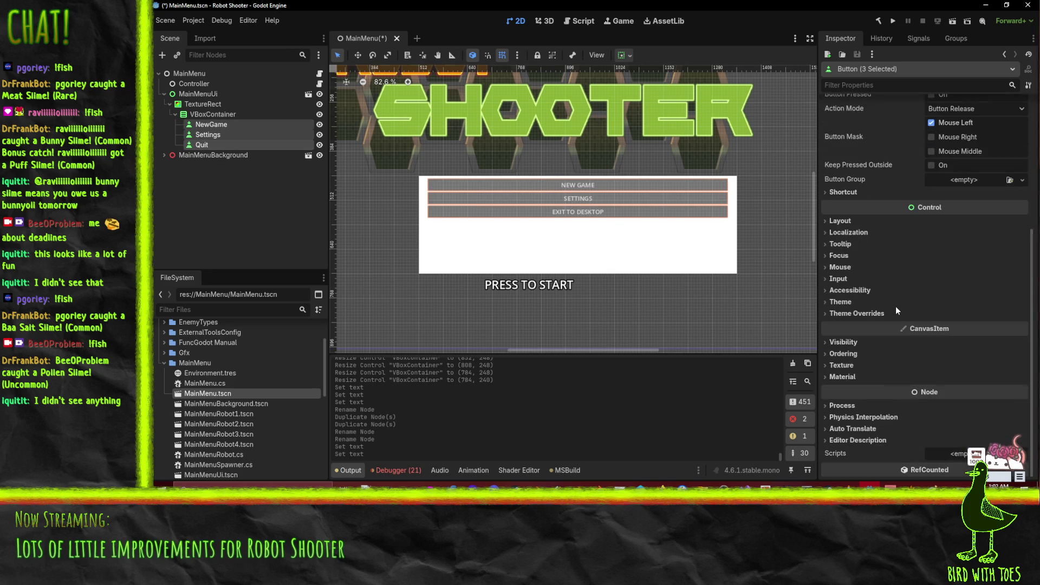
pyautogui.click(856, 300)
pyautogui.scroll(-2, 856, 300)
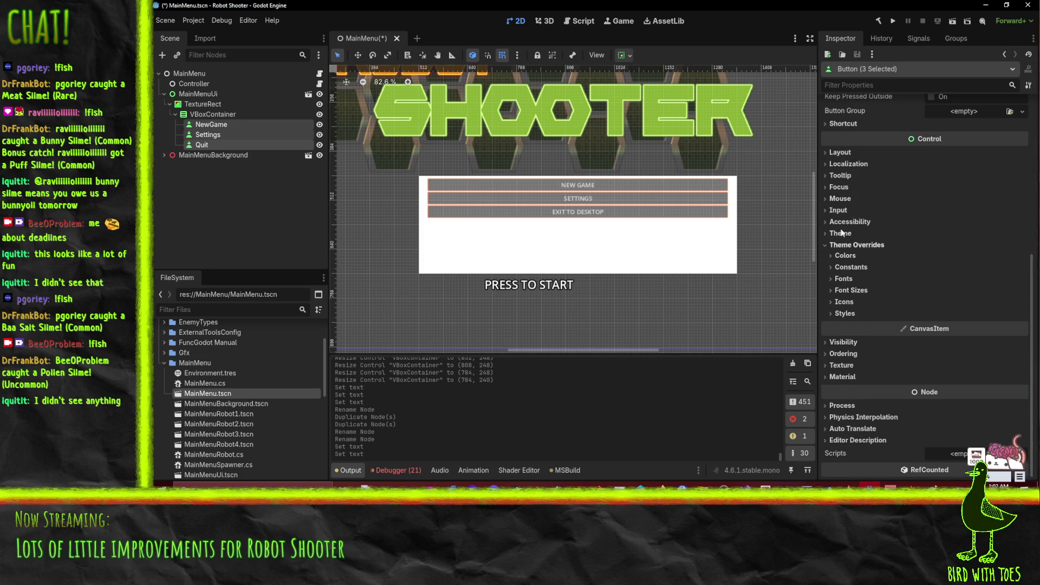
pyautogui.click(844, 279)
pyautogui.click(1022, 291)
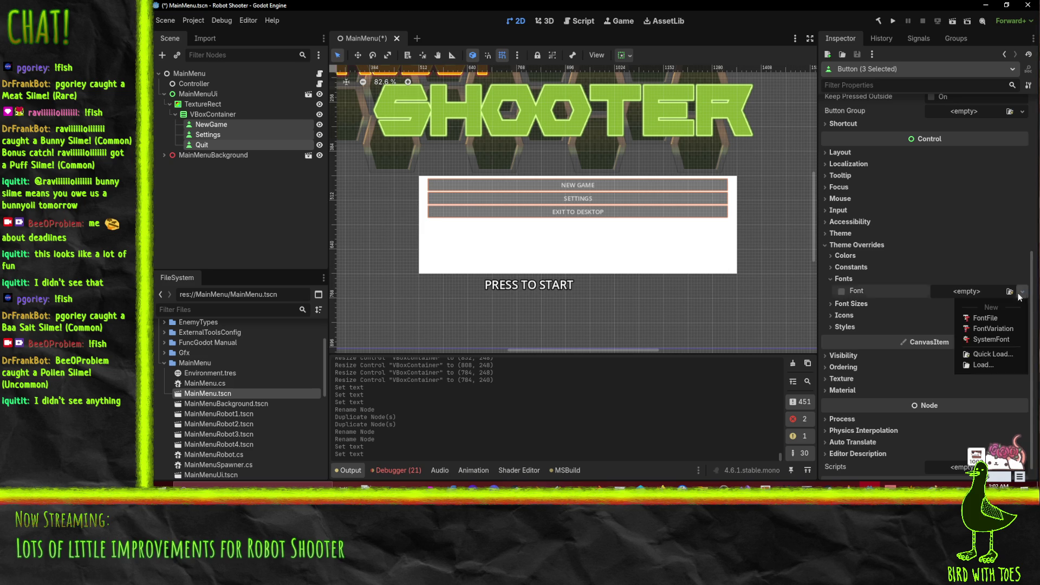
pyautogui.click(987, 354)
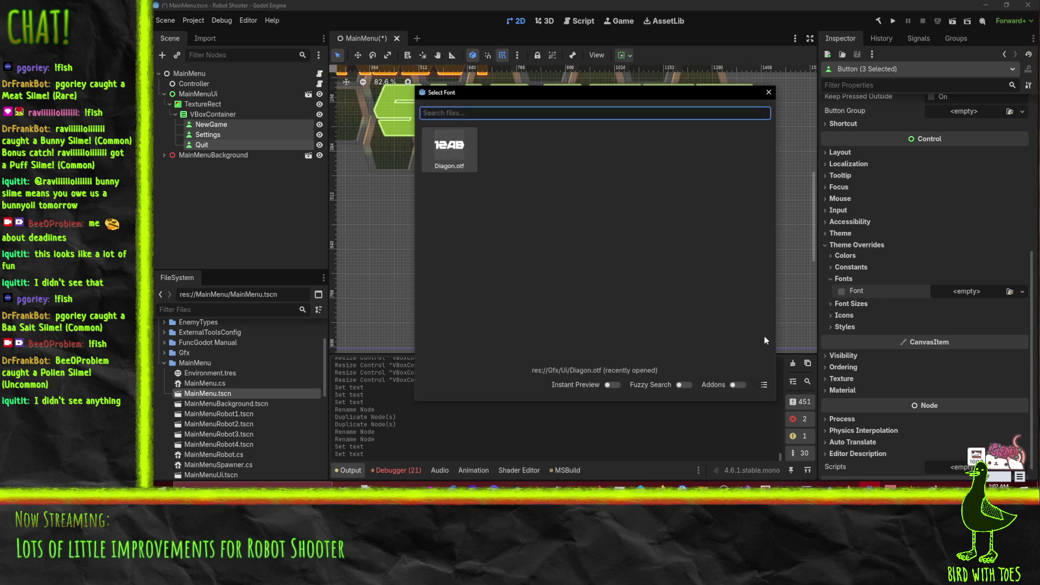
pyautogui.click(441, 153)
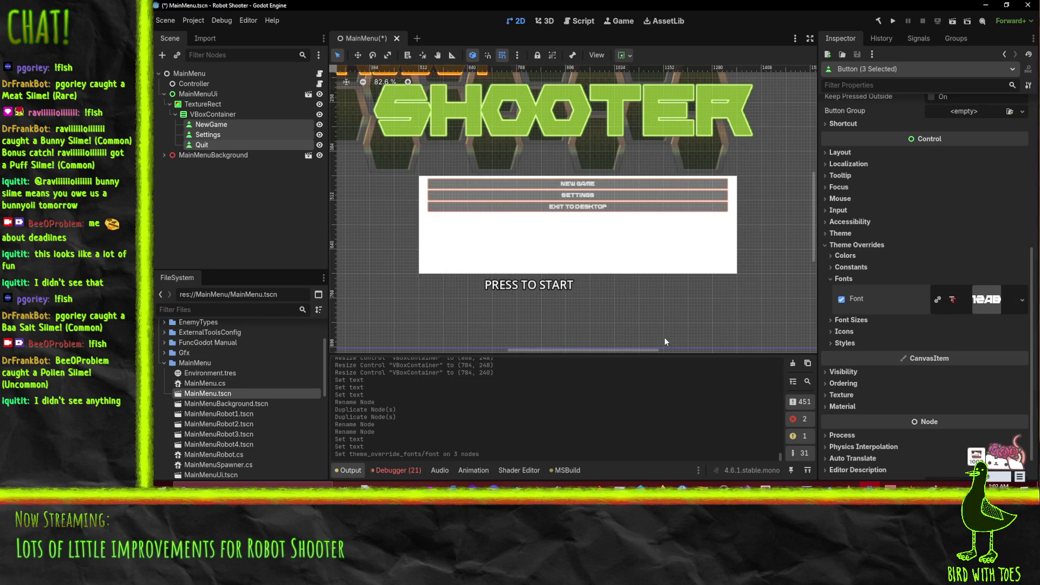
# Enable the buttons' font size override and set it to 36 px.
pyautogui.click(860, 319)
pyautogui.click(842, 332)
pyautogui.click(962, 335)
pyautogui.write('30')
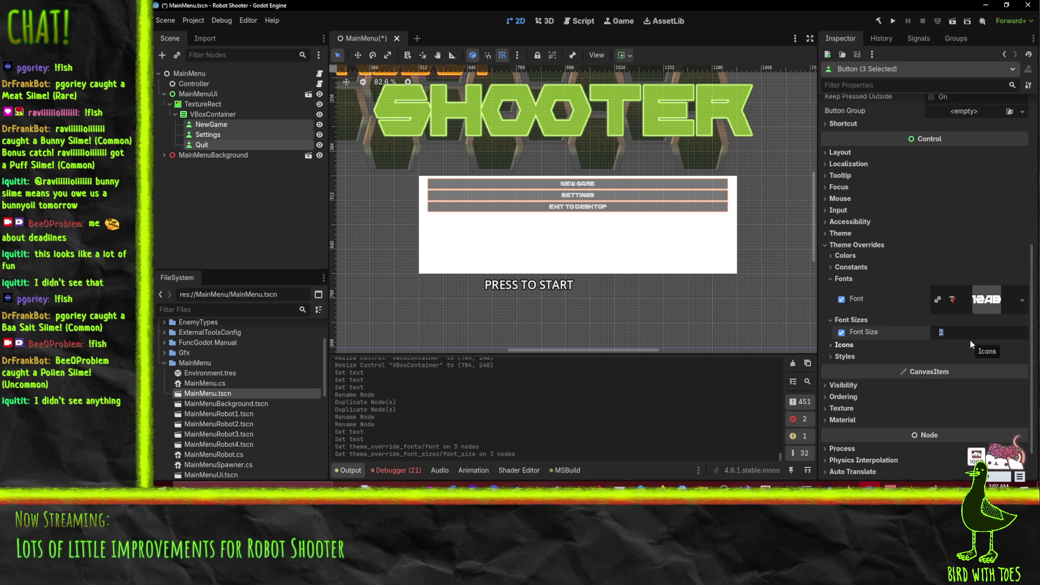
pyautogui.press('Return')
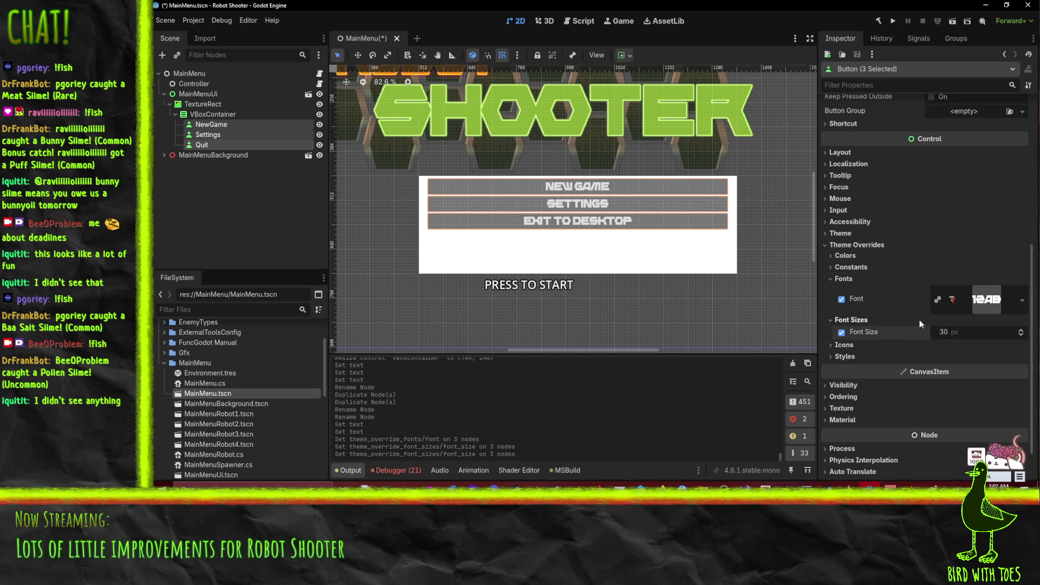
pyautogui.write('36')
pyautogui.press('Return')
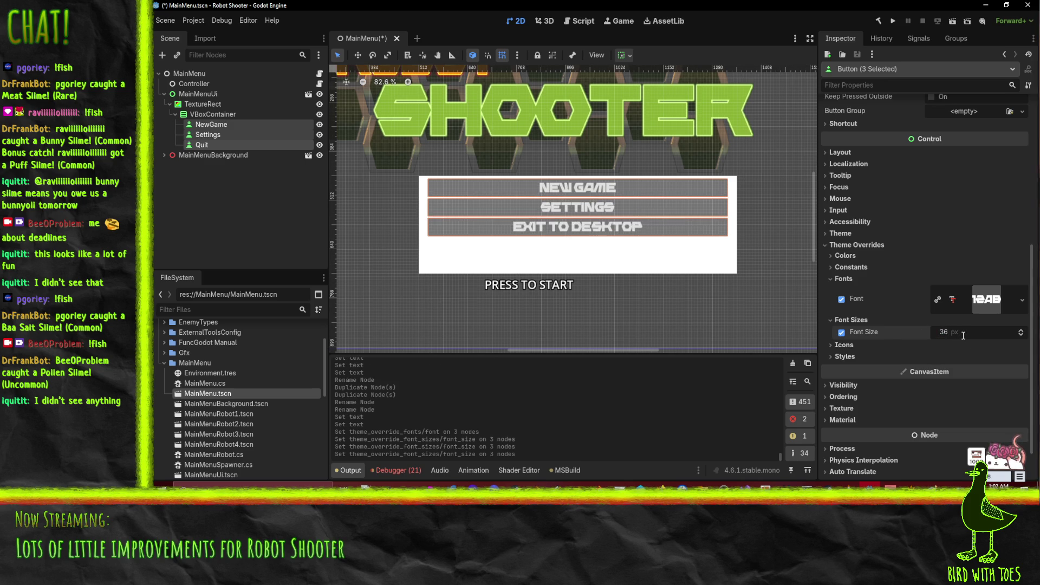
pyautogui.click(211, 124)
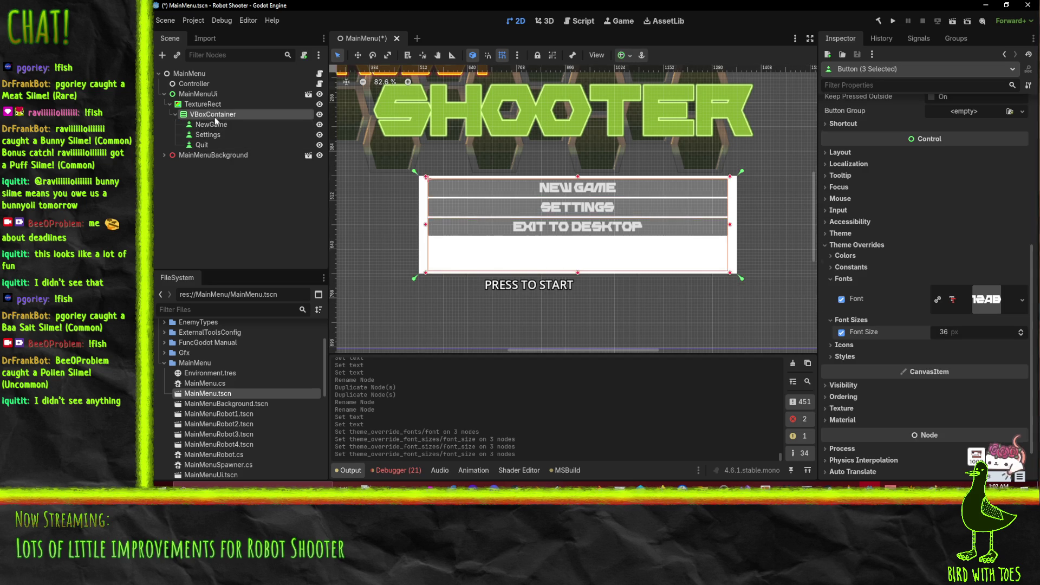
pyautogui.scroll(-5, 895, 360)
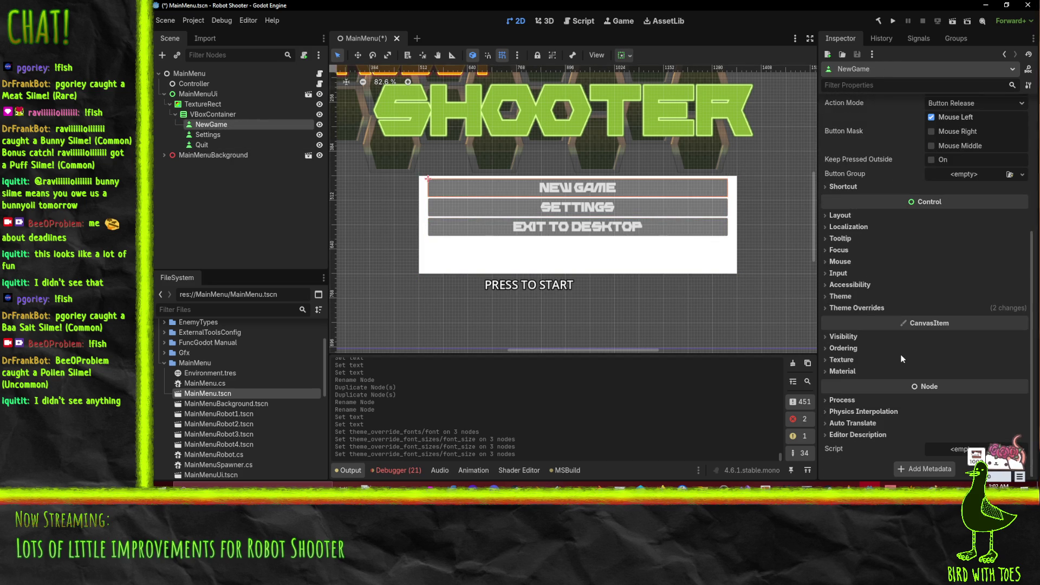
# Give the NewGame button its own font size override of 42 px.
pyautogui.click(856, 308)
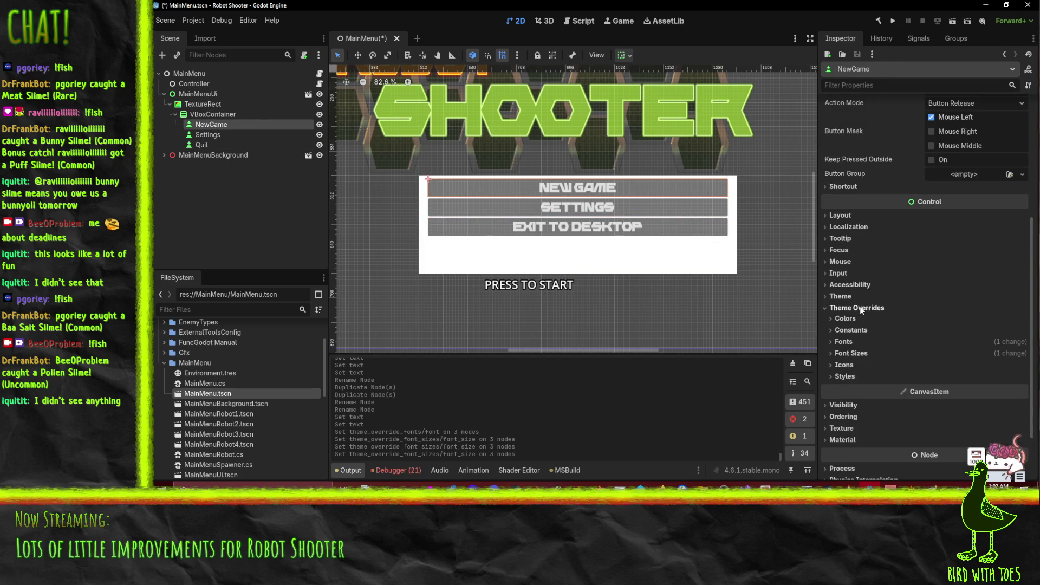
pyautogui.click(852, 353)
pyautogui.click(999, 364)
pyautogui.write('48')
pyautogui.press('Return')
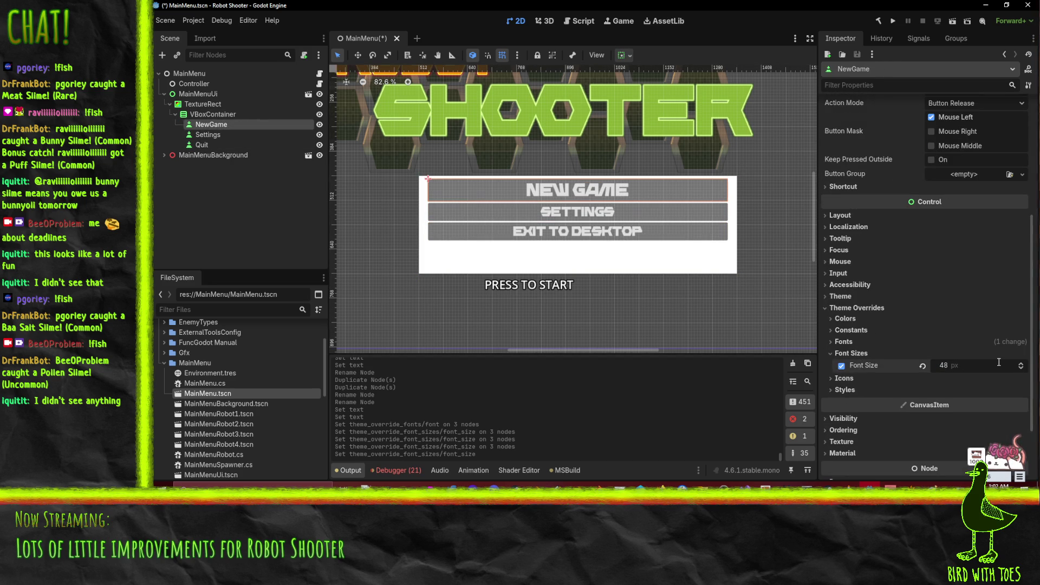
pyautogui.click(953, 367)
pyautogui.write('42')
pyautogui.press('Return')
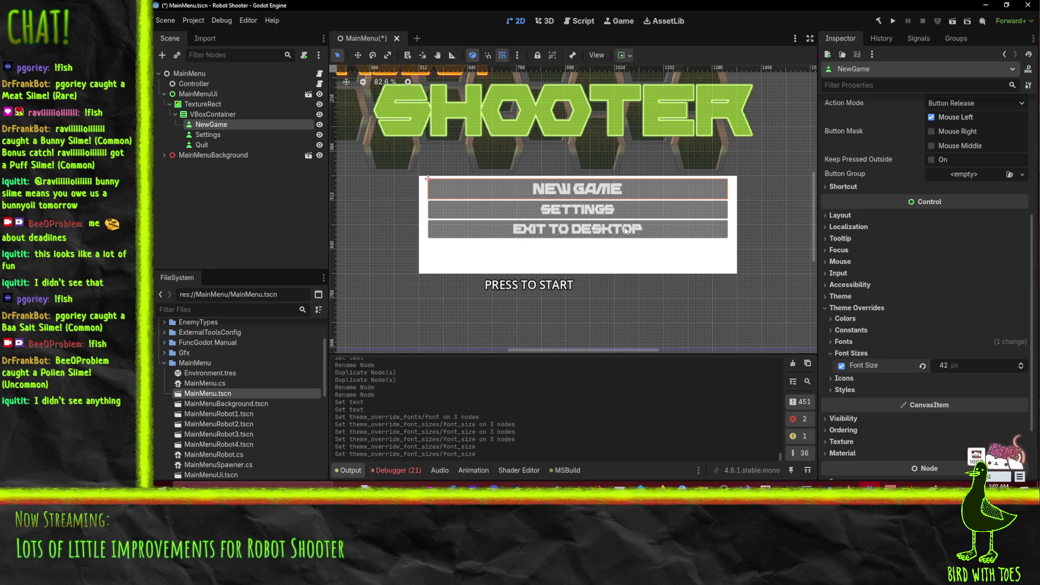
pyautogui.scroll(1, 653, 223)
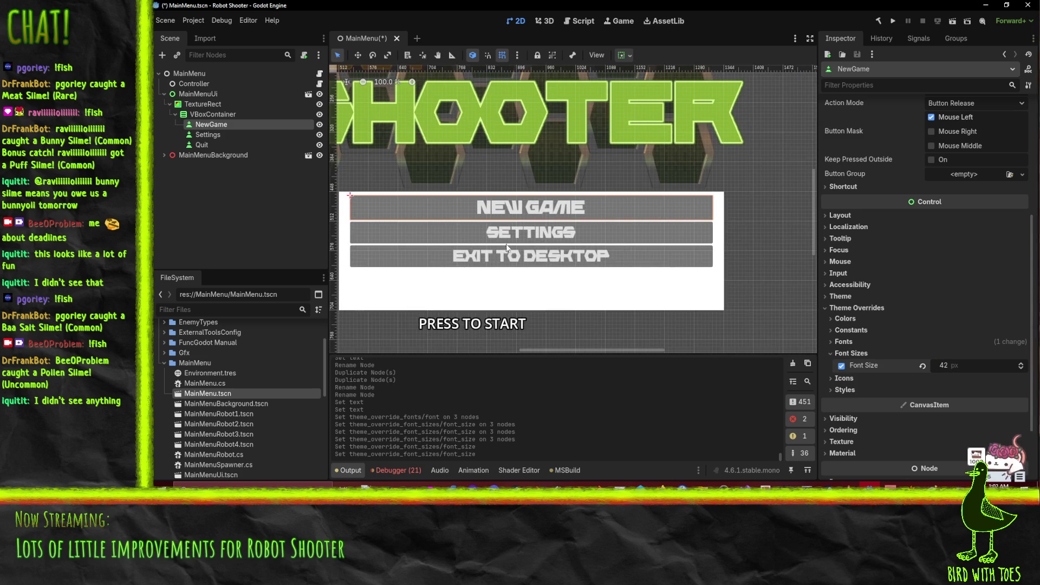
pyautogui.hscroll(-2, 623, 247)
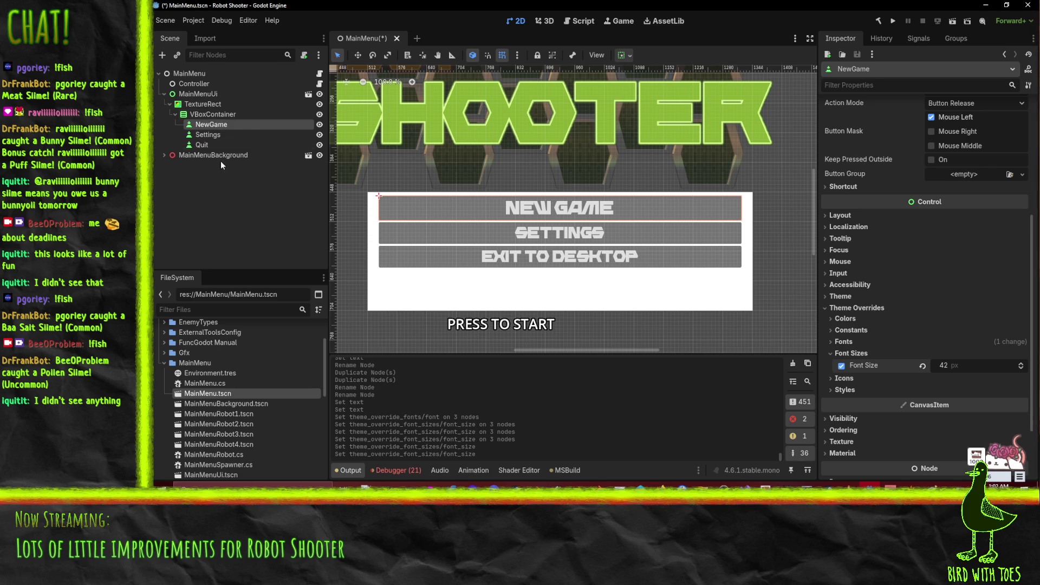
pyautogui.click(214, 114)
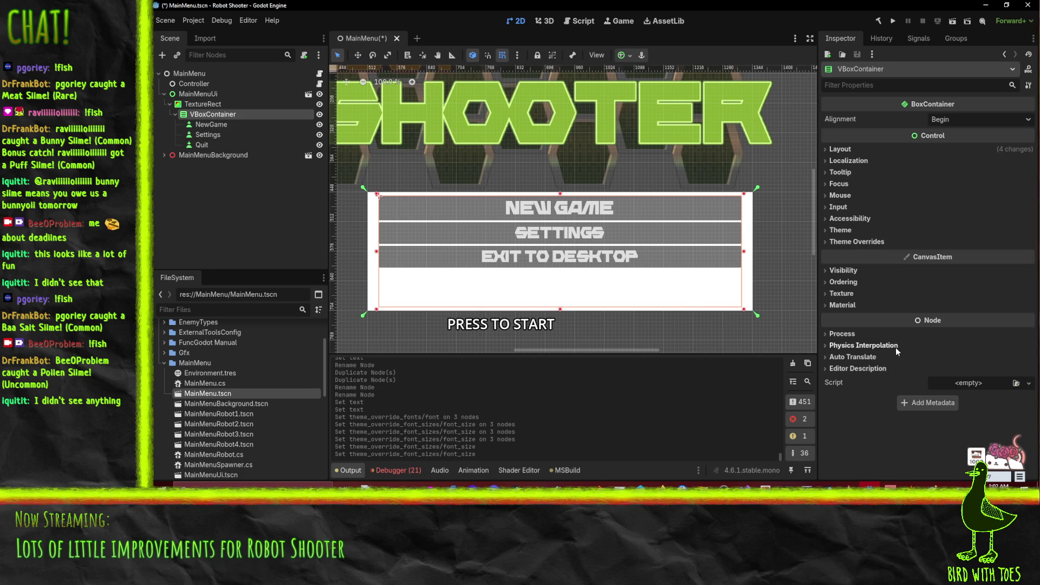
# Change the VBoxContainer's alignment from Begin to Center.
pyautogui.click(846, 161)
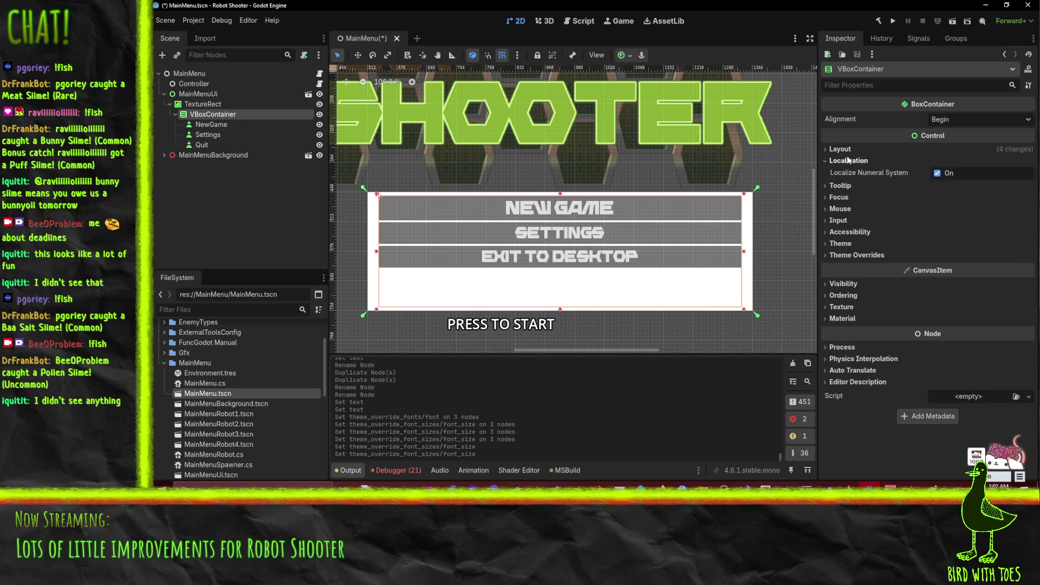
pyautogui.click(842, 149)
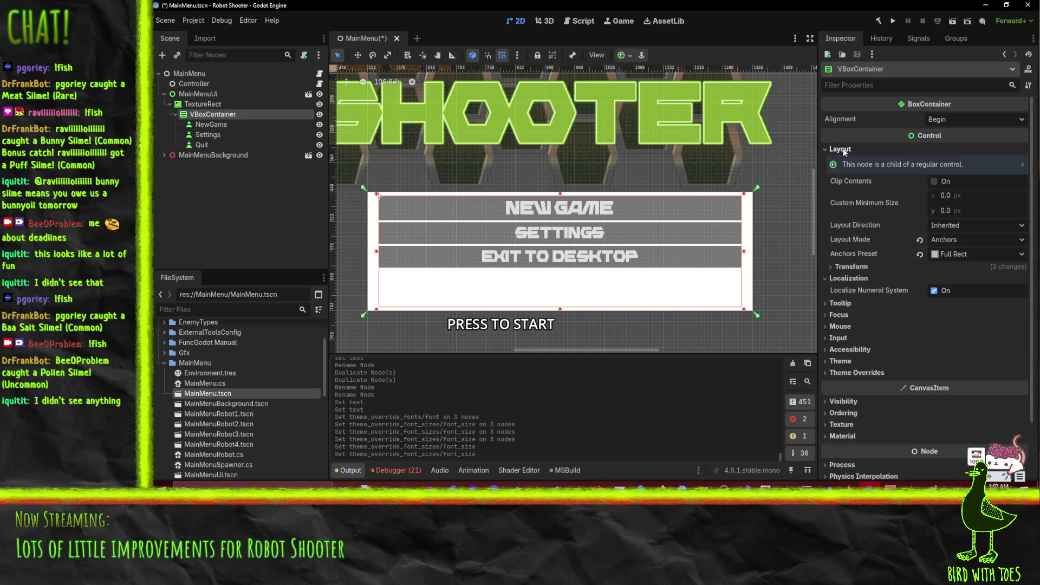
pyautogui.click(864, 269)
pyautogui.click(864, 268)
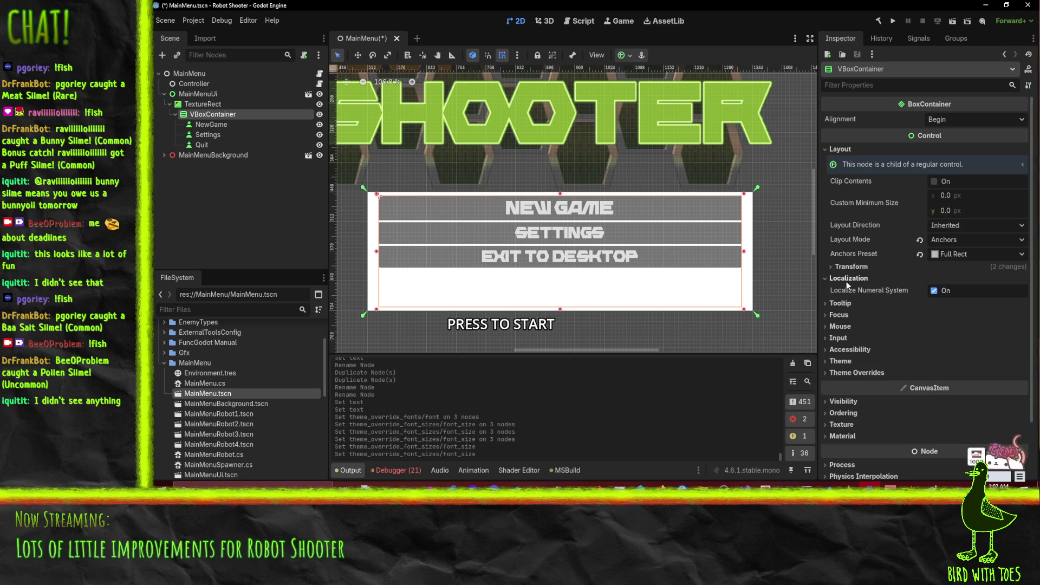
pyautogui.click(945, 118)
pyautogui.click(954, 146)
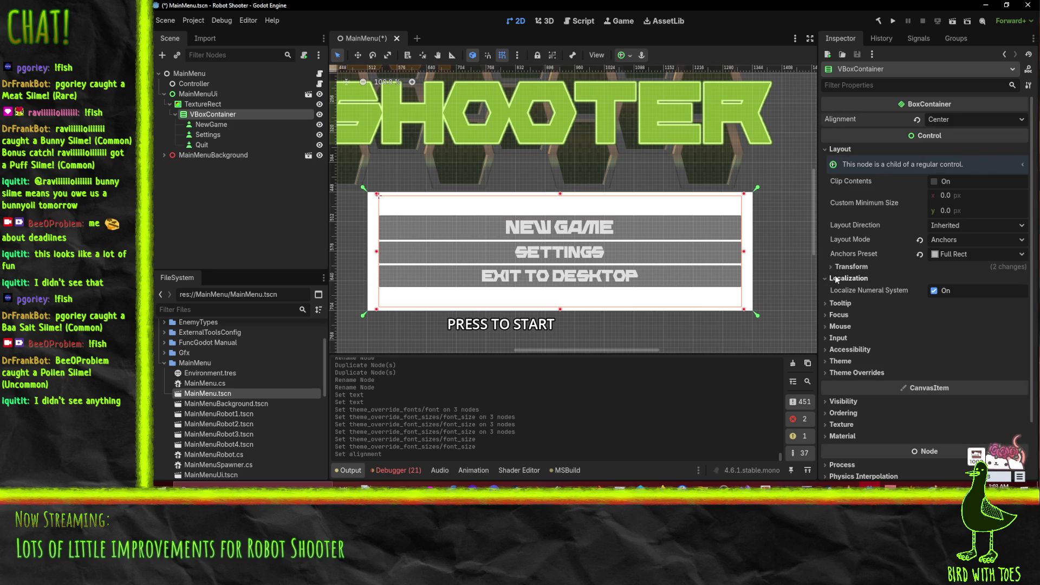
pyautogui.scroll(-5, 667, 281)
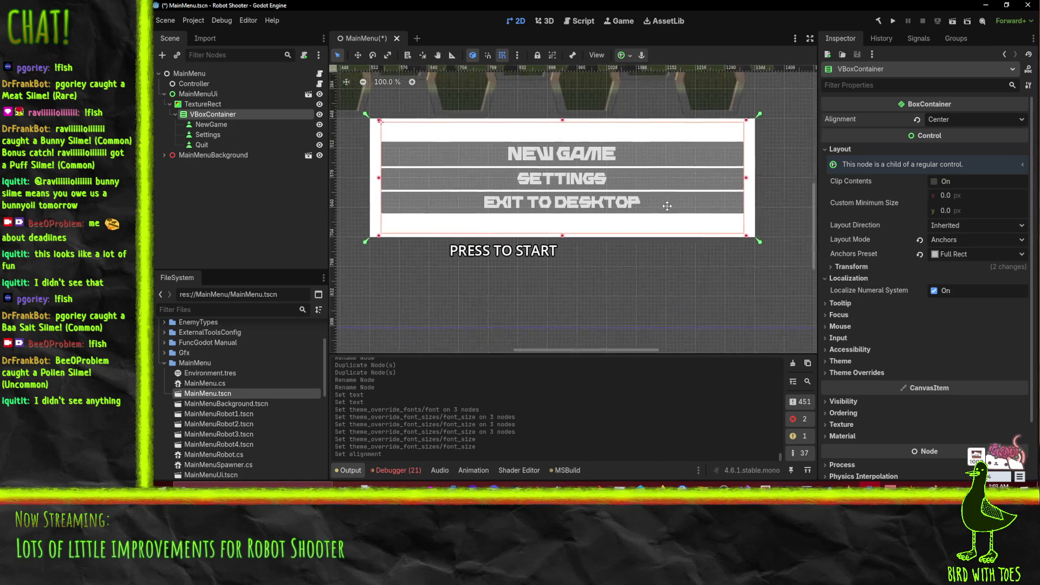
pyautogui.scroll(-3, 618, 191)
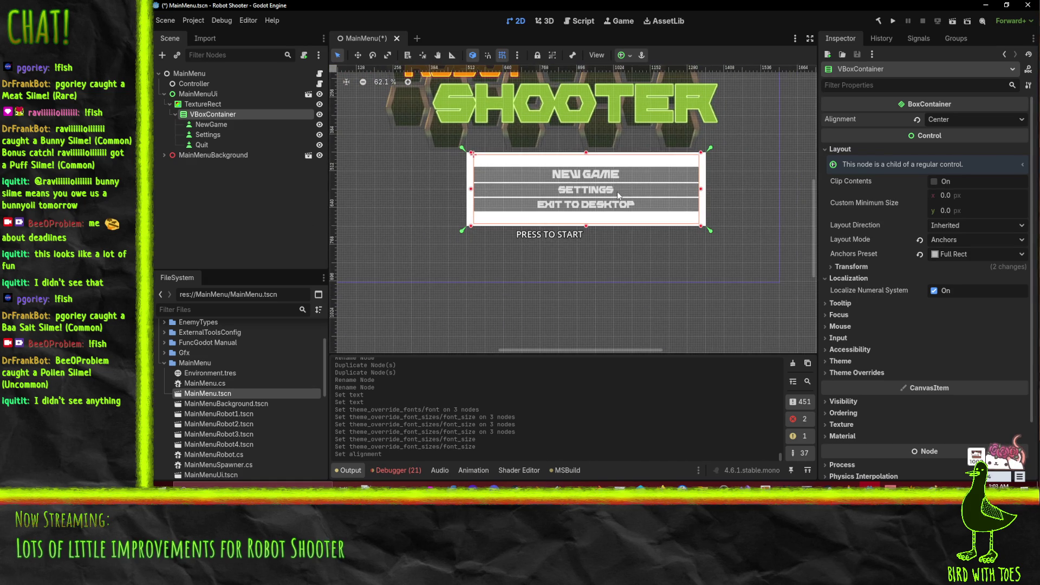
pyautogui.scroll(2, 547, 234)
pyautogui.scroll(4, 547, 234)
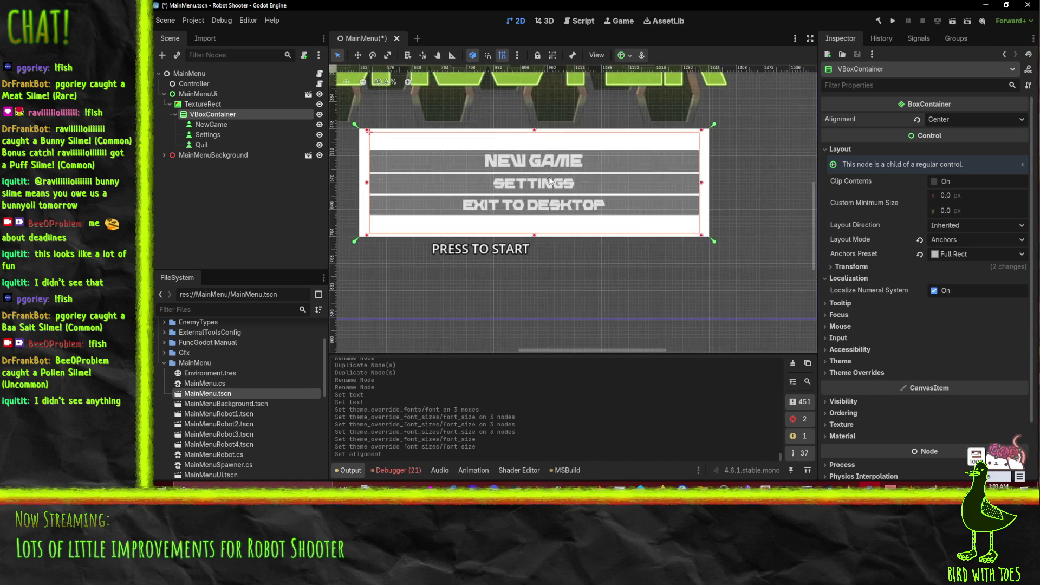
pyautogui.scroll(-2, 900, 351)
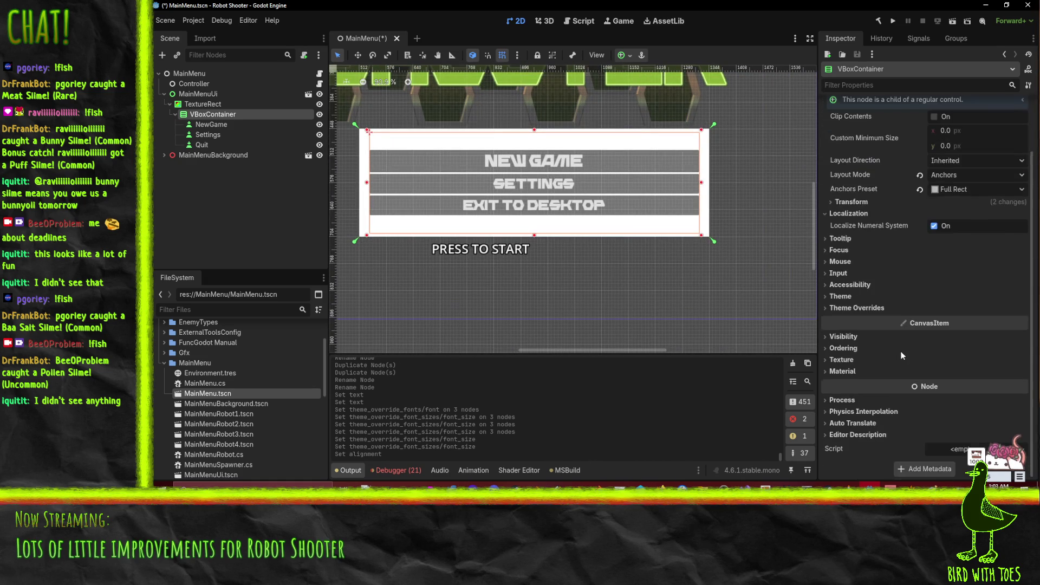
pyautogui.scroll(2, 901, 351)
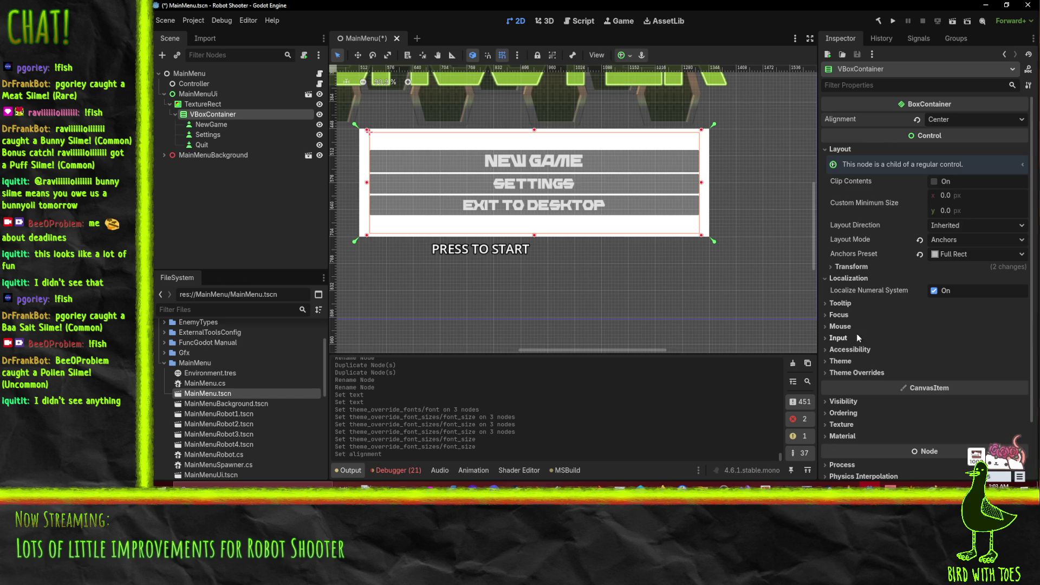
pyautogui.click(228, 124)
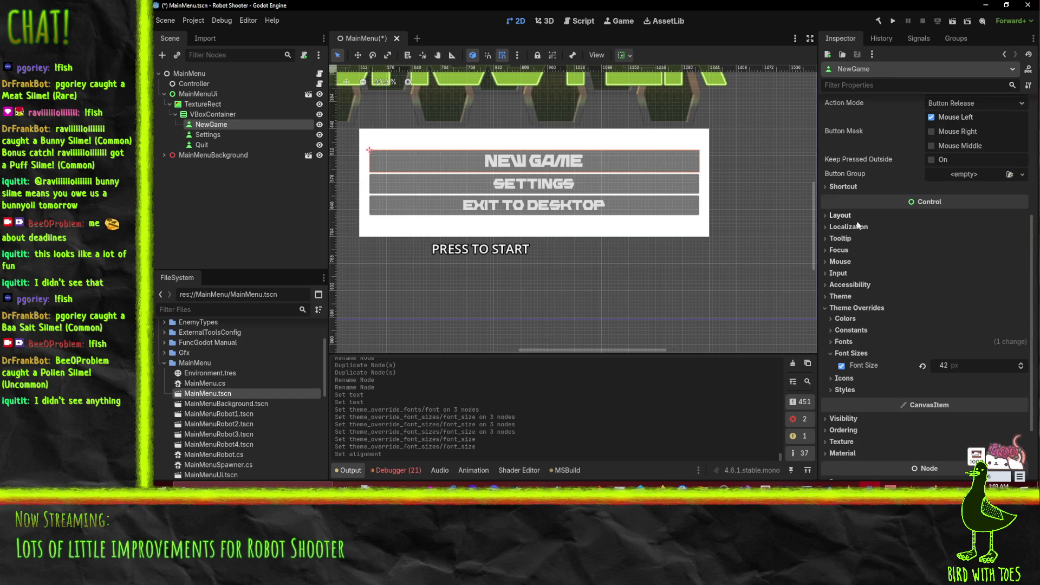
# Try Vertical Expand on the NewGame button, then turn it back off.
pyautogui.click(841, 215)
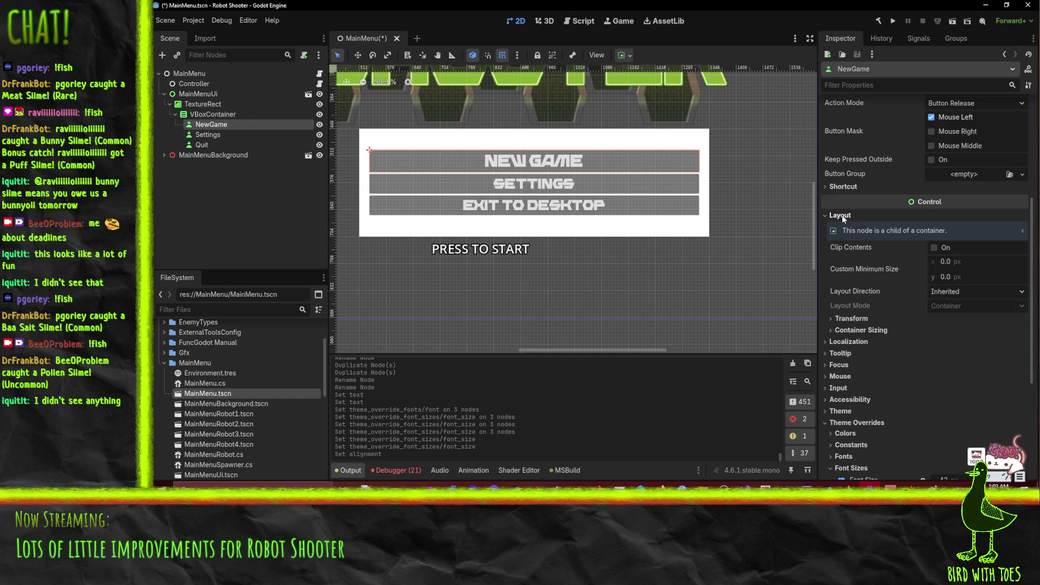
pyautogui.click(860, 330)
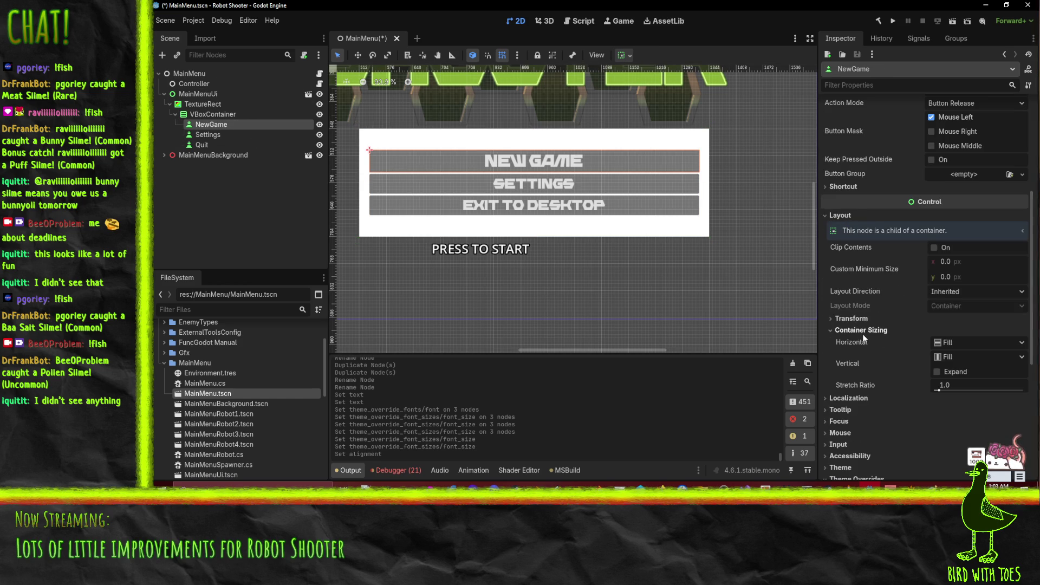
pyautogui.click(936, 372)
pyautogui.click(936, 372)
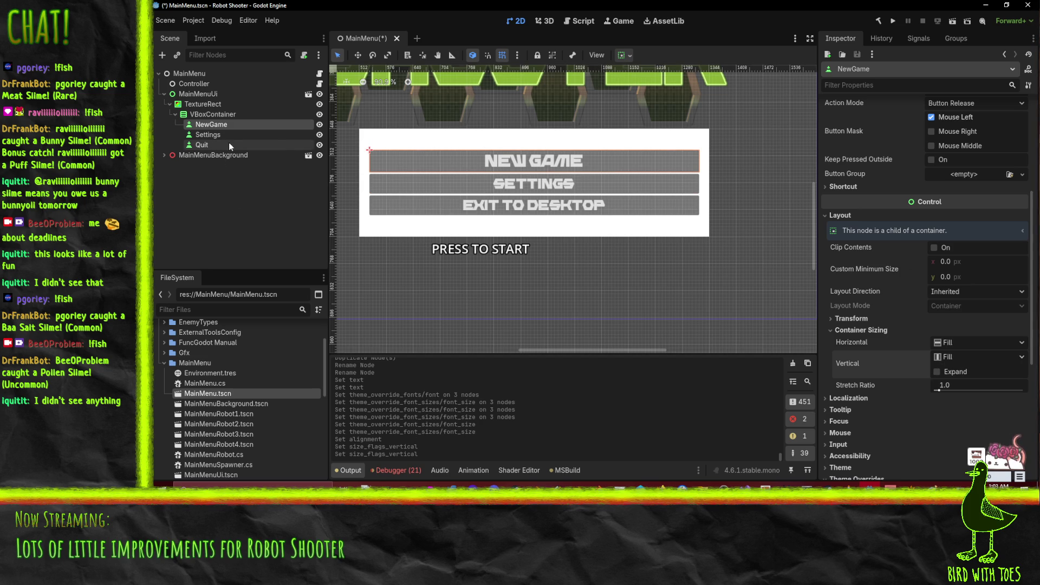
# Add a Control child to VBoxContainer, move it above Quit, and duplicate it.
pyautogui.rightClick(206, 116)
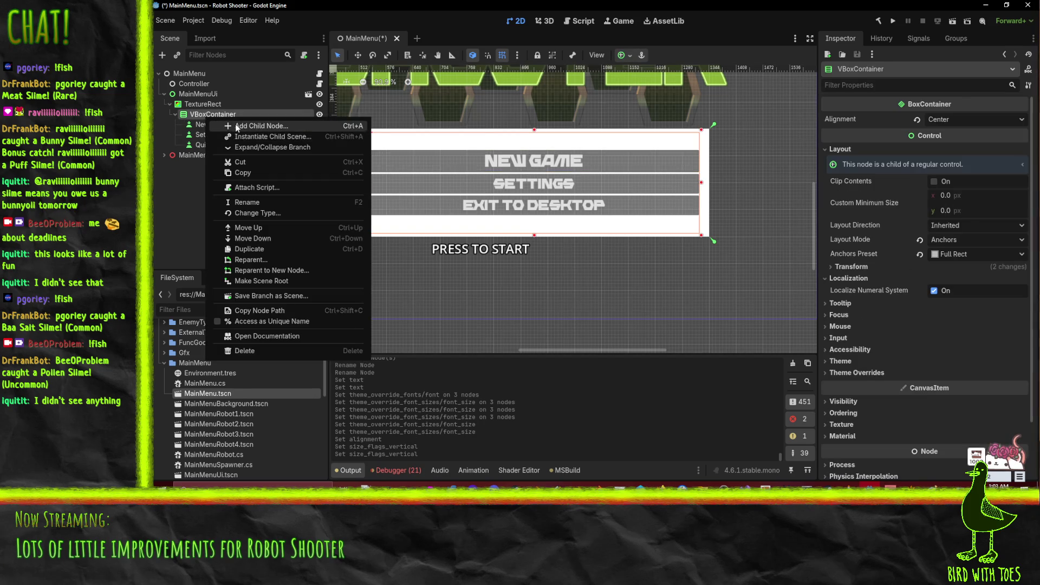
pyautogui.click(234, 126)
pyautogui.write('control')
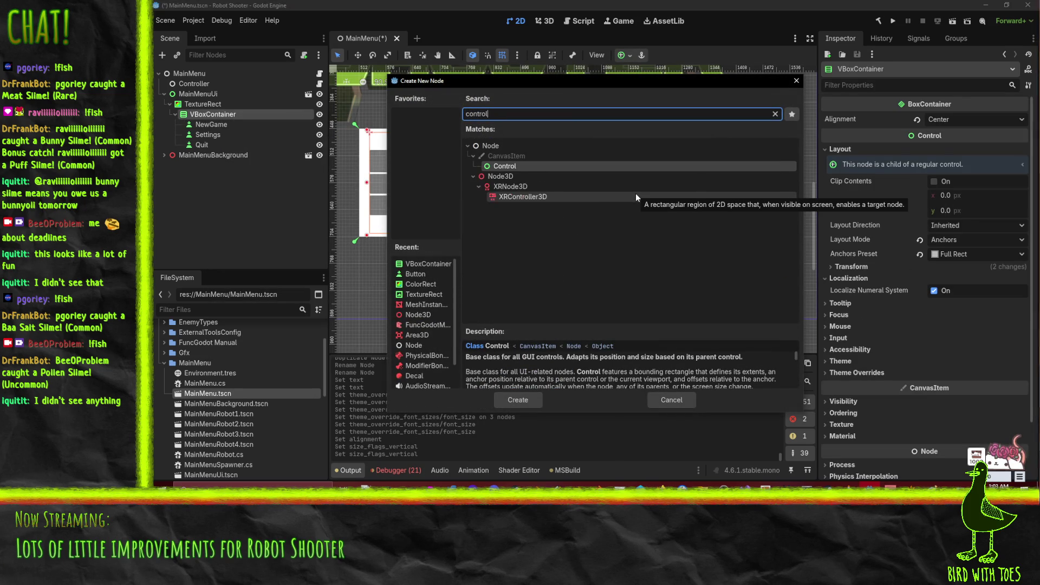
pyautogui.press('Return')
pyautogui.moveTo(199, 156); pyautogui.dragTo(208, 129)
pyautogui.rightClick(200, 145)
pyautogui.click(263, 277)
# Rename the two Control nodes to Spacer and Spacer2.
pyautogui.doubleClick(235, 134)
pyautogui.write('Spacer')
pyautogui.press('Return')
pyautogui.press('Down')
pyautogui.press('Down')
pyautogui.press('F2')
pyautogui.write('Spacer')
pyautogui.press('Return')
pyautogui.keyDown('ctrl'); pyautogui.click(230, 131); pyautogui.keyUp('ctrl')
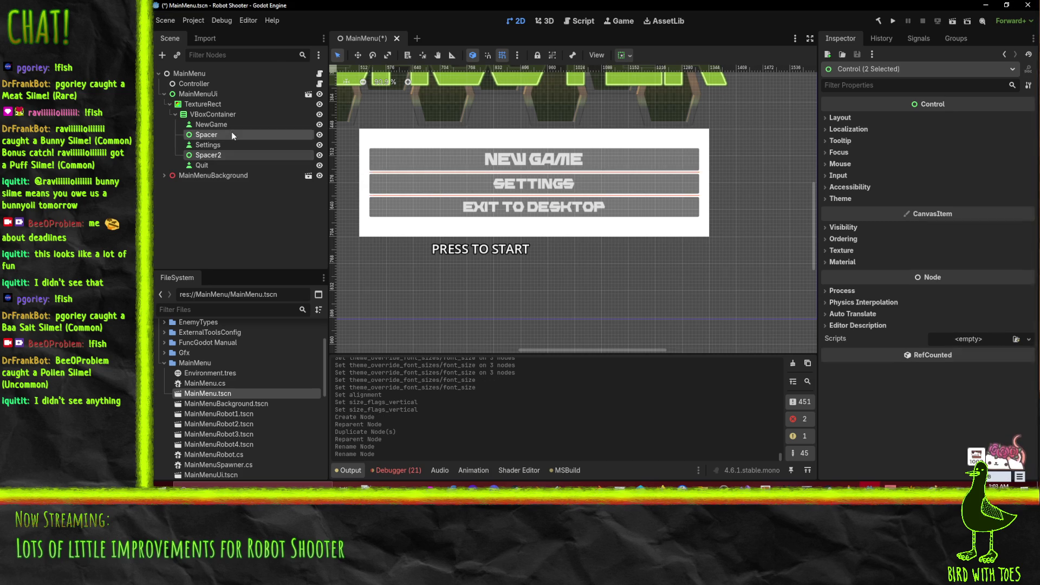
# Turn on Vertical Expand under Container Sizing for both spacers.
pyautogui.click(845, 118)
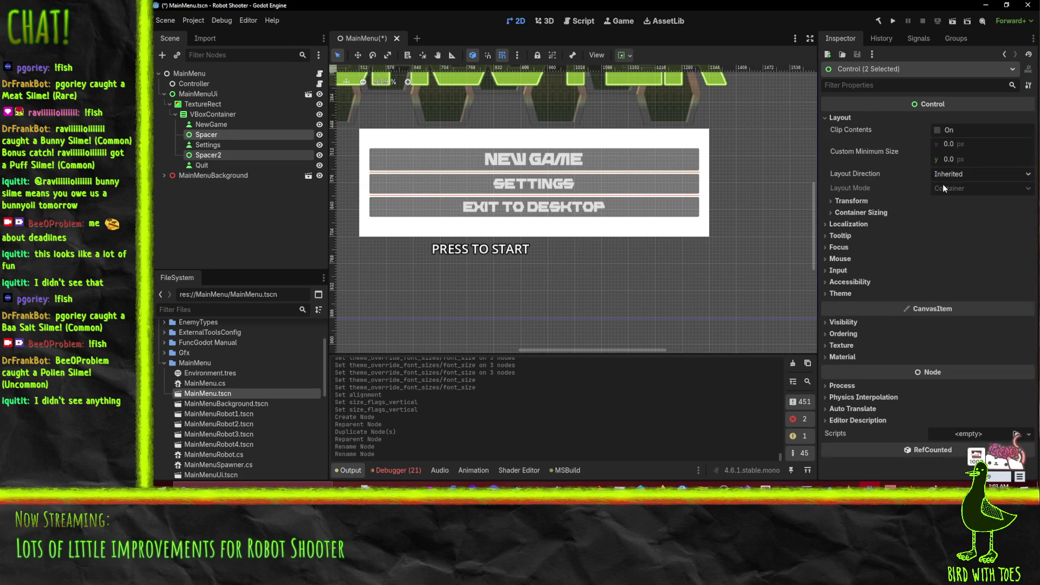
pyautogui.click(860, 213)
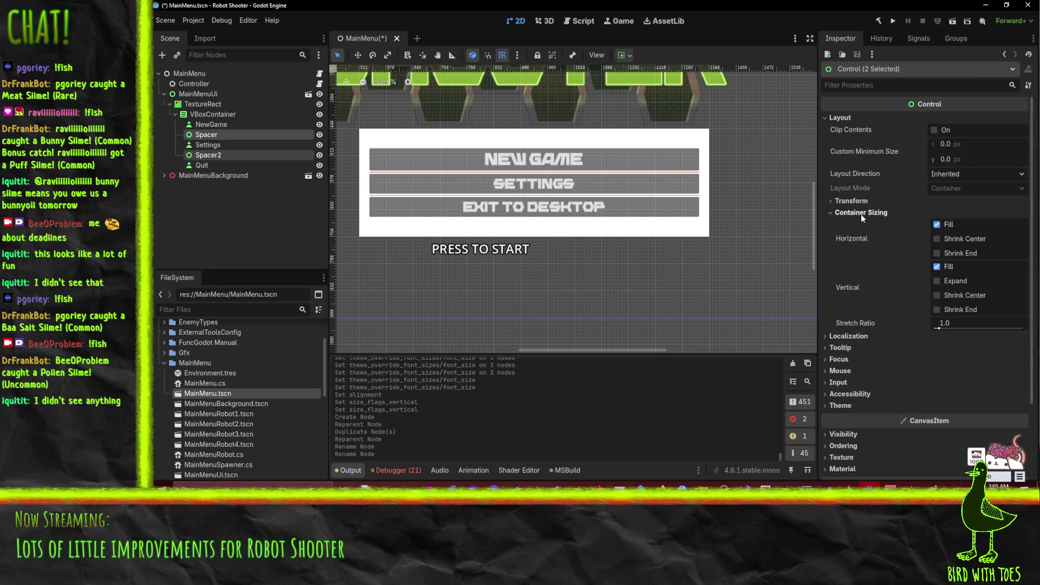
pyautogui.click(937, 279)
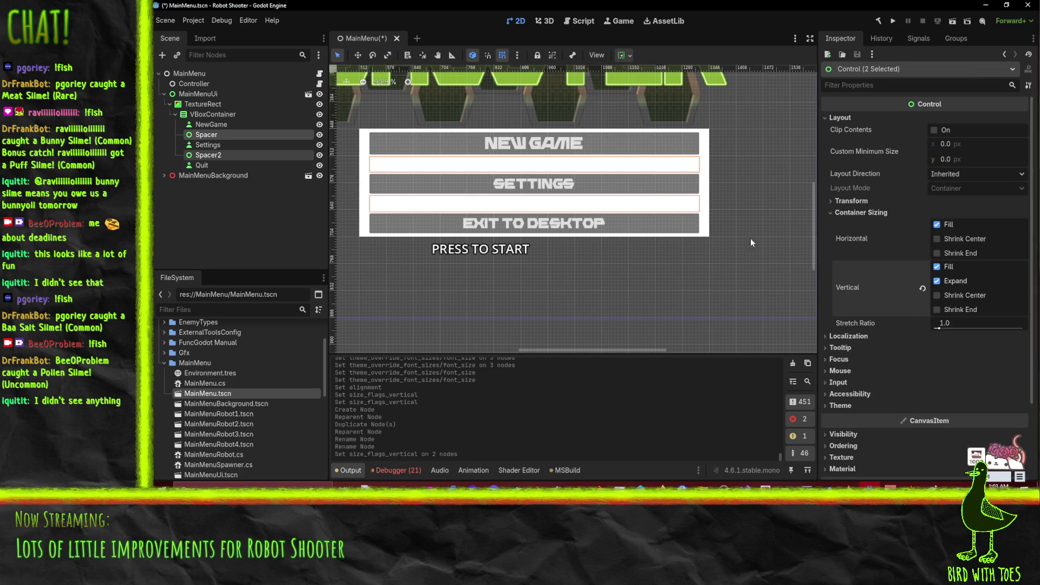
pyautogui.click(203, 136)
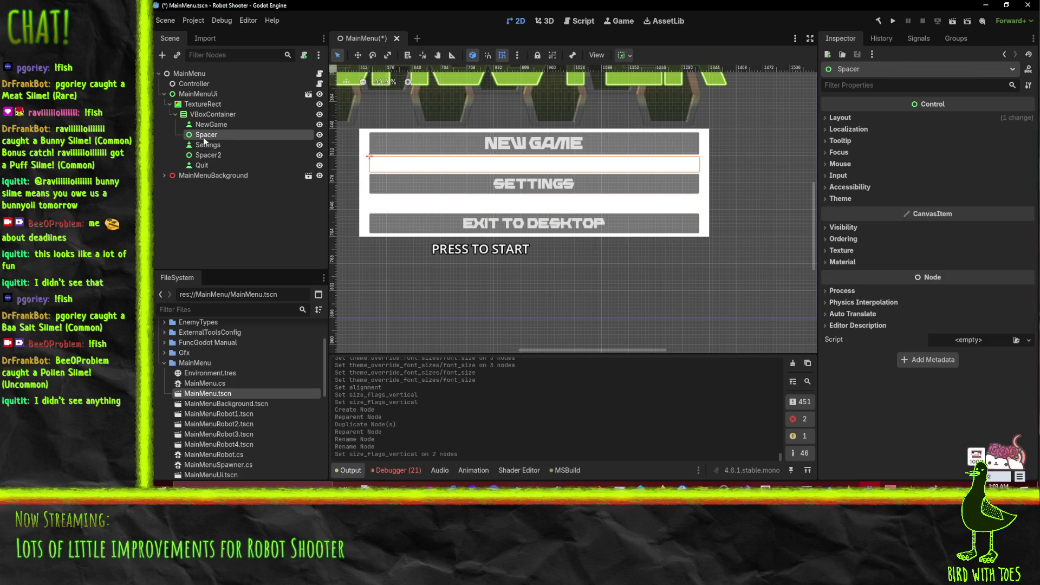
pyautogui.scroll(-3, 563, 171)
pyautogui.scroll(2, 563, 170)
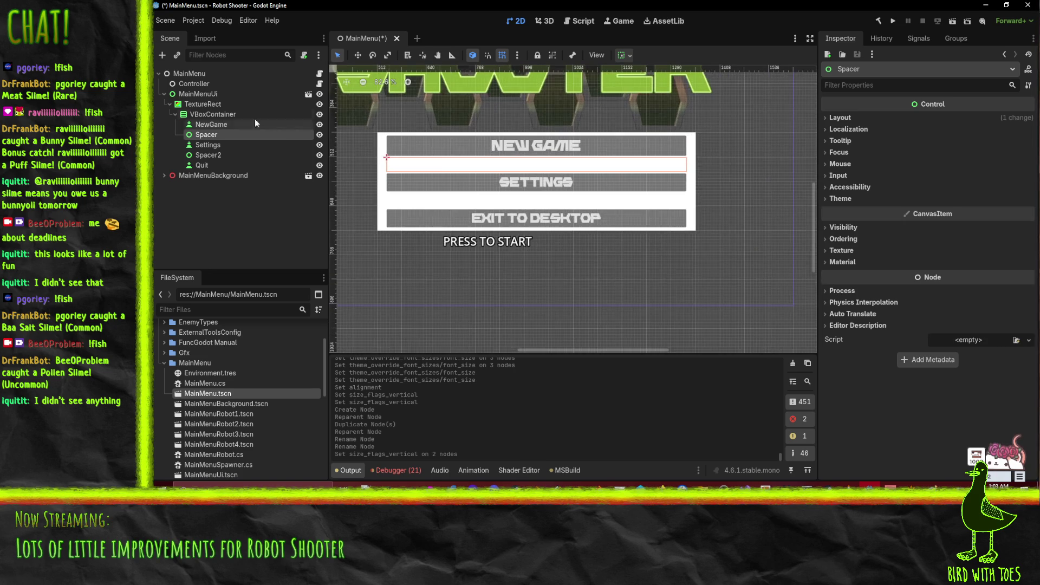
# Drag the VBoxContainer's top and bottom edges to shrink it to 784 × 208.
pyautogui.click(224, 117)
pyautogui.moveTo(538, 135); pyautogui.dragTo(537, 140)
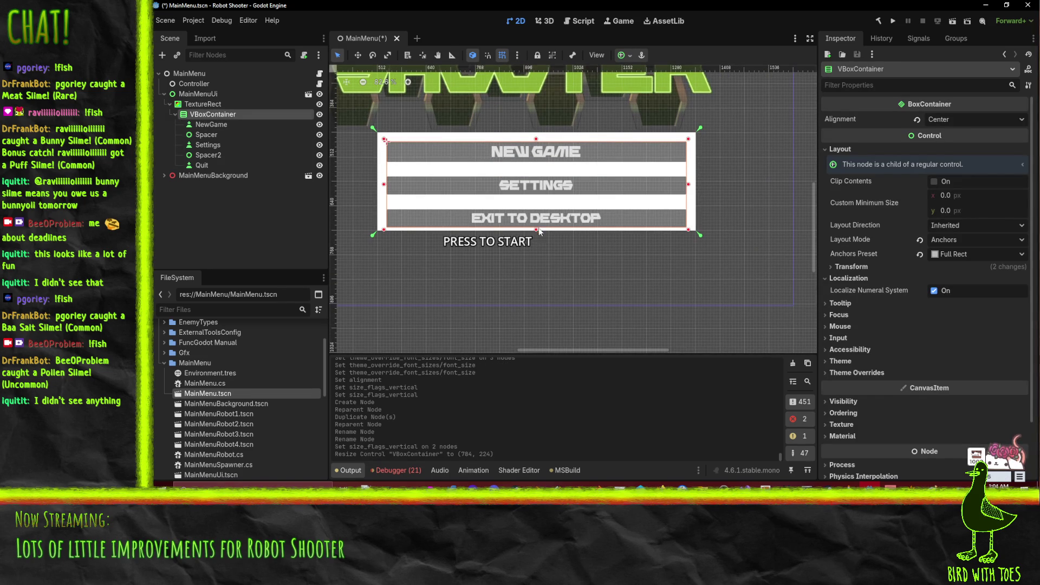
pyautogui.moveTo(537, 227); pyautogui.dragTo(537, 221)
pyautogui.click(580, 151)
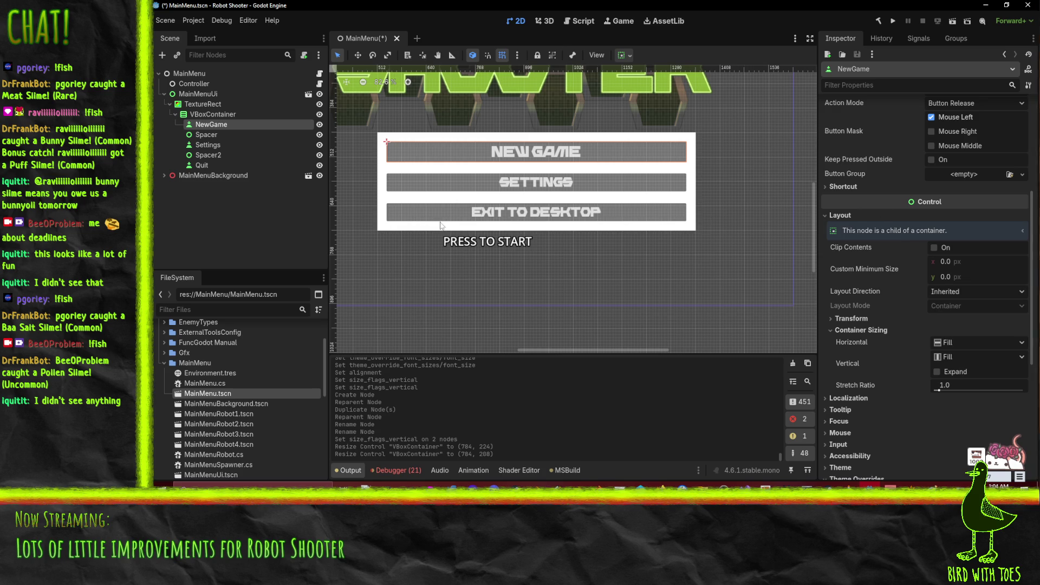
pyautogui.scroll(2, 540, 169)
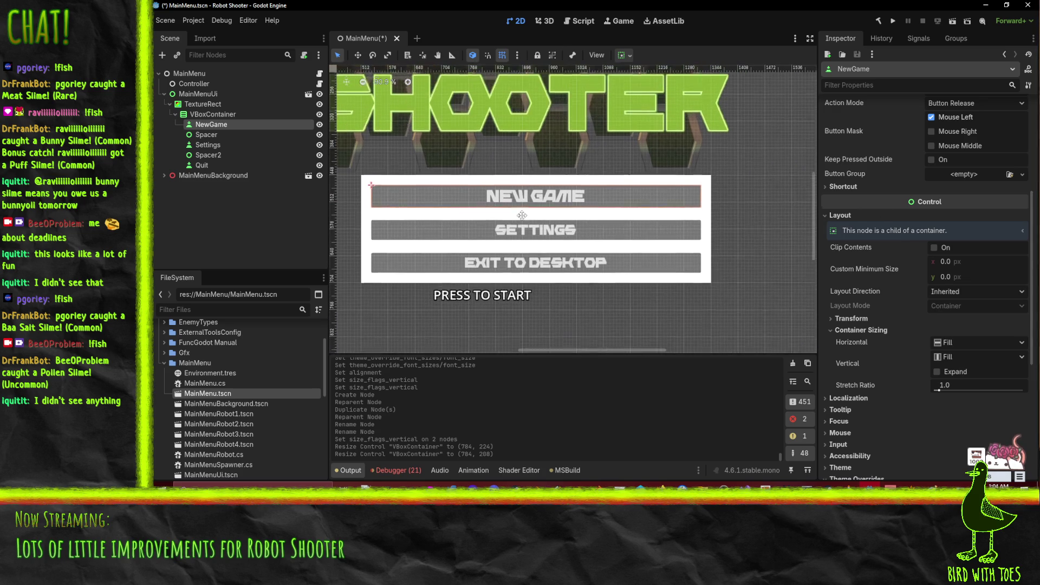
pyautogui.scroll(5, 908, 267)
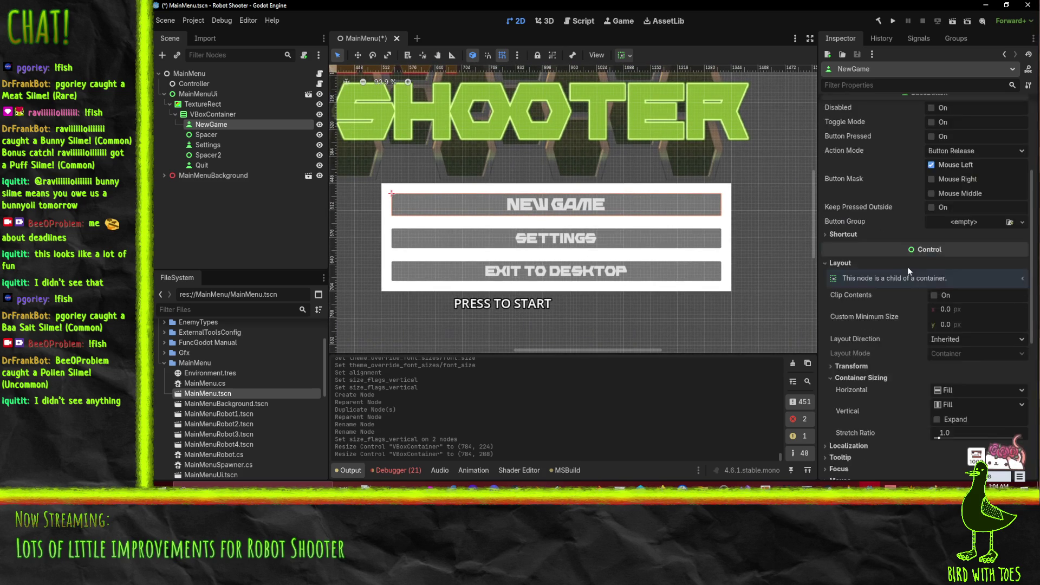
pyautogui.scroll(-2, 908, 264)
pyautogui.scroll(-2, 908, 264)
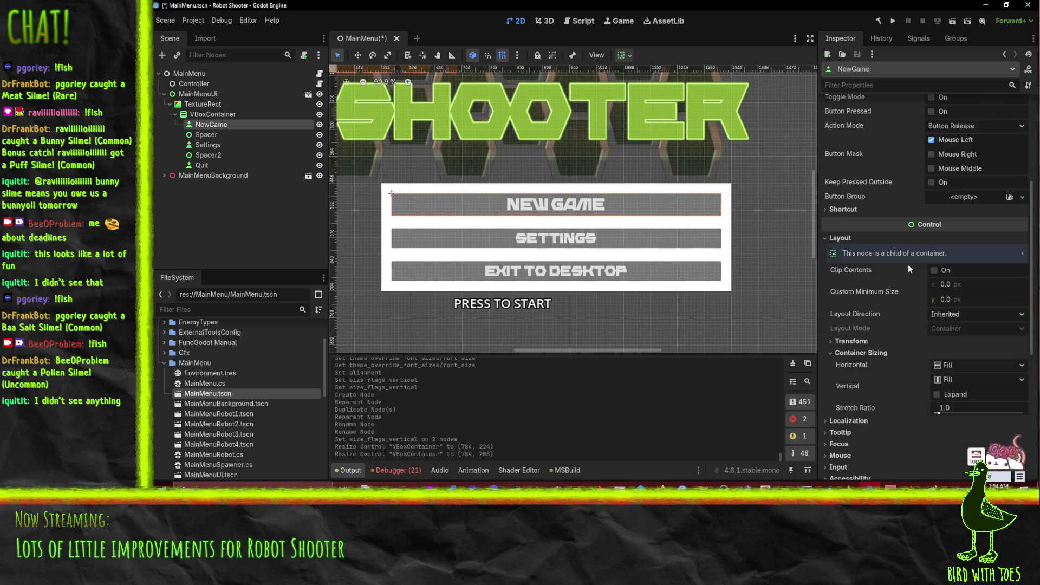
pyautogui.click(958, 301)
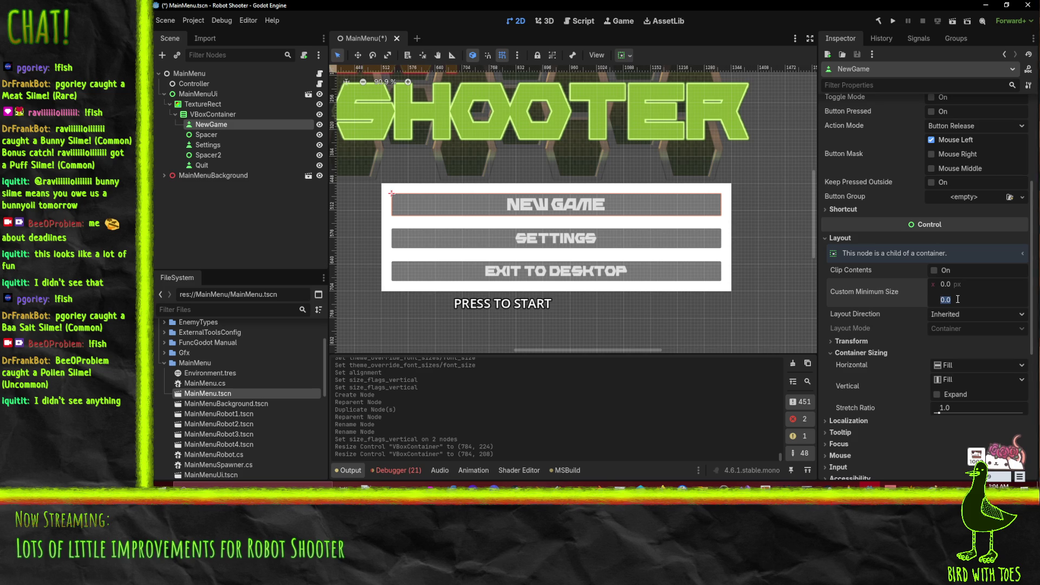
pyautogui.write('60')
pyautogui.press('Return')
pyautogui.click(957, 299)
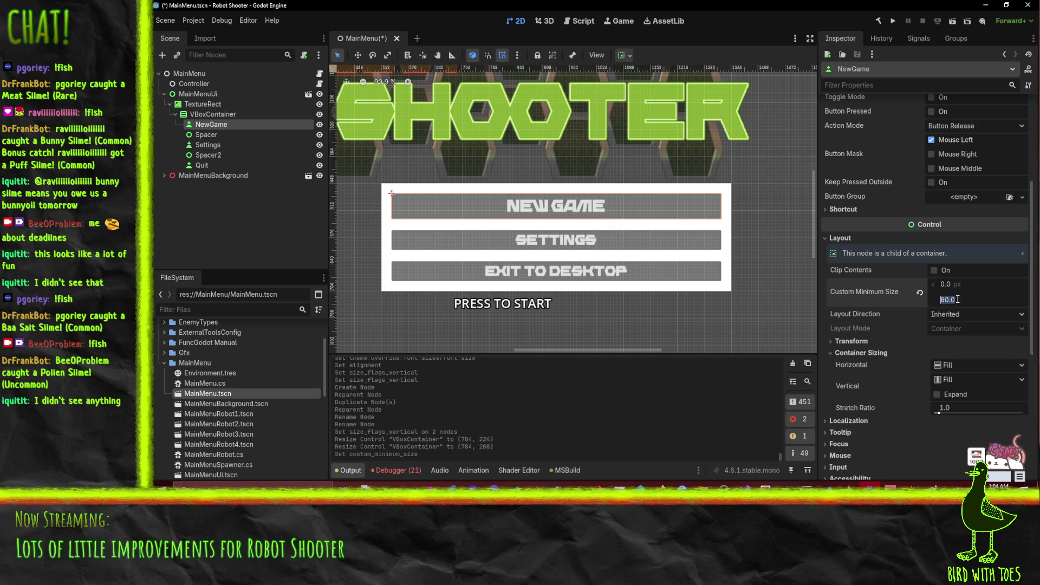
pyautogui.write('80')
pyautogui.press('Return')
pyautogui.click(958, 299)
pyautogui.write('75')
pyautogui.press('Return')
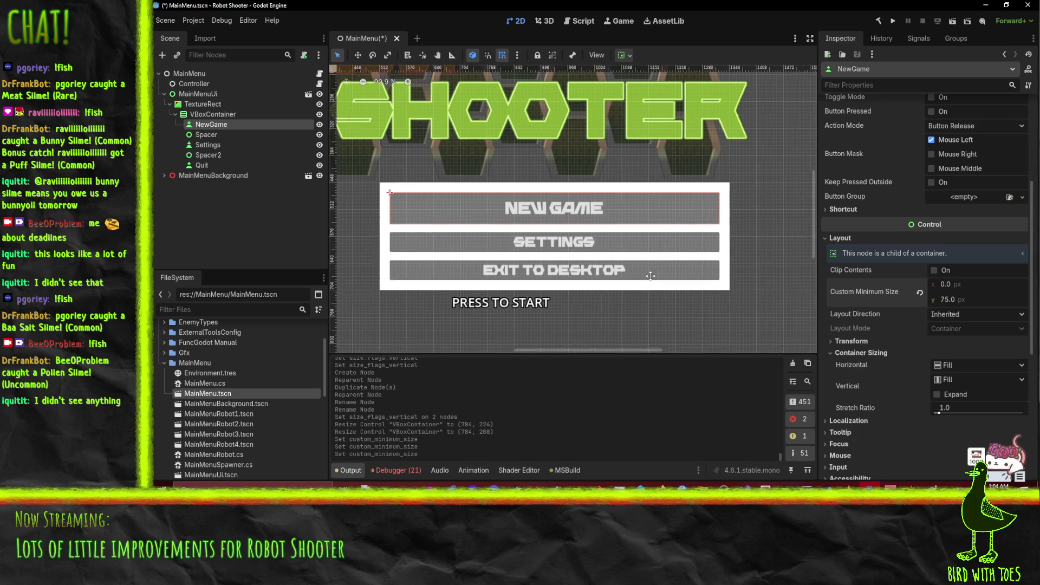
pyautogui.scroll(-1, 645, 282)
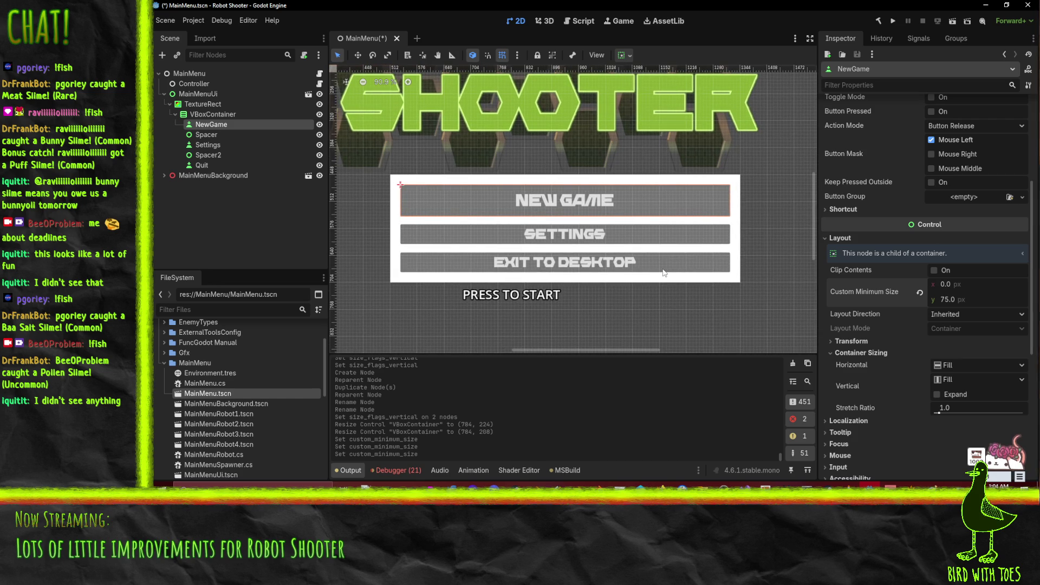
pyautogui.scroll(4, 967, 199)
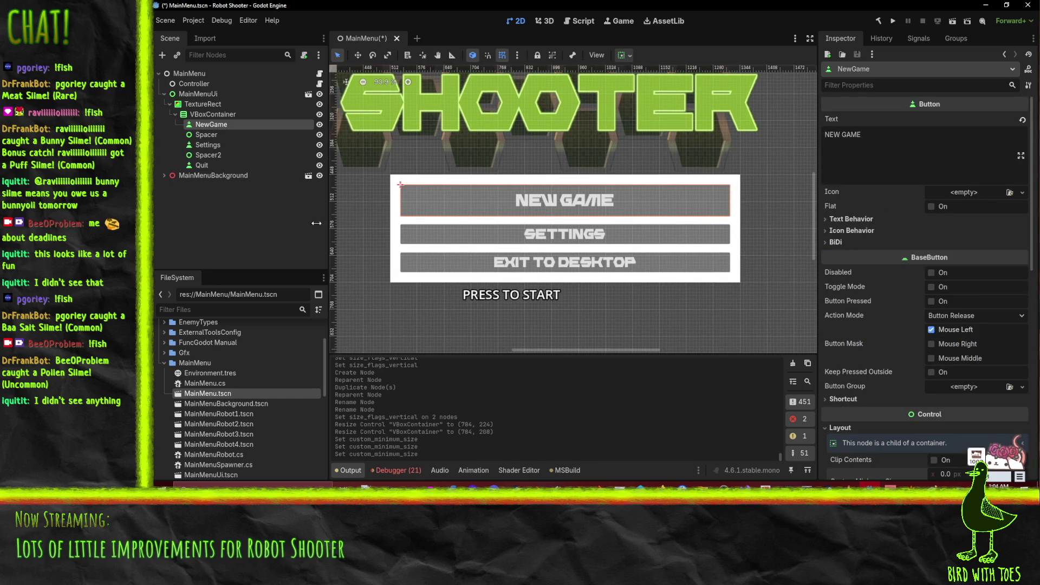
pyautogui.scroll(-4, 514, 186)
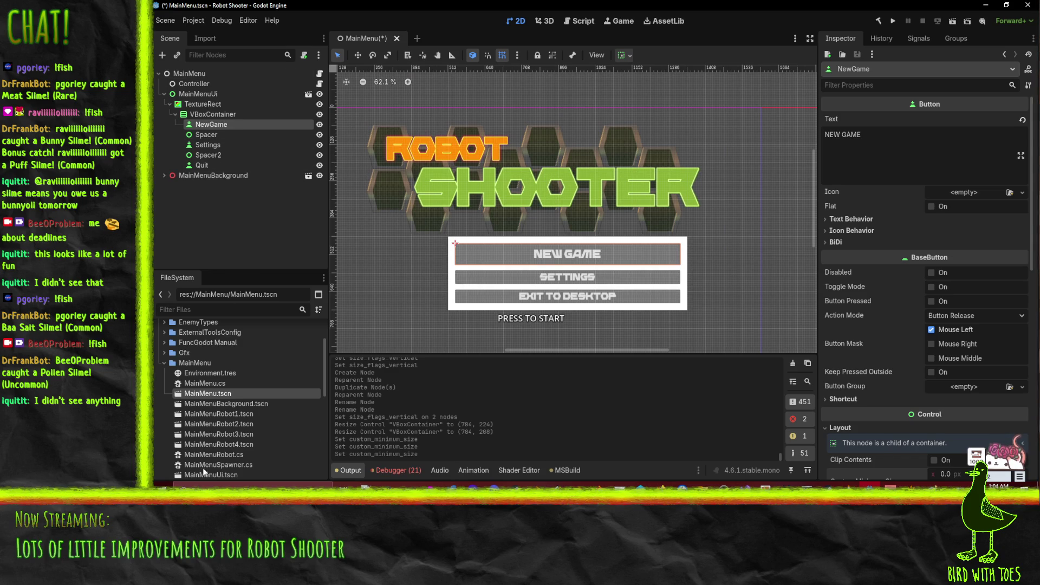
# Expand UiScenes, reframe the canvas, and inspect MainMenu, MainMenuUi, VBoxContainer, then Controller.
pyautogui.scroll(-3, 201, 370)
pyautogui.scroll(-2, 245, 382)
pyautogui.scroll(-7, 247, 380)
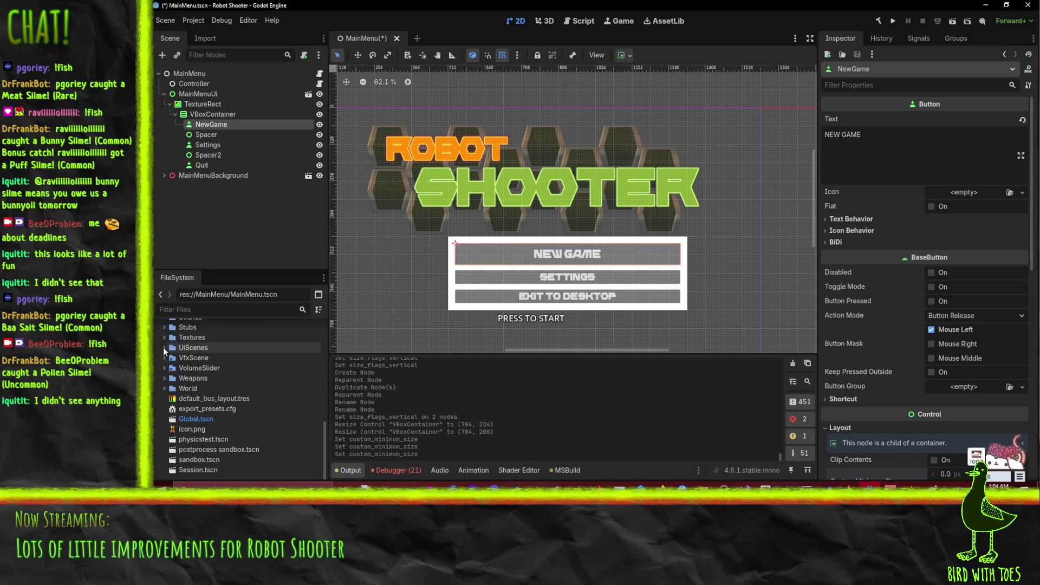
pyautogui.click(164, 348)
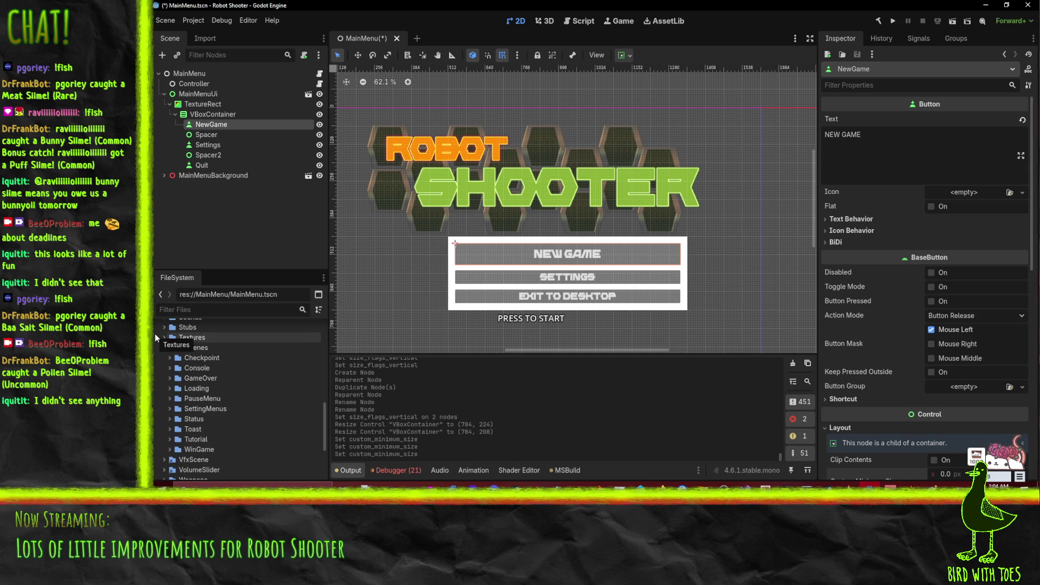
pyautogui.moveTo(367, 291); pyautogui.dragTo(427, 242)
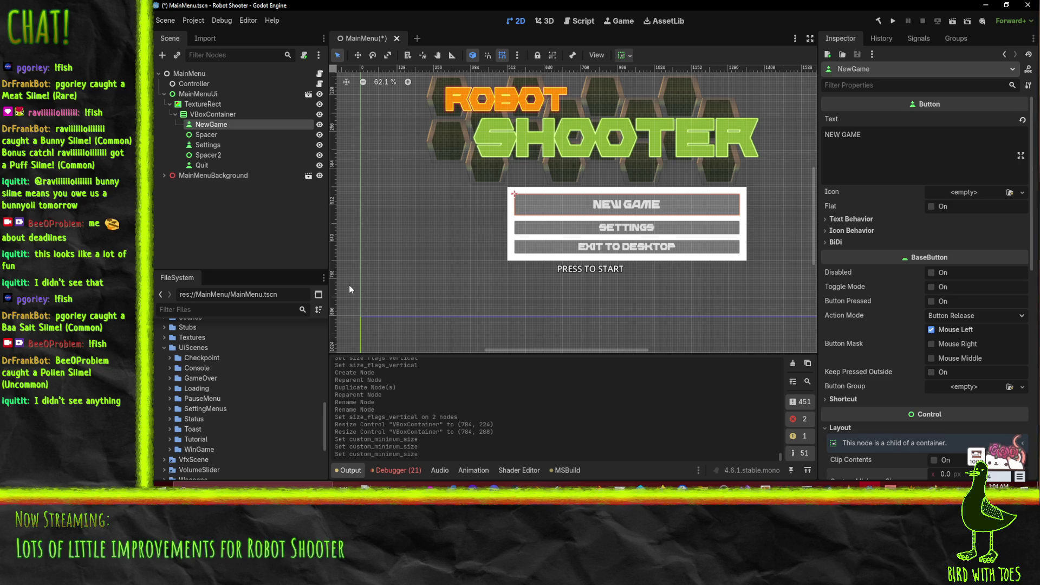
pyautogui.click(189, 73)
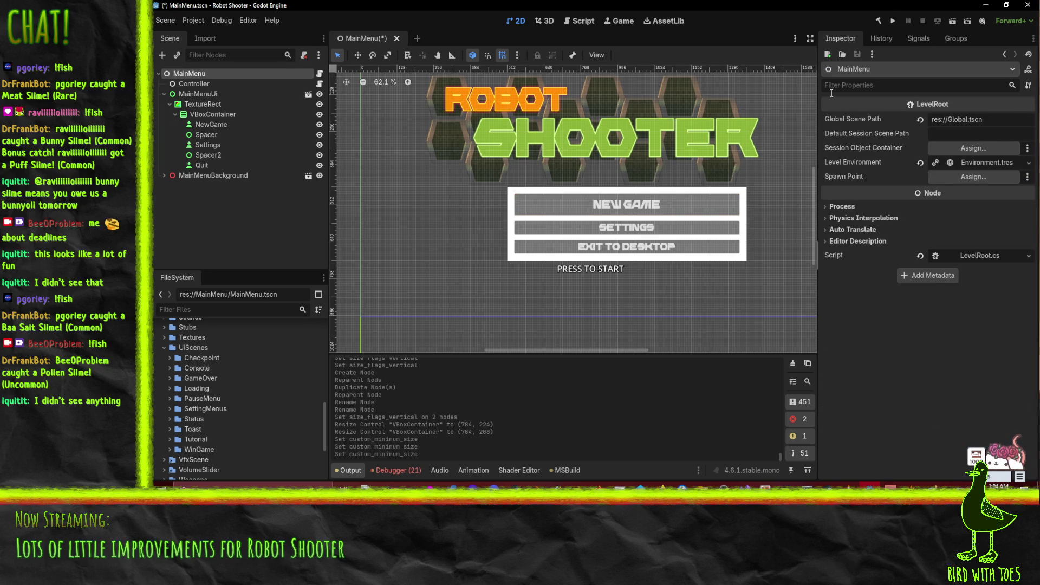
pyautogui.click(202, 93)
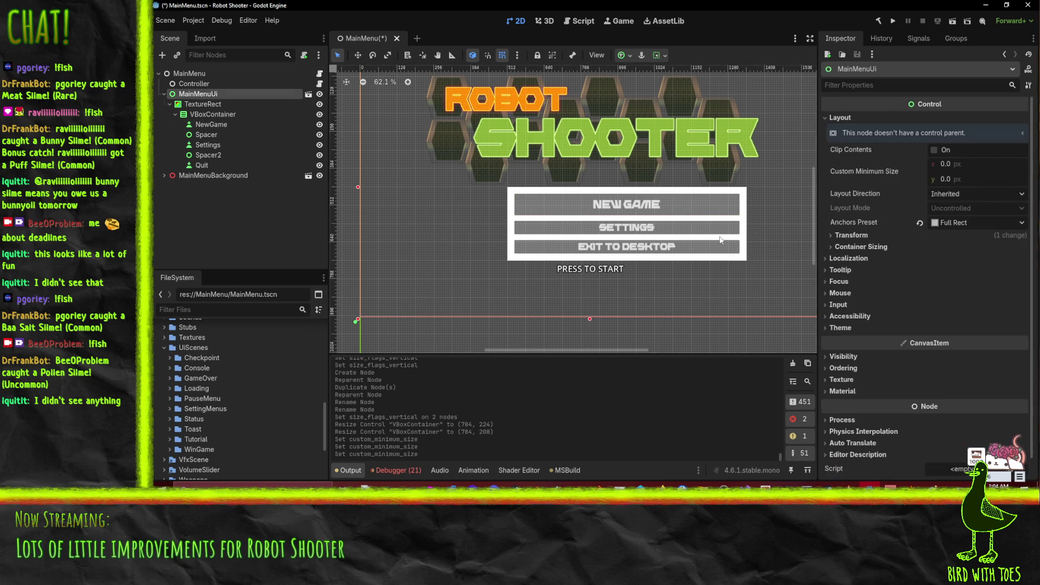
pyautogui.scroll(-1, 932, 197)
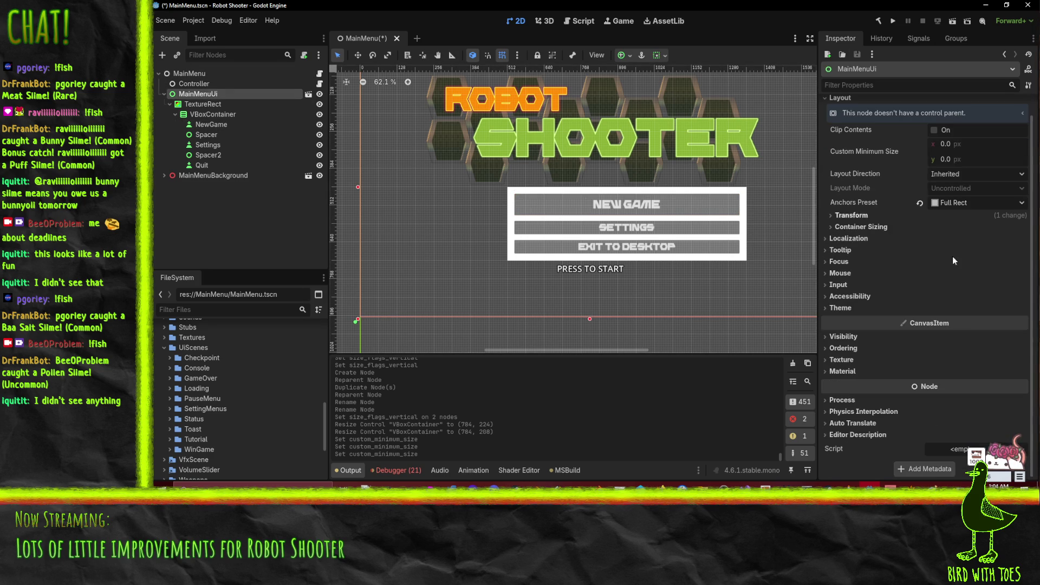
pyautogui.click(209, 103)
pyautogui.click(212, 115)
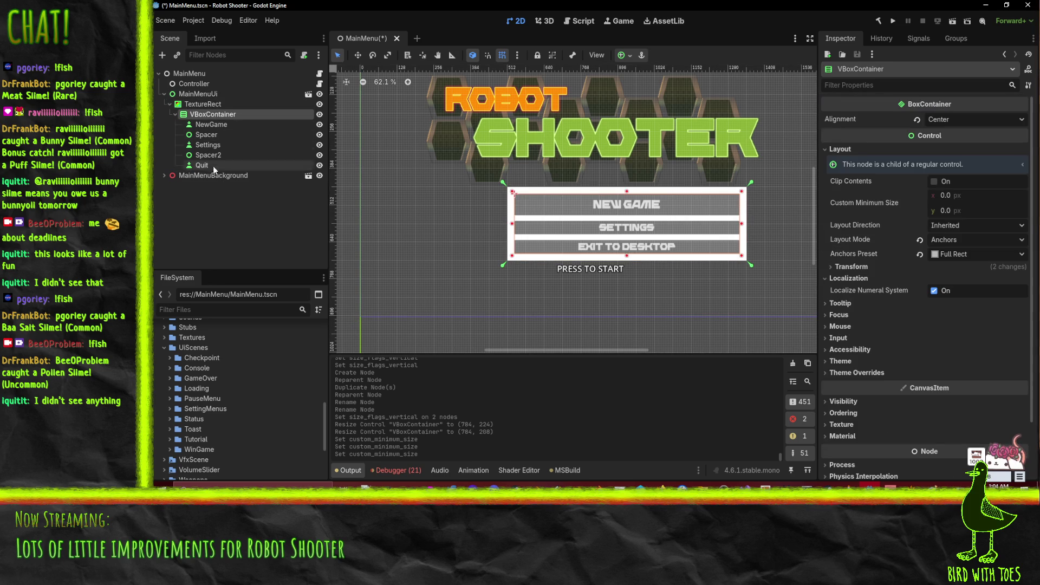
pyautogui.click(190, 85)
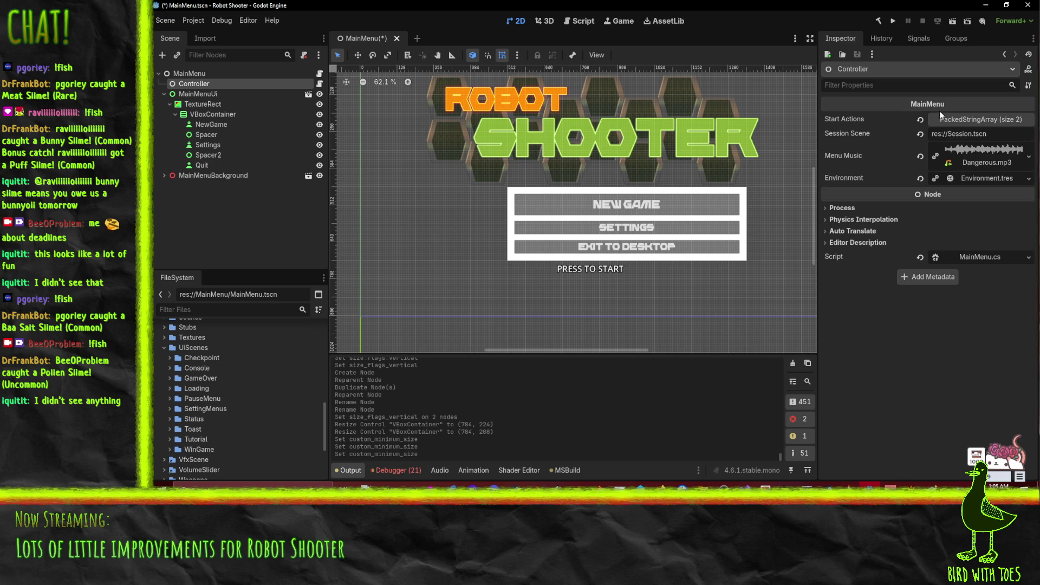
# Expand Start Actions to see Fire and ui_accept, then open MainMenu.cs externally.
pyautogui.click(982, 124)
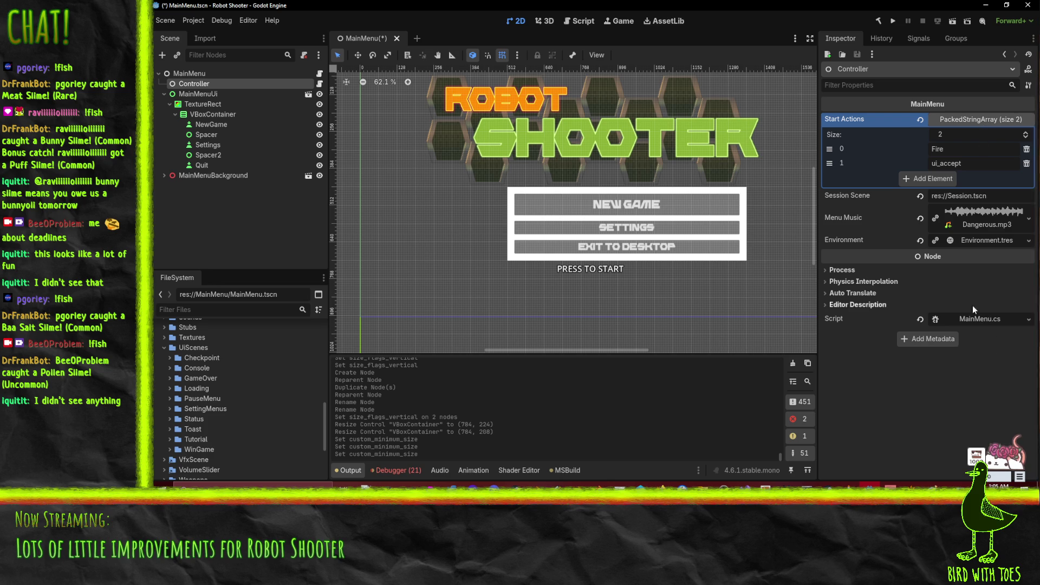
pyautogui.click(976, 319)
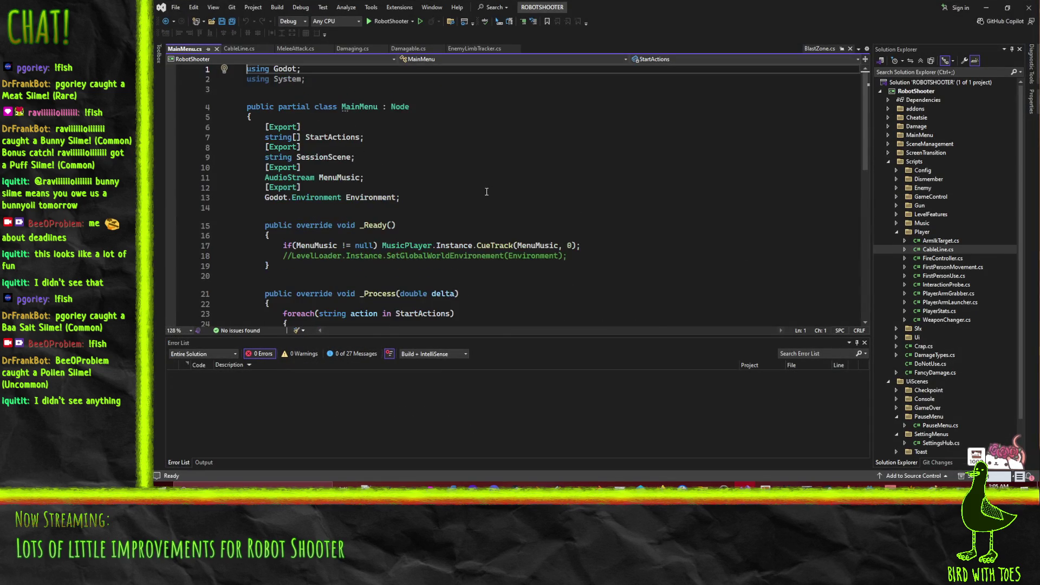
# Review the StartActions export declaration near the top of MainMenu.cs.
pyautogui.hotkey('shift', 'Down')
pyautogui.hotkey('shift', 'Down')
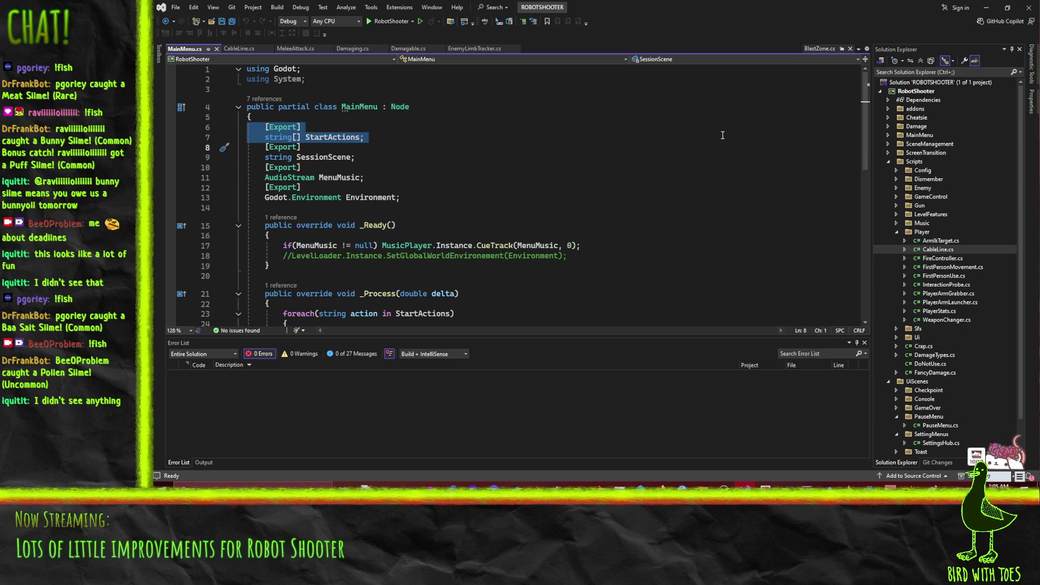
pyautogui.click(595, 167)
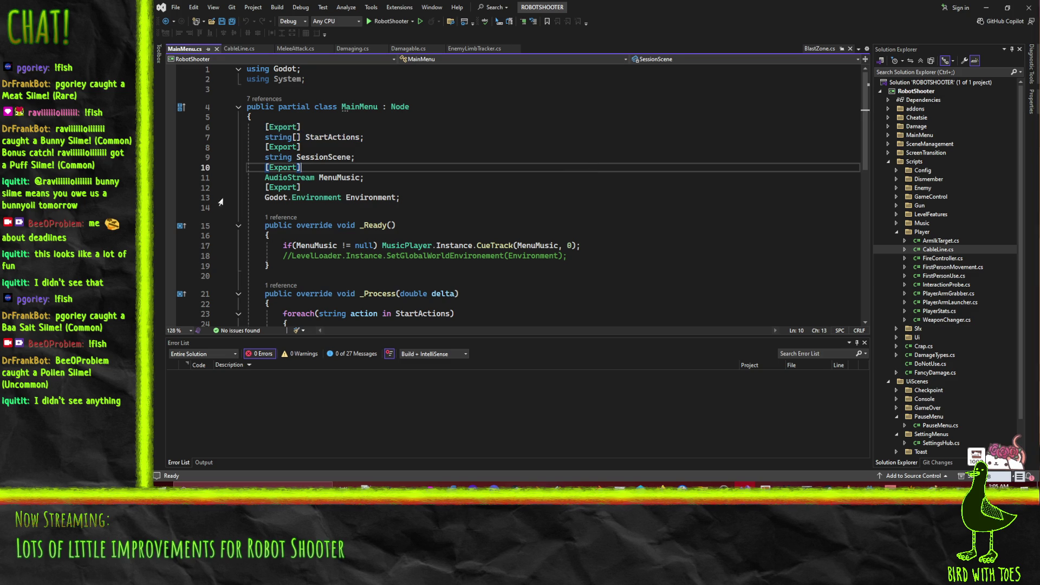
pyautogui.click(265, 127)
pyautogui.scroll(-5, 477, 245)
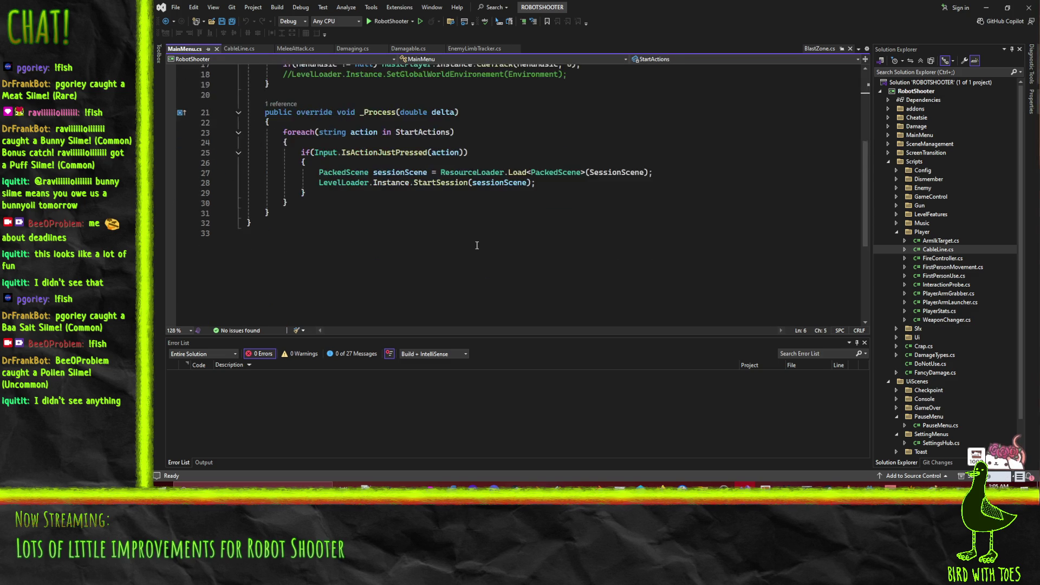
pyautogui.scroll(3, 477, 245)
pyautogui.scroll(1, 451, 282)
pyautogui.scroll(-1, 412, 274)
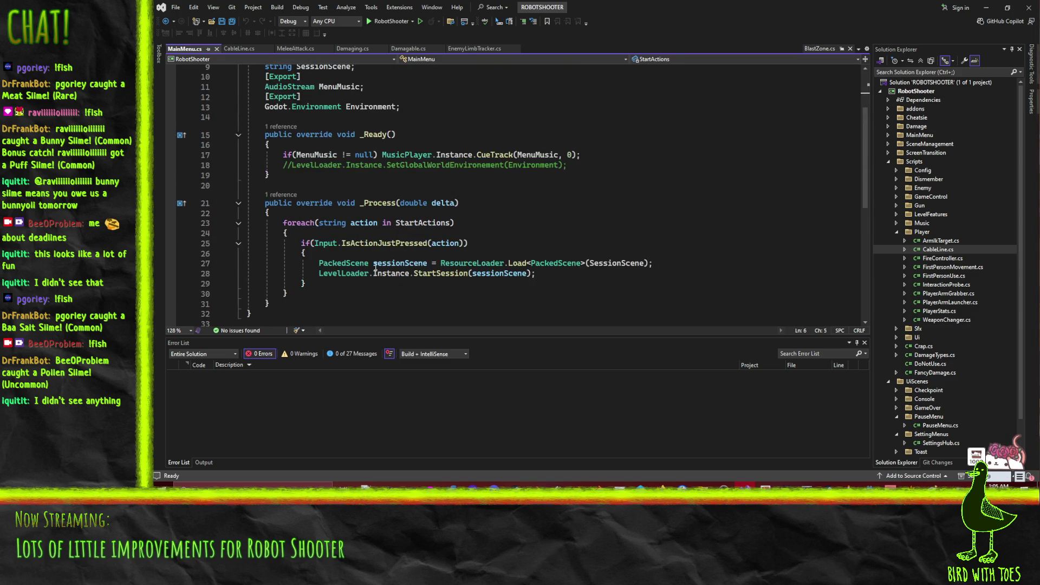
# Insert /* on a new line at the start of _Process, above the foreach loop.
pyautogui.click(299, 243)
pyautogui.click(390, 212)
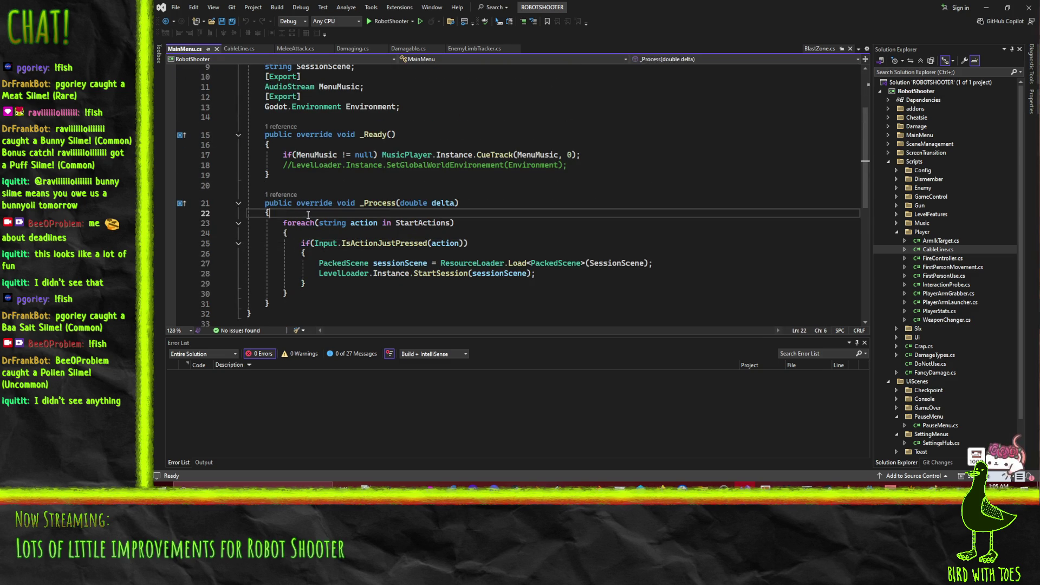
pyautogui.press('Return')
pyautogui.write('.')
pyautogui.press('BackSpace')
pyautogui.write('/*')
pyautogui.scroll(-2, 395, 238)
pyautogui.click(396, 245)
# Close the comment with */, add a TODO about detecting the in-use controller, and save.
pyautogui.press('Return')
pyautogui.write('*/')
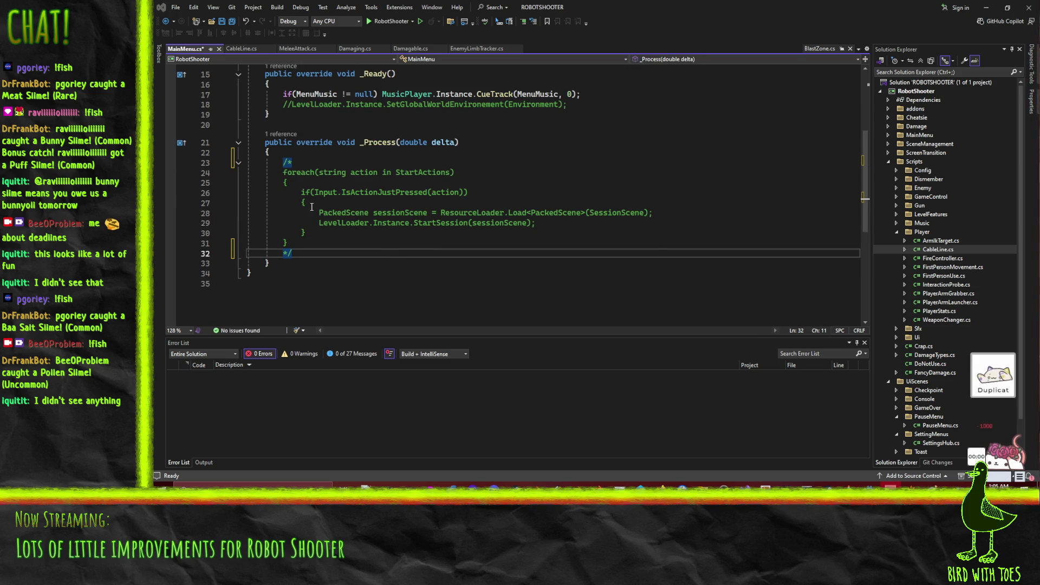
pyautogui.click(335, 153)
pyautogui.press('Return')
pyautogui.write('//')
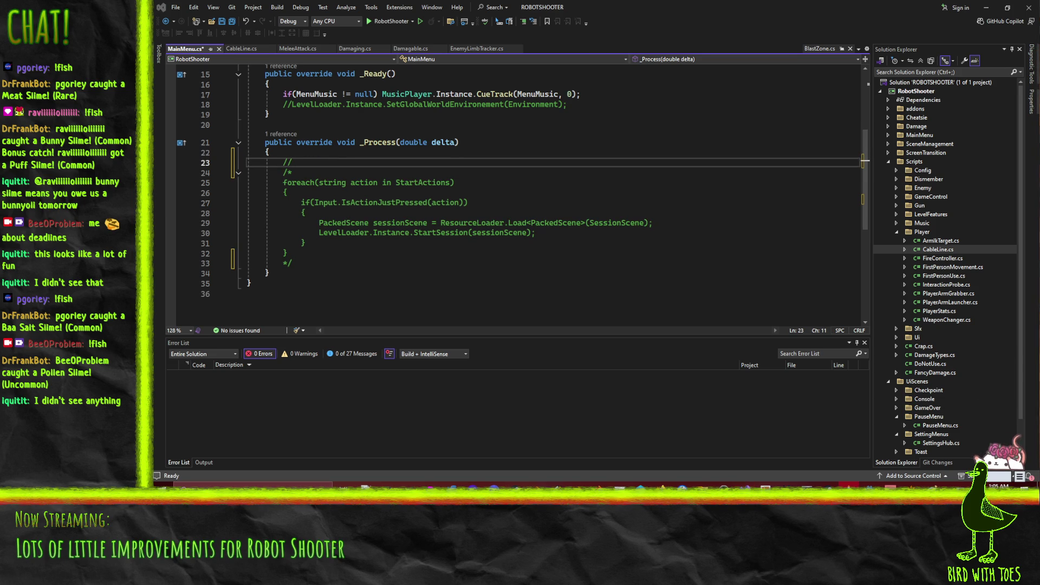
pyautogui.click(311, 161)
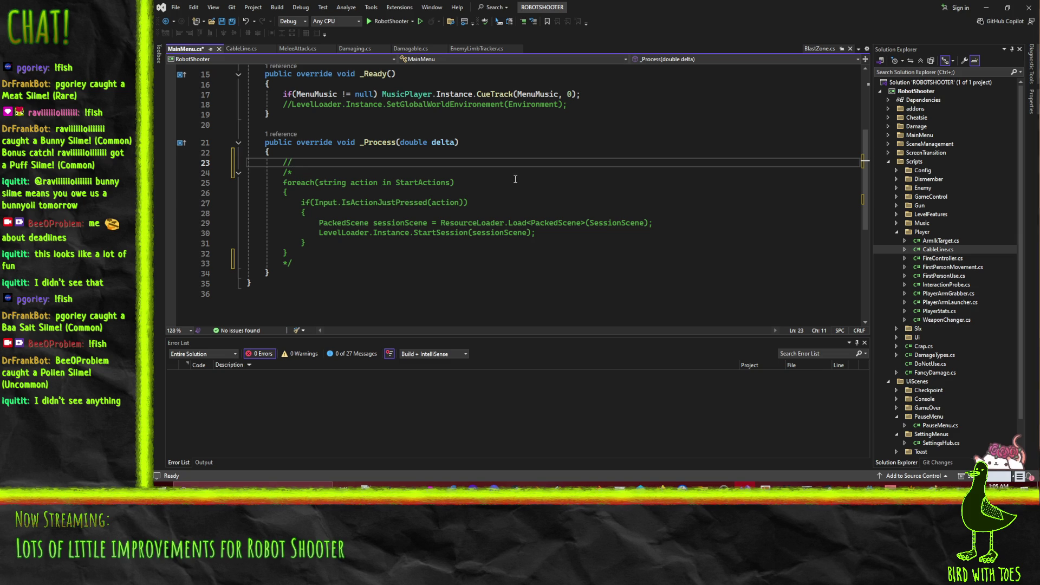
pyautogui.write('ODO: Maybe use this to detect specific in-use controller')
pyautogui.press('Return')
pyautogui.write('// when controller sup')
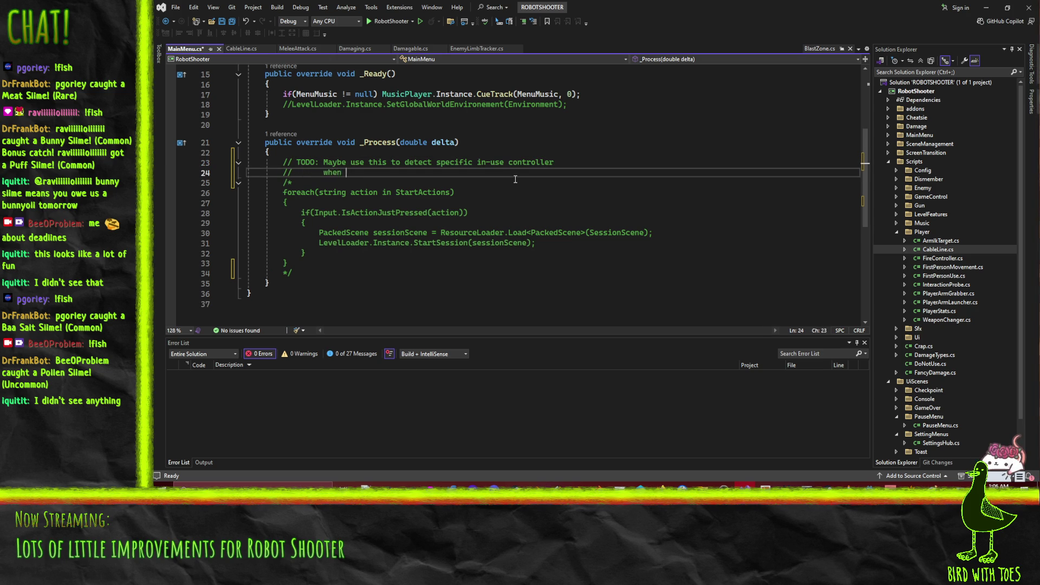
pyautogui.write('port is added (')
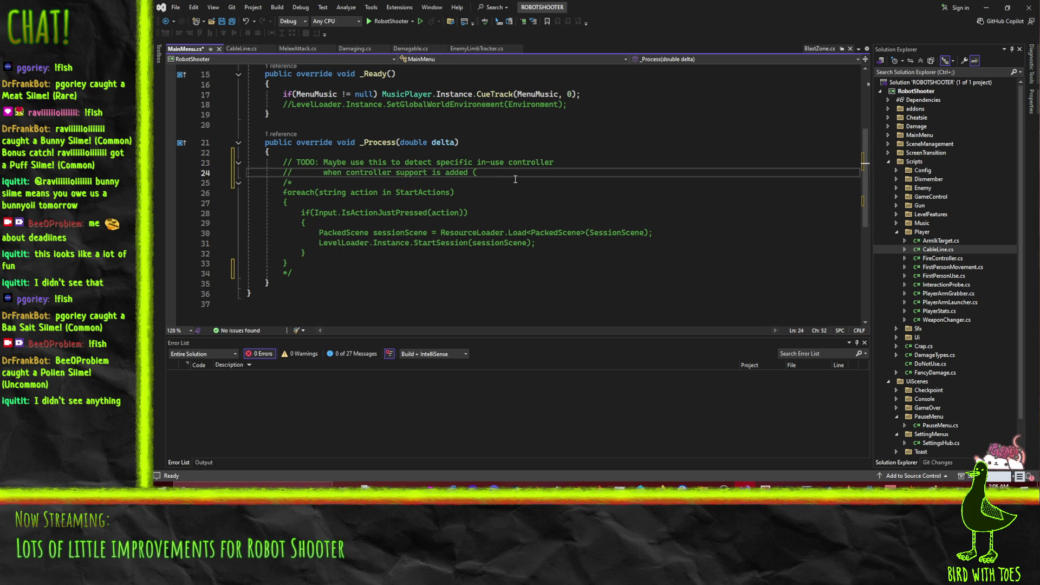
pyautogui.write('Bee please buy a')
pyautogui.write(' PS4')
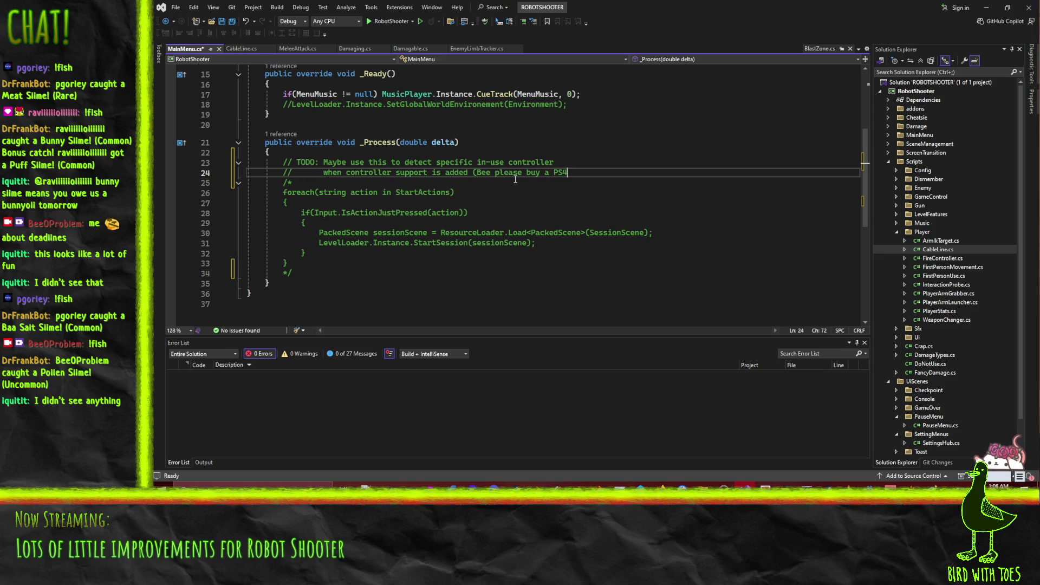
pyautogui.write('S')
pyautogui.write(' Do')
pyautogui.write('alShock of')
pyautogui.write(' some flavor!!!!')
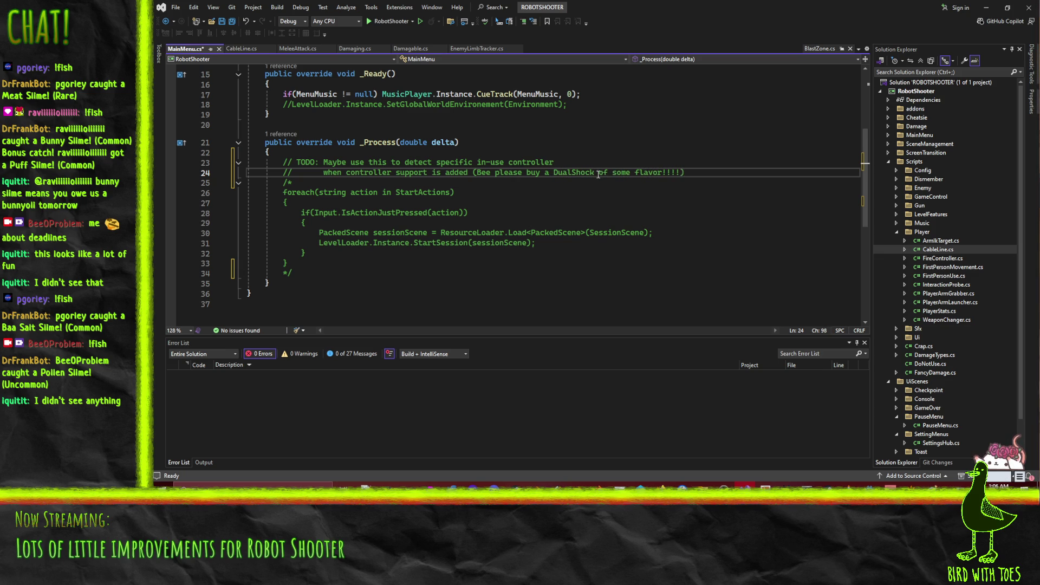
pyautogui.hotkey('ctrl', 's')
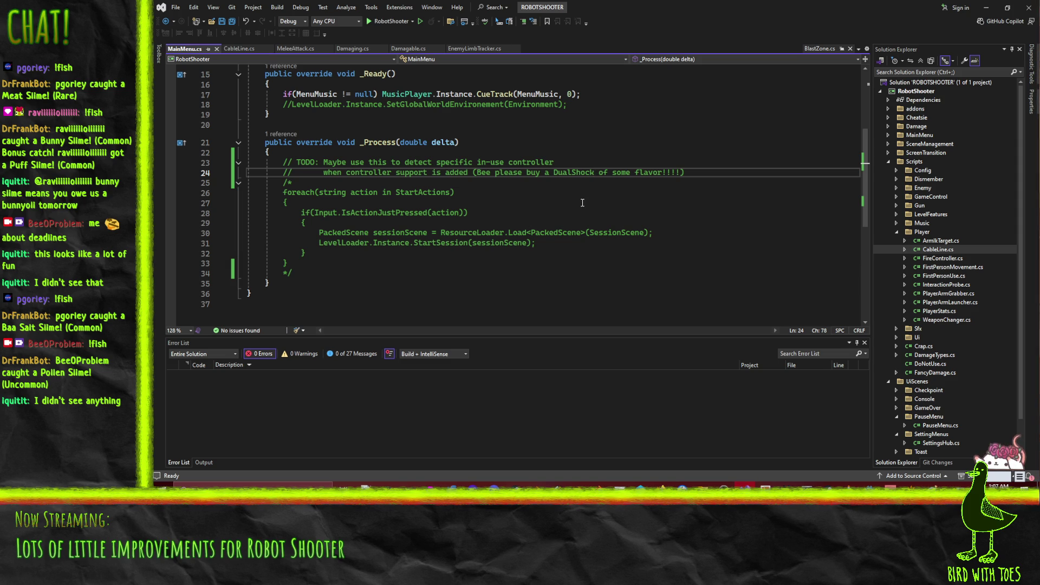
pyautogui.scroll(4, 561, 204)
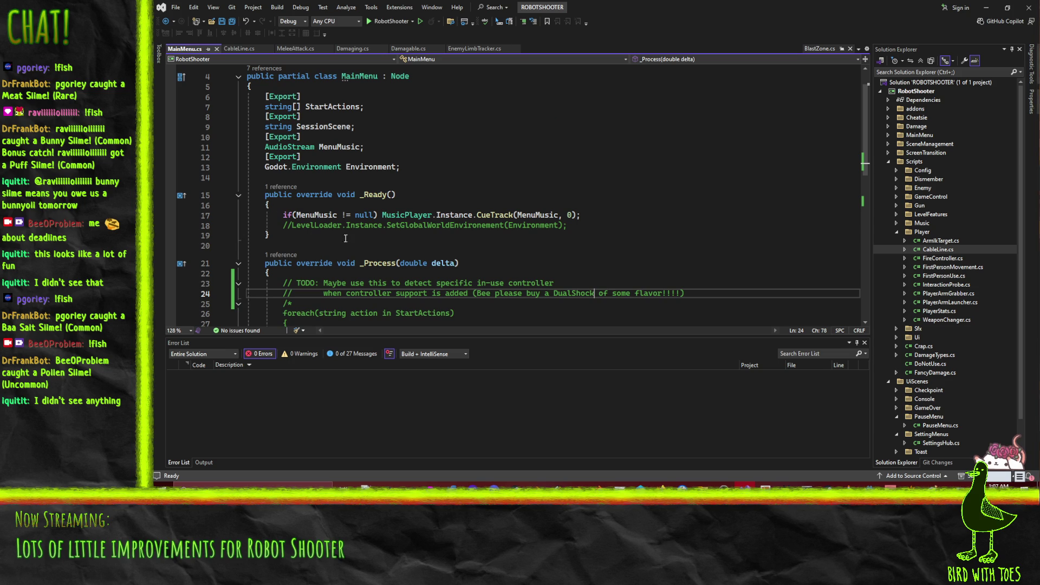
# Remove the commented-out LevelLoader line and save.
pyautogui.scroll(-3, 359, 241)
pyautogui.click(297, 196)
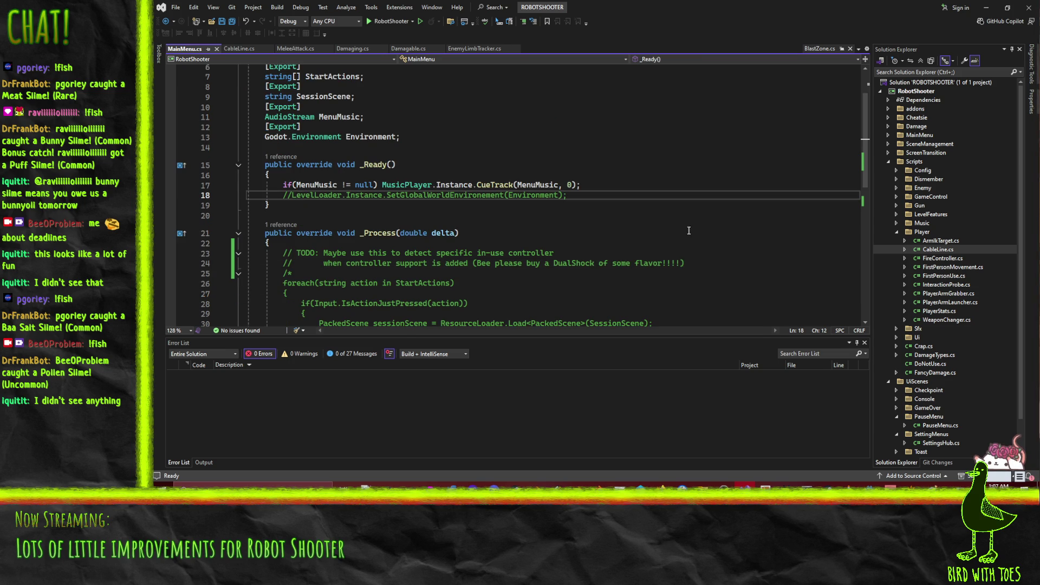
pyautogui.hotkey('ctrl', 'x')
pyautogui.hotkey('ctrl', 's')
# Move the comment delimiters around the whole _Process method, indent it, and save.
pyautogui.scroll(-2, 553, 215)
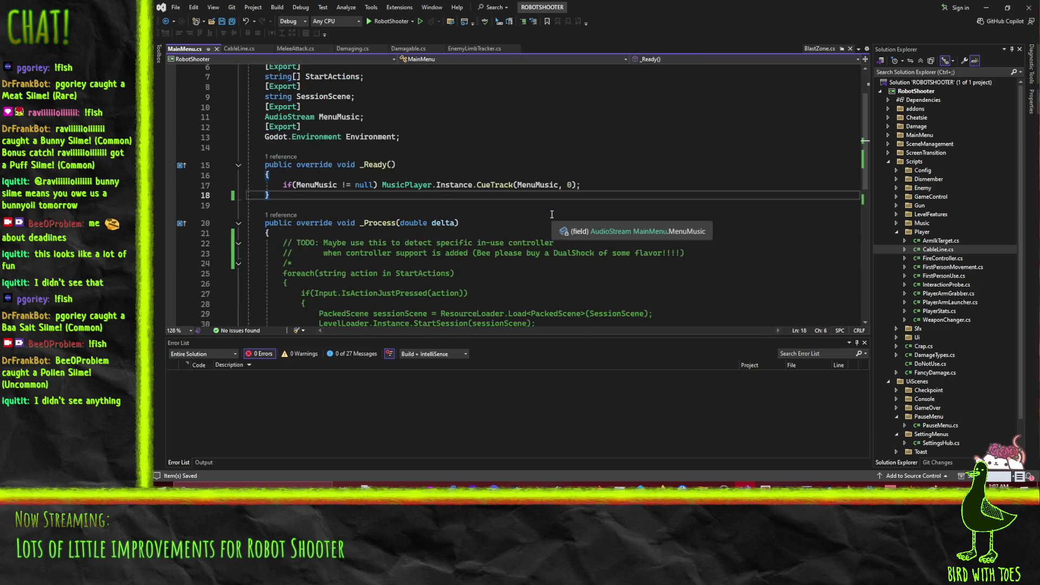
pyautogui.scroll(-1, 407, 170)
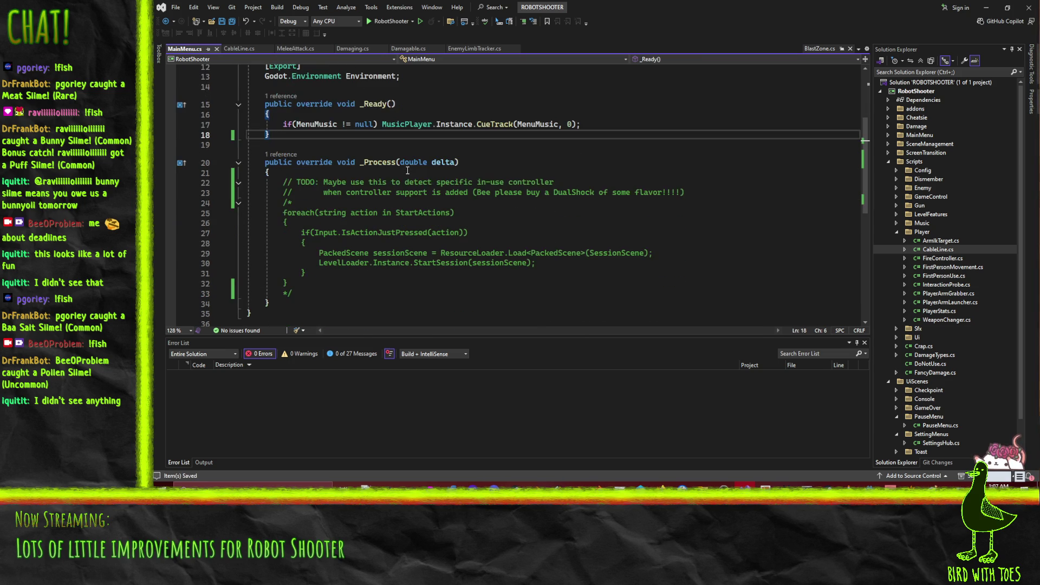
pyautogui.click(280, 205)
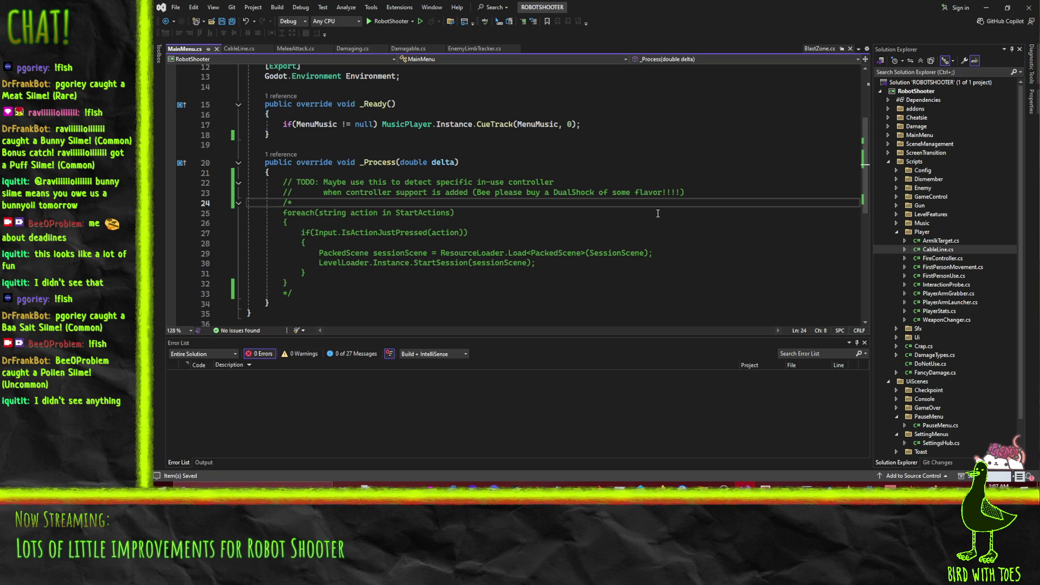
pyautogui.hotkey('alt', 'Up')
pyautogui.hotkey('alt', 'Up')
pyautogui.hotkey('alt', 'Up')
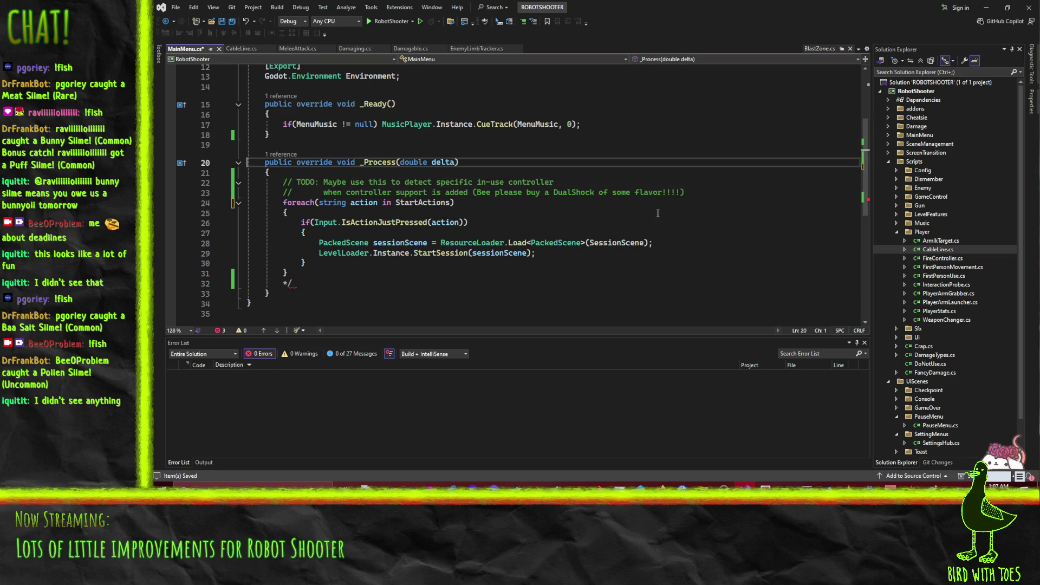
pyautogui.press('Down')
pyautogui.press('Down')
pyautogui.press('Down')
pyautogui.press('Down')
pyautogui.press('Down')
pyautogui.hotkey('alt', 'Down')
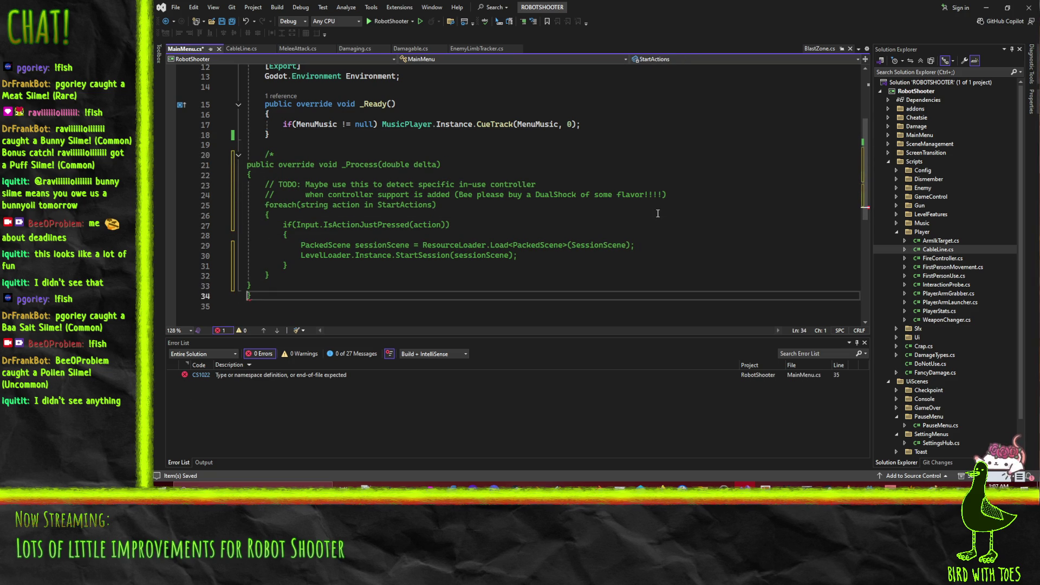
pyautogui.write('*/')
pyautogui.hotkey('shift', 'Up')
pyautogui.hotkey('shift', 'Up')
pyautogui.hotkey('shift', 'Up')
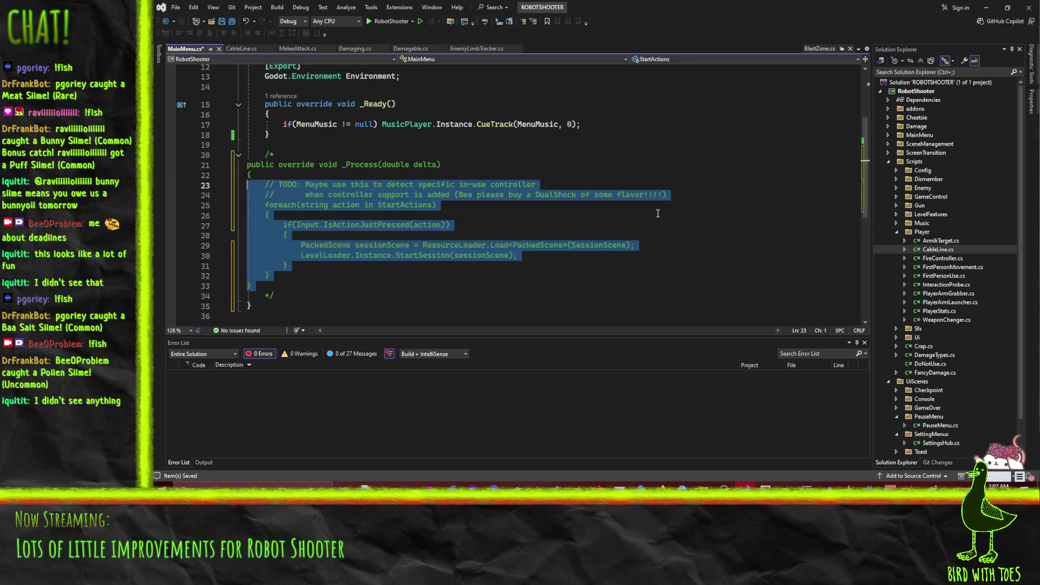
pyautogui.press('Tab')
pyautogui.hotkey('ctrl', 's')
# Put the caret on the blank line above _Ready.
pyautogui.click(567, 124)
pyautogui.scroll(4, 550, 148)
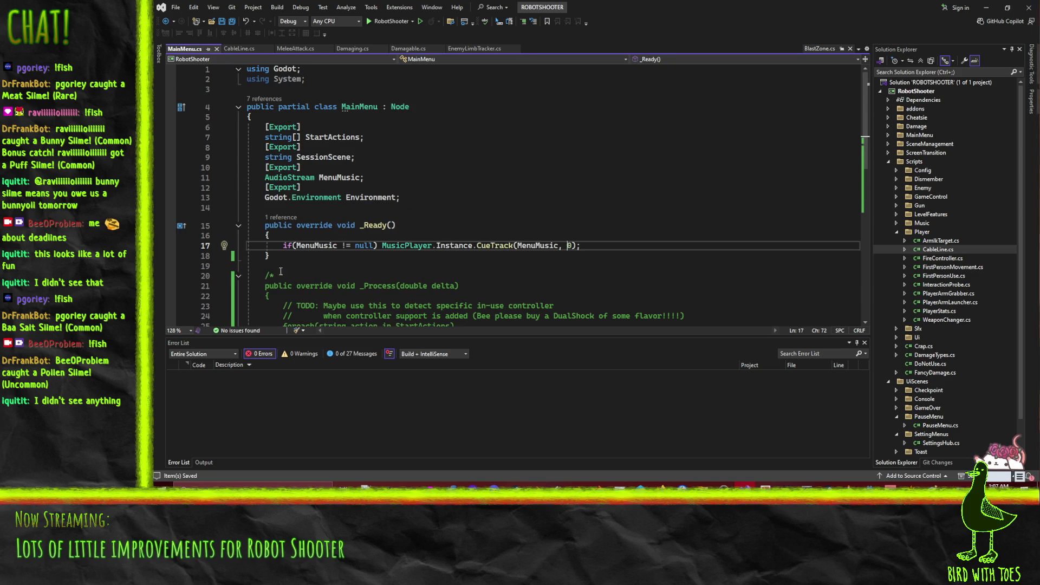
pyautogui.click(304, 265)
pyautogui.scroll(-4, 309, 245)
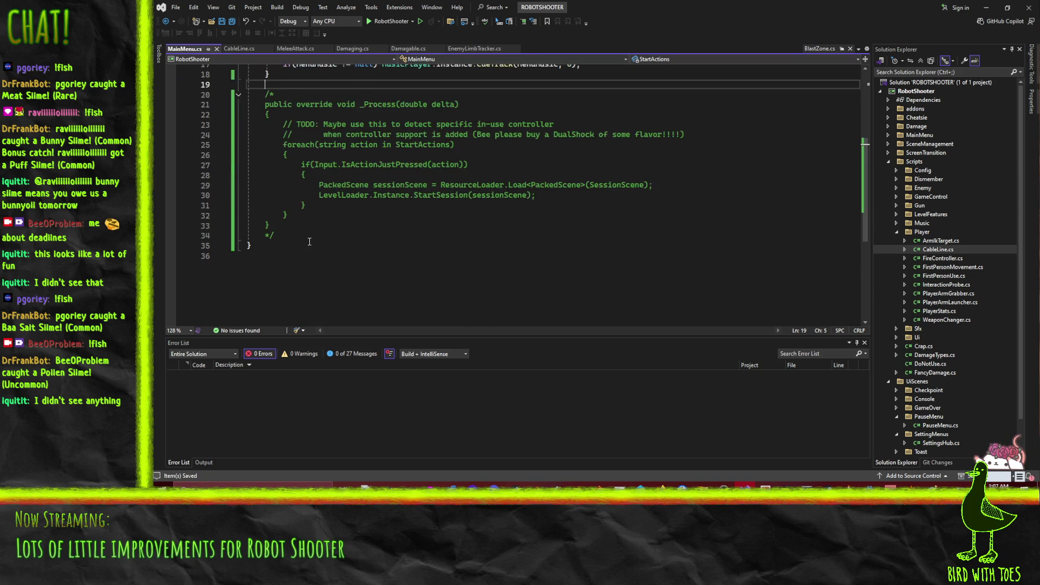
pyautogui.scroll(3, 309, 250)
pyautogui.scroll(-3, 309, 249)
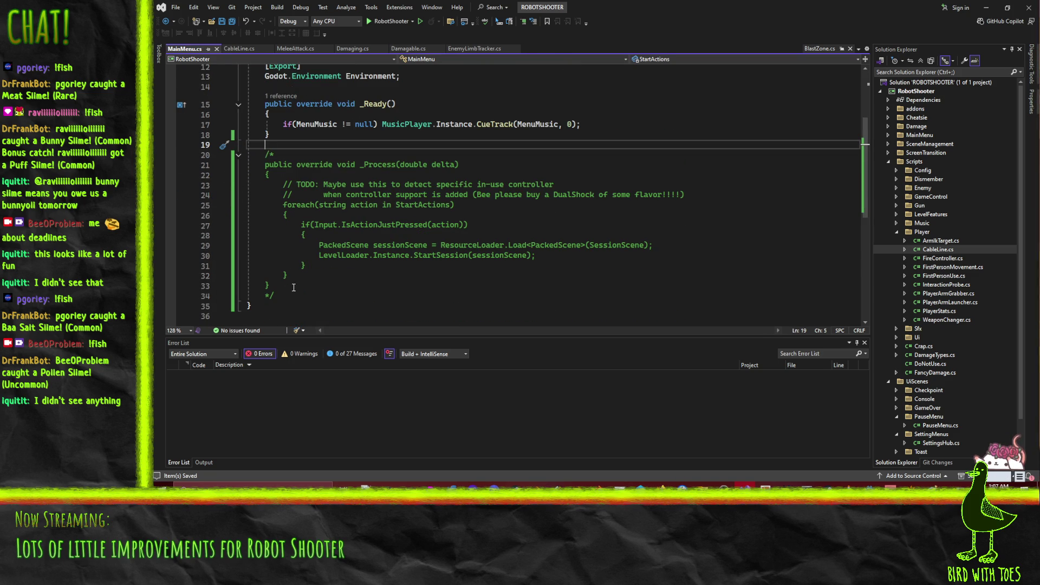
pyautogui.press('Up')
pyautogui.press('Up')
pyautogui.press('Up')
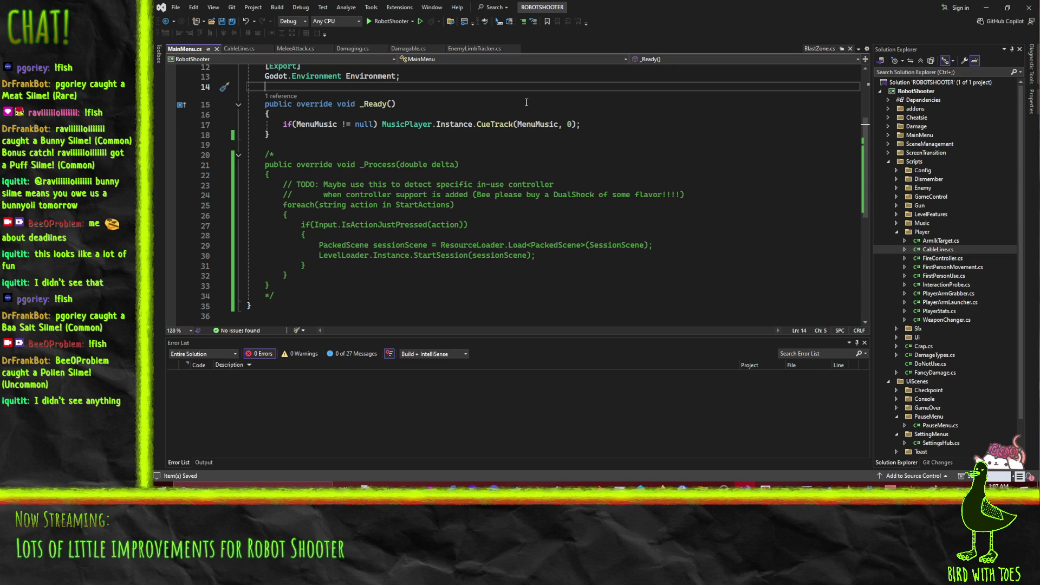
# Add an empty public void OnStartPressed() method above _Ready.
pyautogui.press('Return')
pyautogui.press('Return')
pyautogui.press('Up')
pyautogui.write('publ')
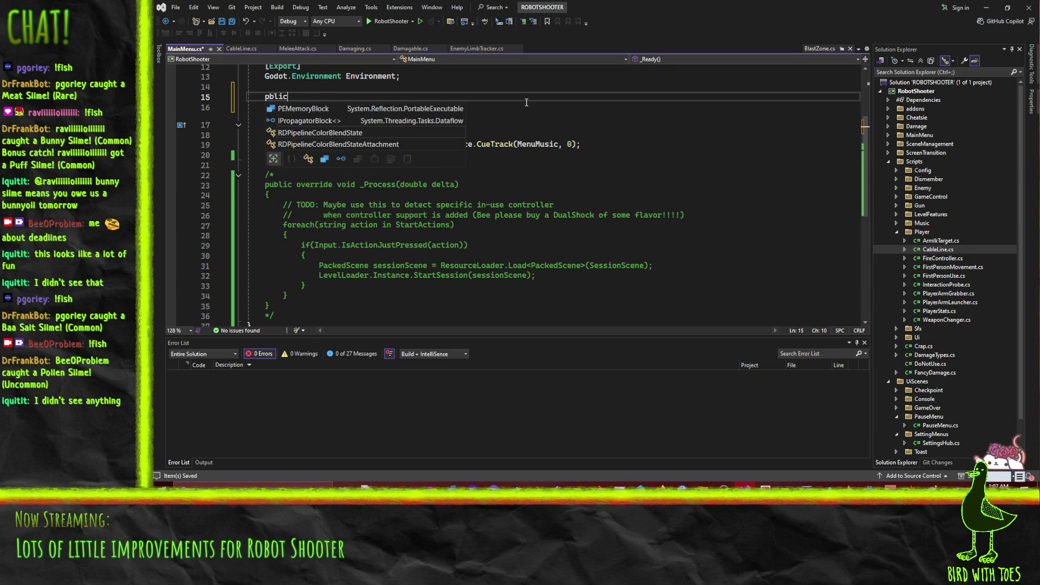
pyautogui.write('ic ')
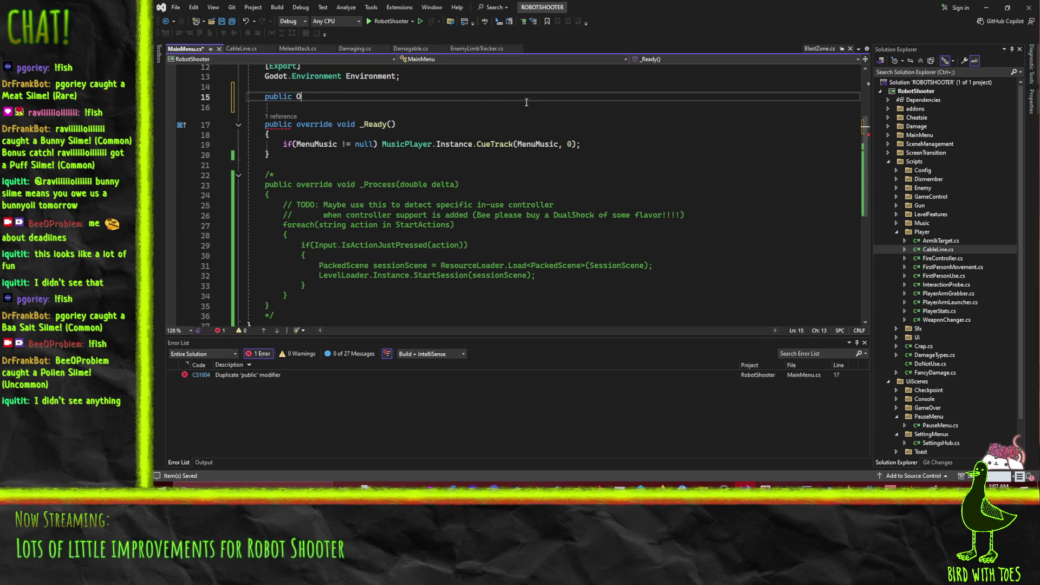
pyautogui.write('OnStartPressed')
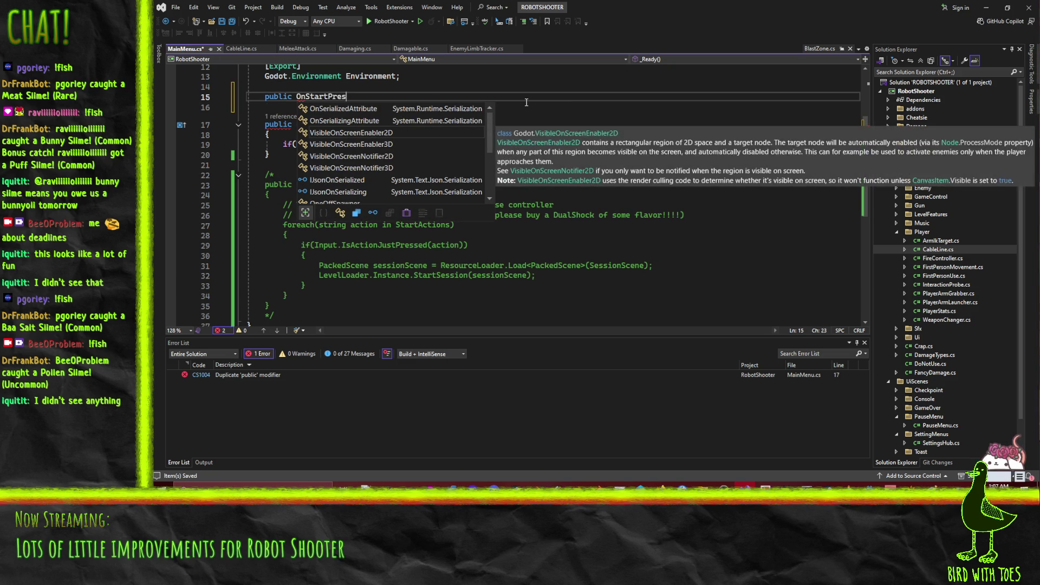
pyautogui.write('()')
pyautogui.press('Return')
pyautogui.write('{')
pyautogui.press('Return')
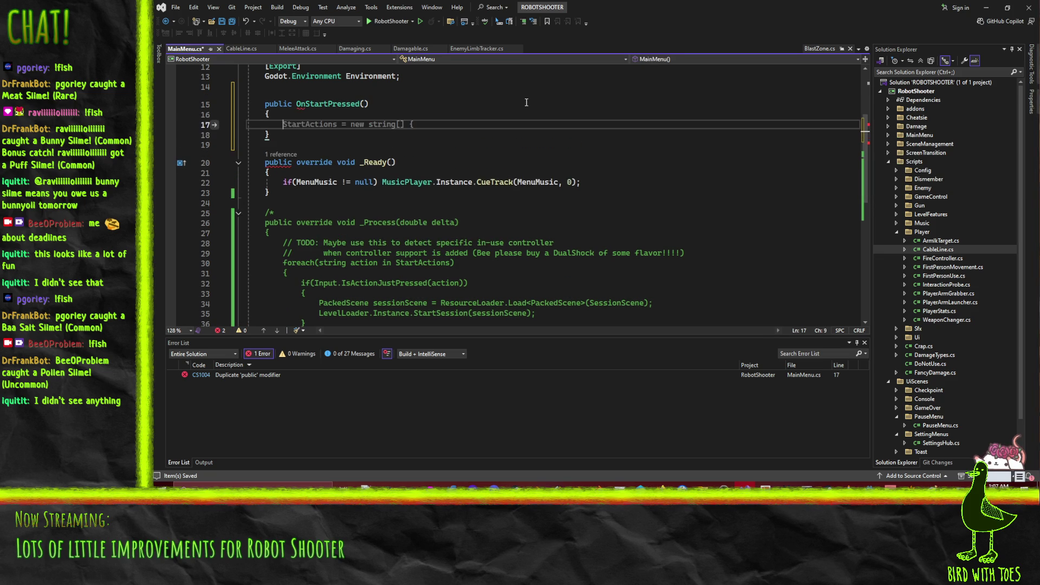
pyautogui.scroll(2, 424, 149)
pyautogui.click(298, 166)
pyautogui.write('void')
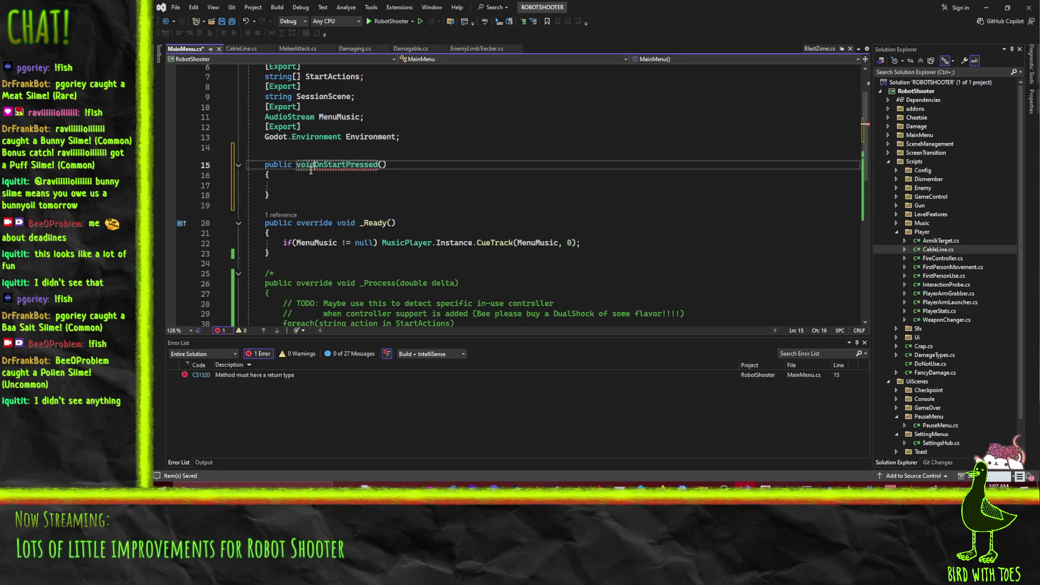
# Copy the PackedScene and StartSession lines from _Process into OnStartPressed's body.
pyautogui.scroll(-4, 440, 164)
pyautogui.tripleClick(542, 243)
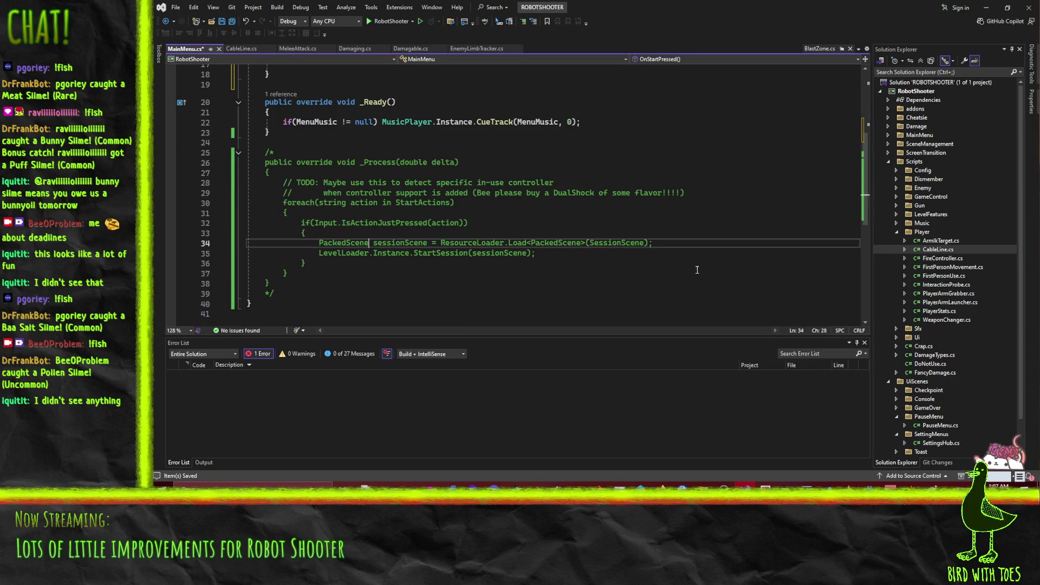
pyautogui.hotkey('shift', 'Down')
pyautogui.press('Up')
pyautogui.press('Up')
pyautogui.press('Up')
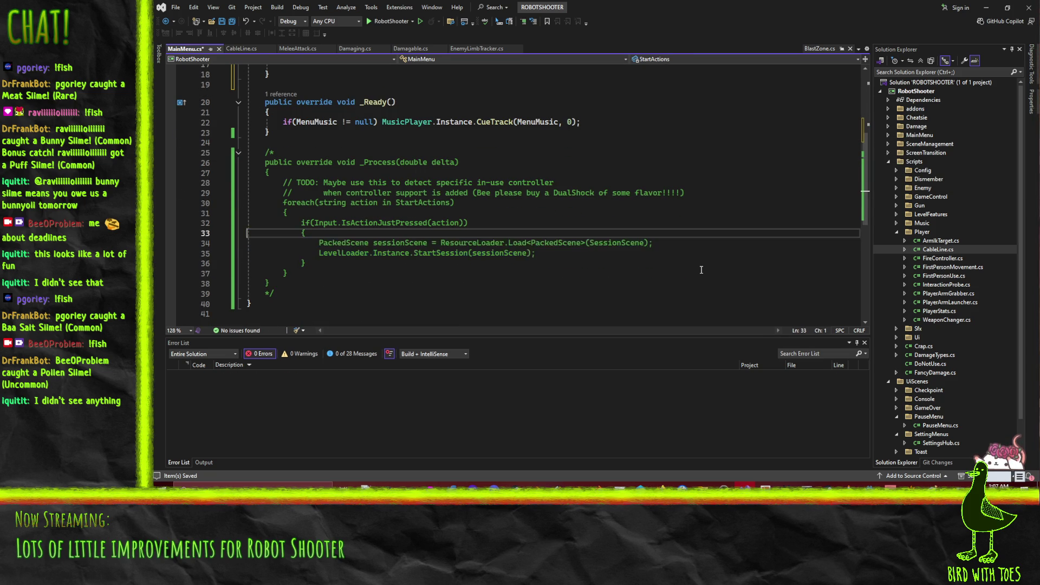
pyautogui.press('Down')
pyautogui.press('Down')
pyautogui.press('Down')
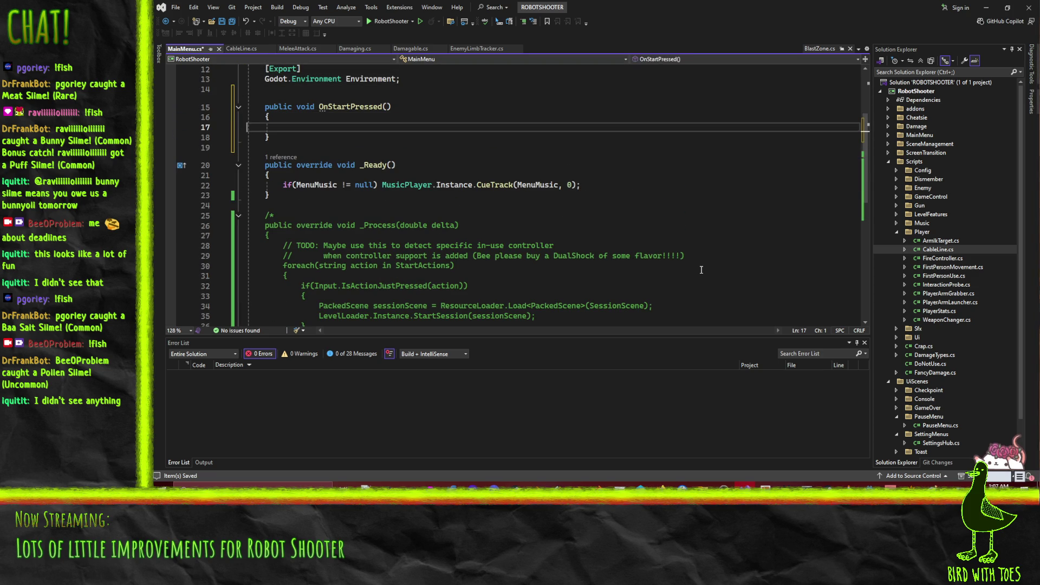
pyautogui.hotkey('ctrl', 'v')
pyautogui.scroll(3, 317, 232)
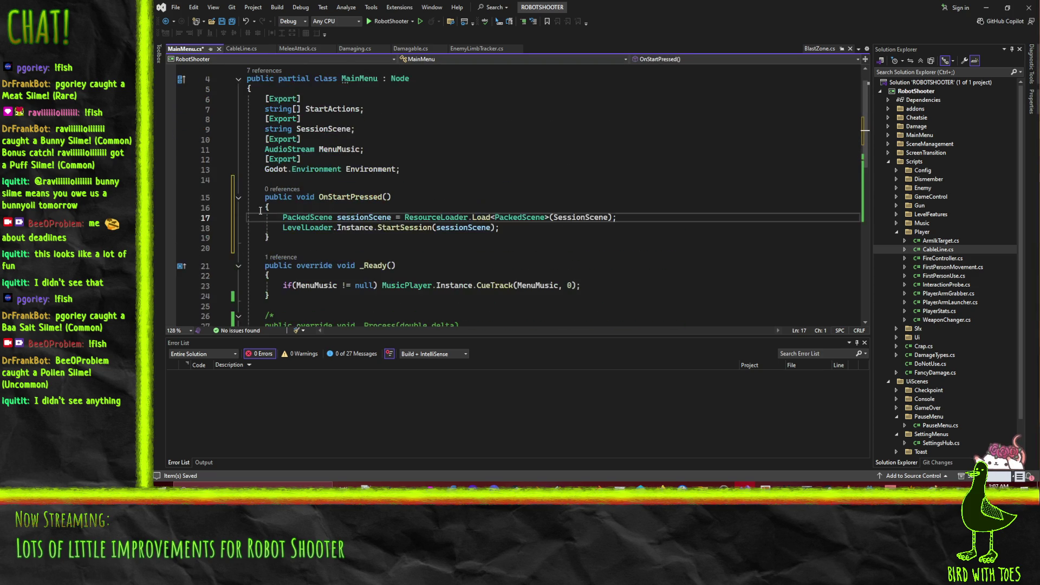
pyautogui.click(563, 169)
# Declare bool menuActionInProgress = false; below the Environment export line.
pyautogui.press('Return')
pyautogui.press('Return')
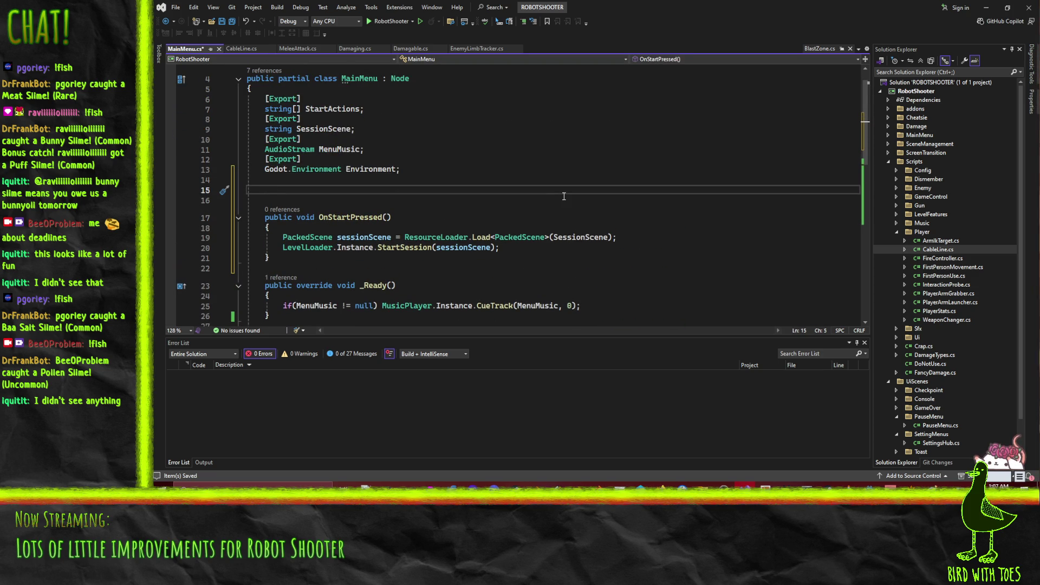
pyautogui.write('bool ')
pyautogui.write('c')
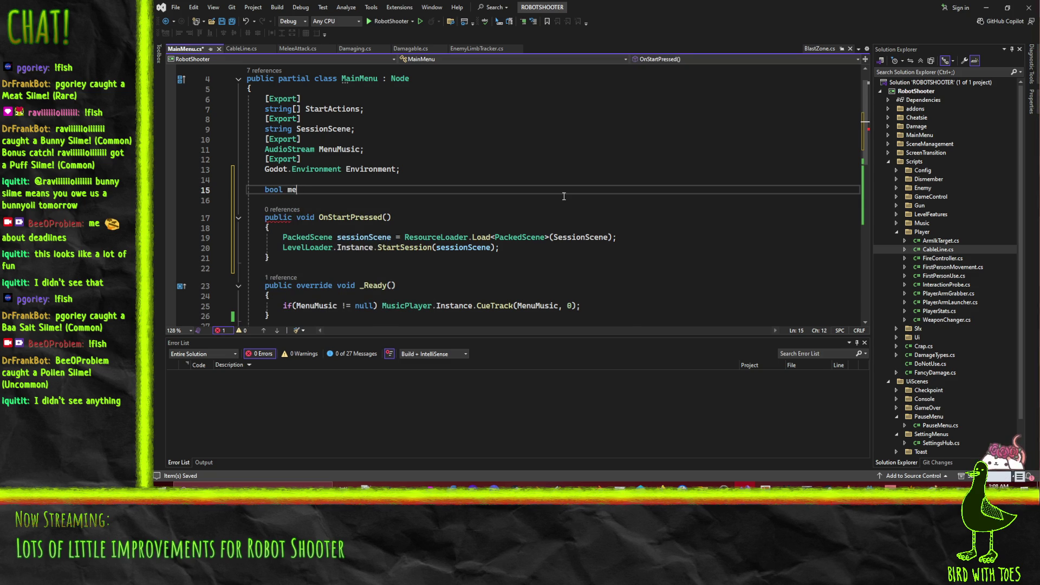
pyautogui.write('ActionIn')
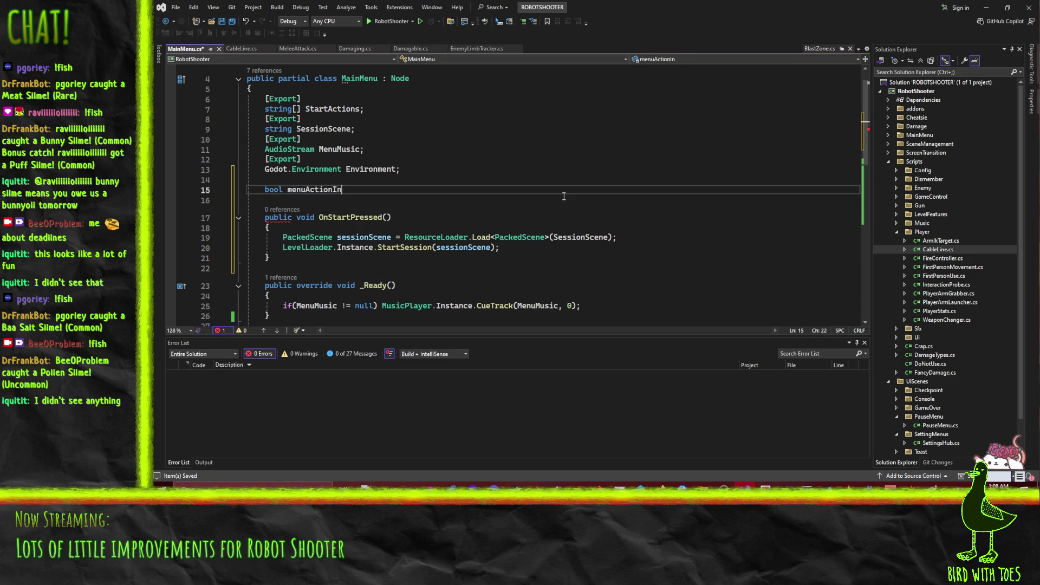
pyautogui.write('Progress = fa')
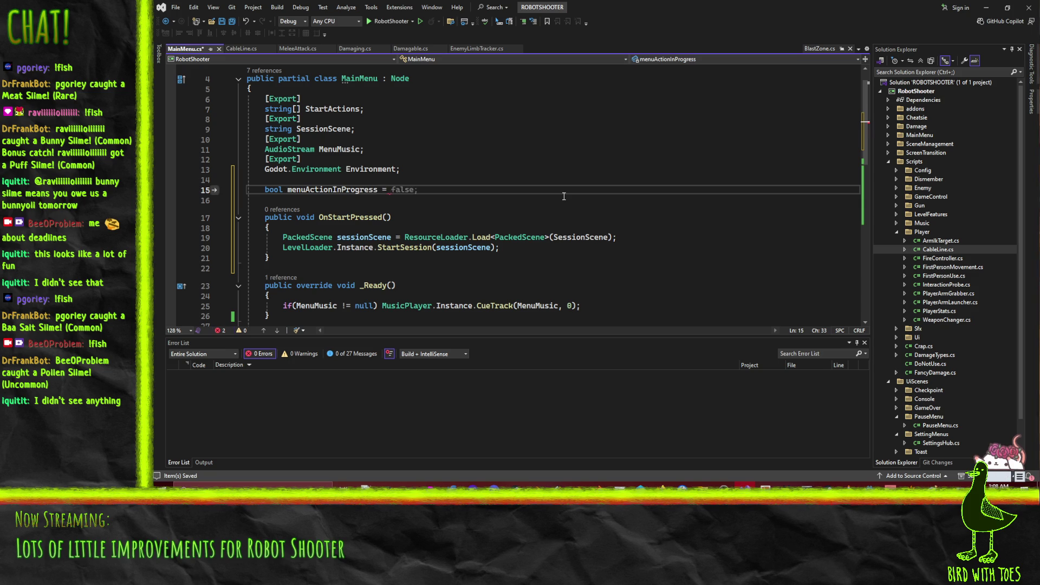
pyautogui.write('lse;')
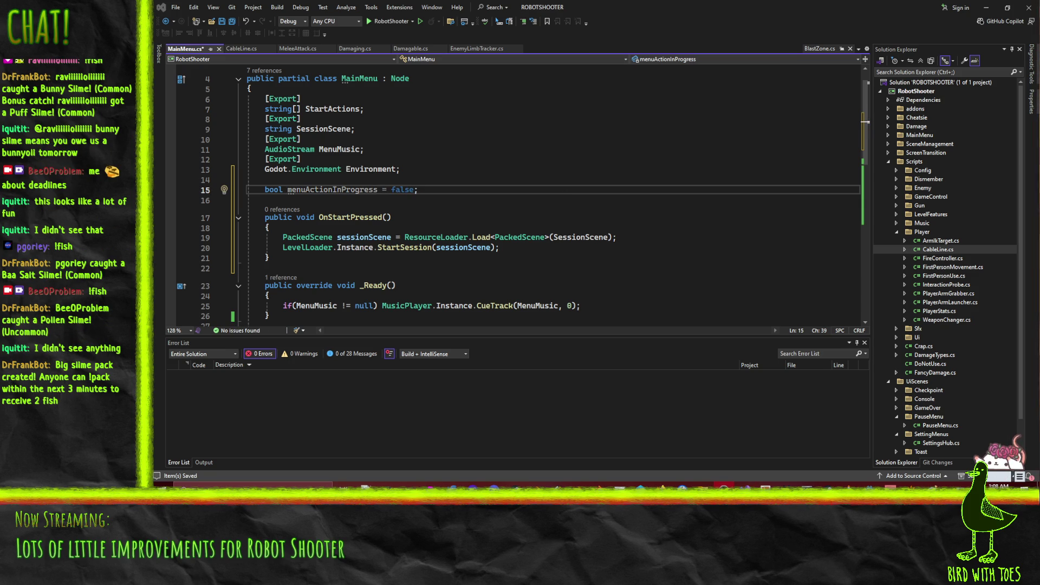
# Wrap the scene-loading and StartSession lines in an if (!menuActionInProgress) block.
pyautogui.click(353, 218)
pyautogui.click(439, 228)
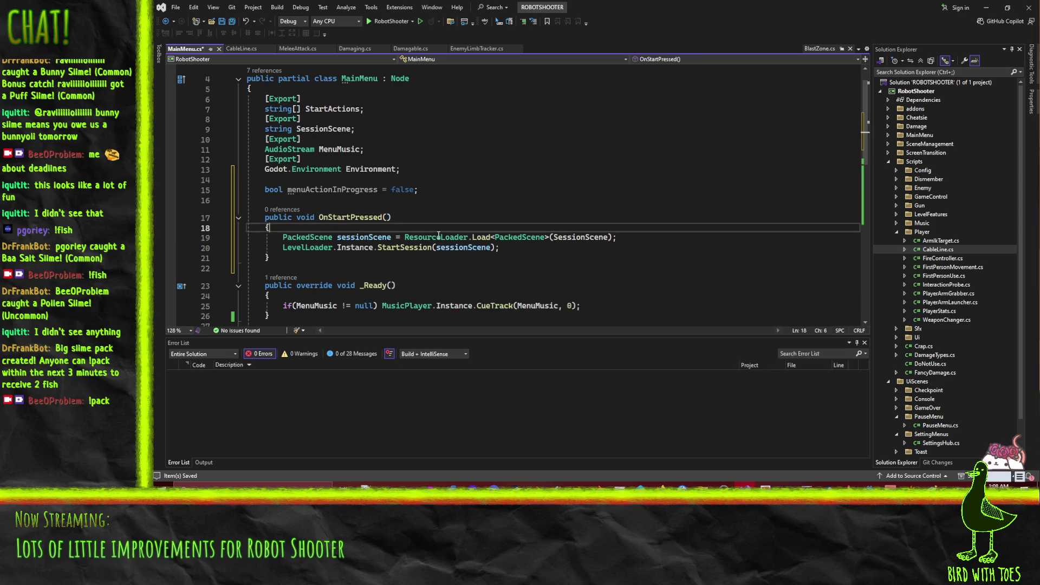
pyautogui.press('Return')
pyautogui.write('if(')
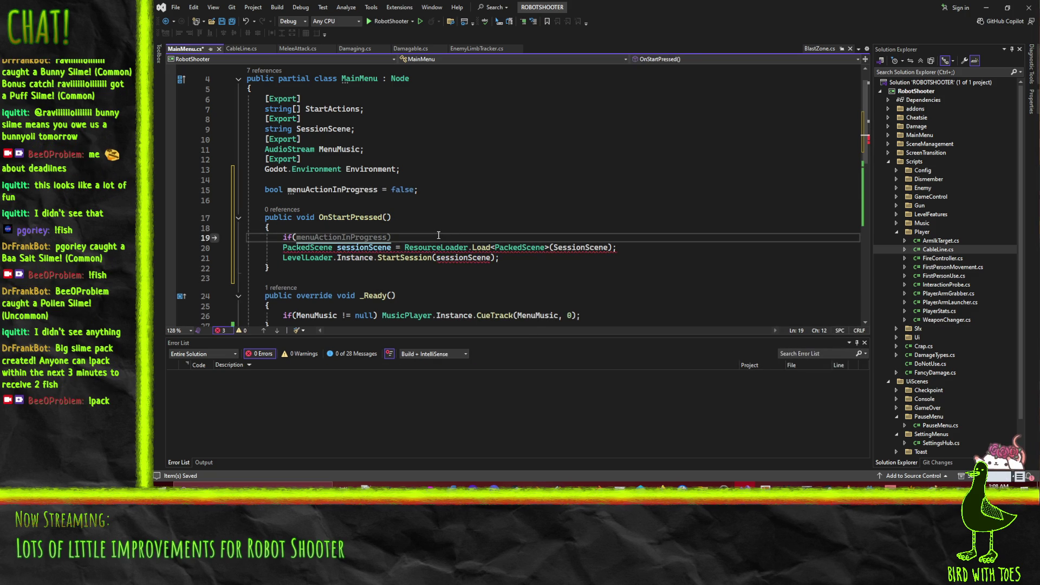
pyautogui.write('!')
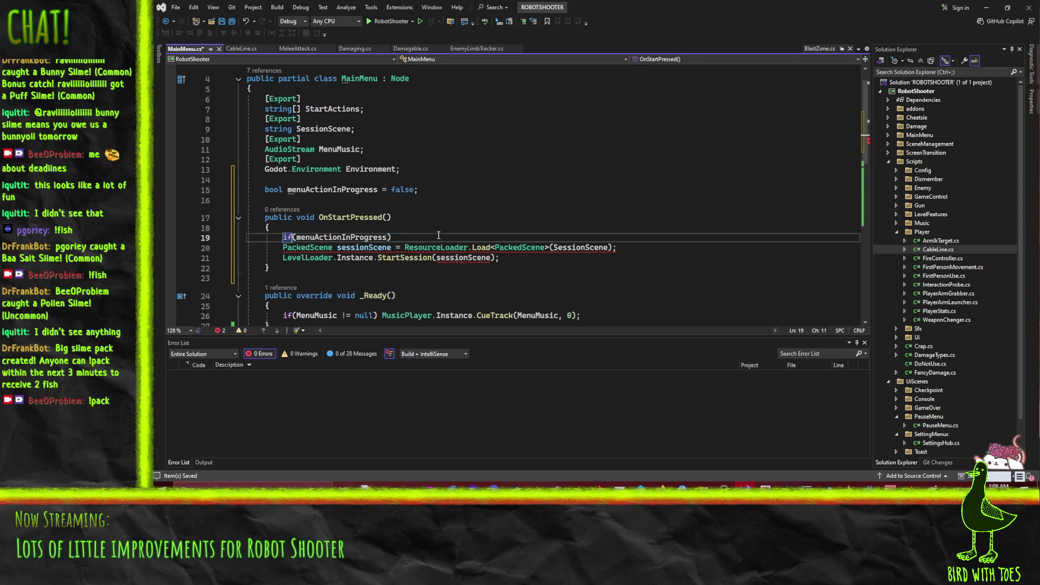
pyautogui.press('Return')
pyautogui.write('{')
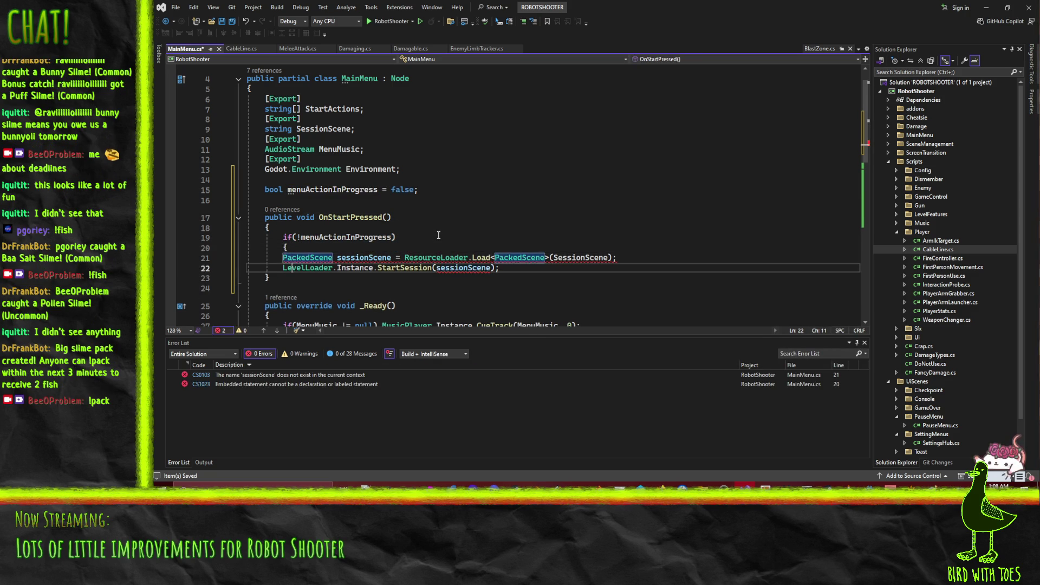
pyautogui.press('Down')
pyautogui.press('Down')
pyautogui.press('End')
pyautogui.press('Return')
pyautogui.press('BackSpace')
pyautogui.write('}')
# Set menuActionInProgress = true; after StartSession and save MainMenu.cs.
pyautogui.press('Return')
pyautogui.write('menu')
pyautogui.press('Tab')
pyautogui.write('= true;')
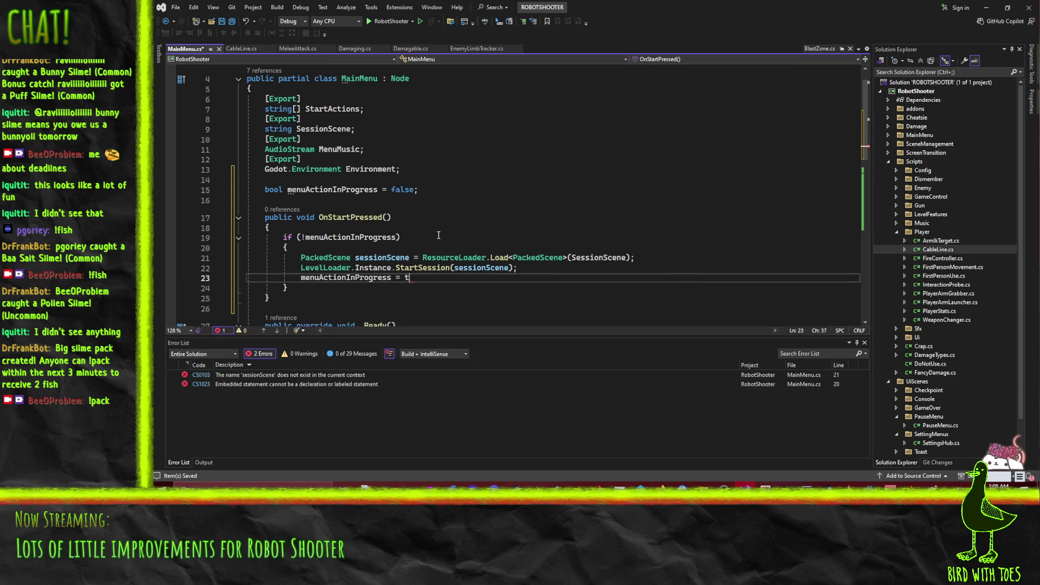
pyautogui.hotkey('ctrl', 's')
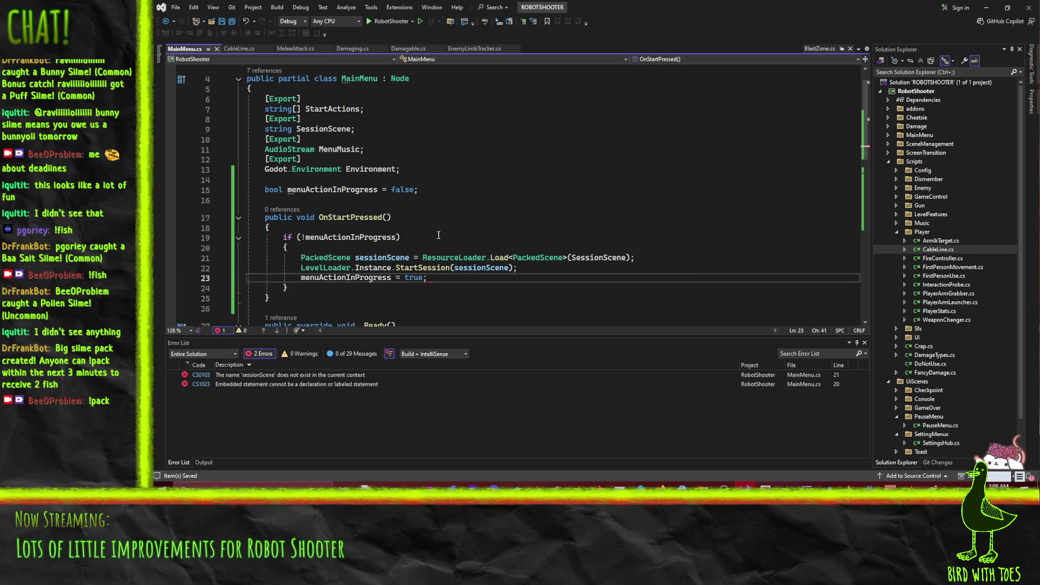
# Check where menuActionInProgress is referenced in OnStartPressed.
pyautogui.click(428, 217)
pyautogui.scroll(-4, 416, 234)
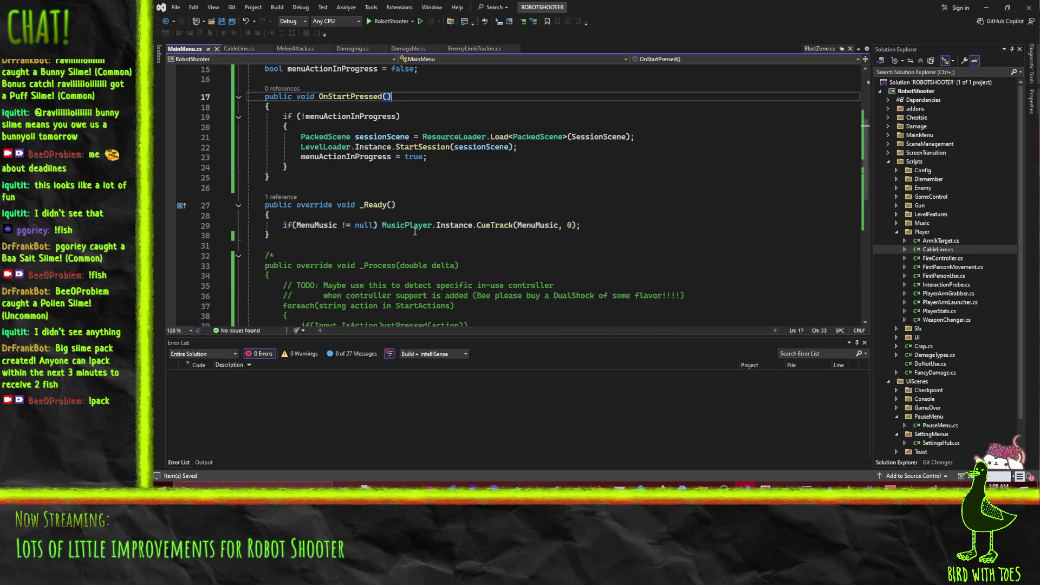
pyautogui.scroll(1, 417, 232)
pyautogui.click(395, 211)
pyautogui.click(324, 147)
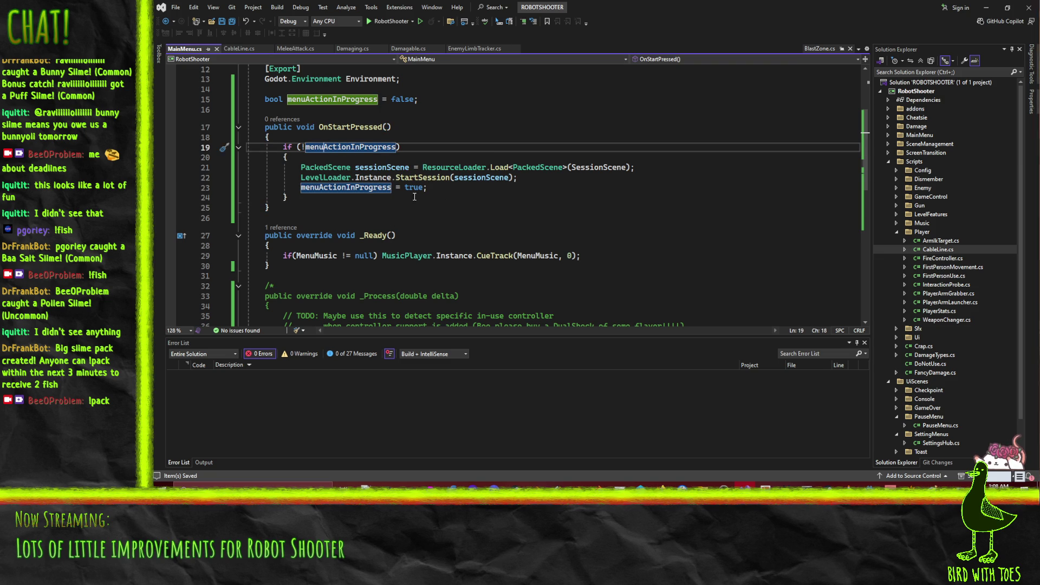
pyautogui.click(447, 196)
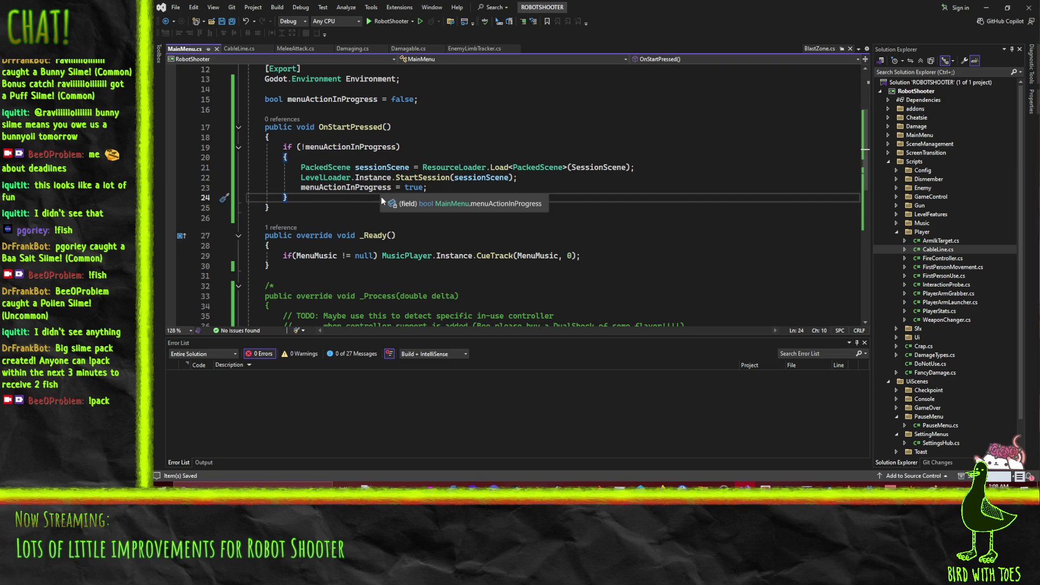
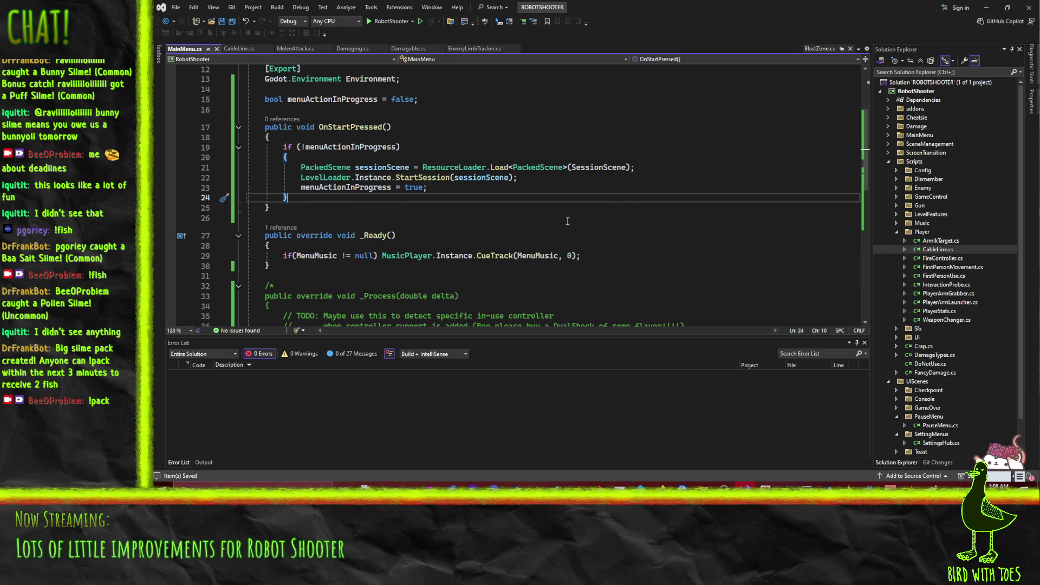
# Switch from Visual Studio to the Godot editor showing MainMenu.tscn.
pyautogui.click(986, 8)
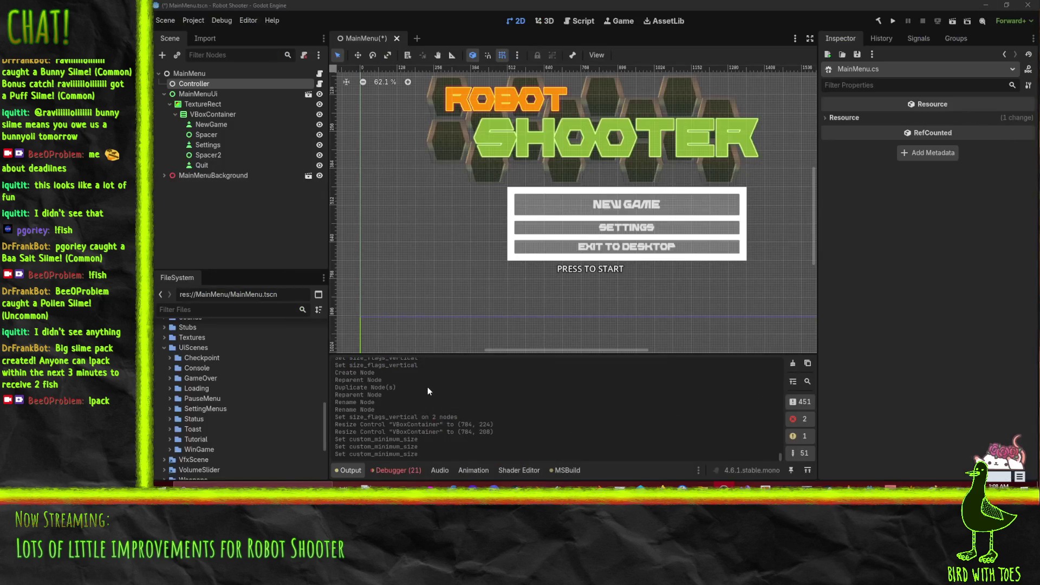
# Select the NewGame button and try connecting its pressed signal, cancelling when no methods appear.
pyautogui.click(620, 206)
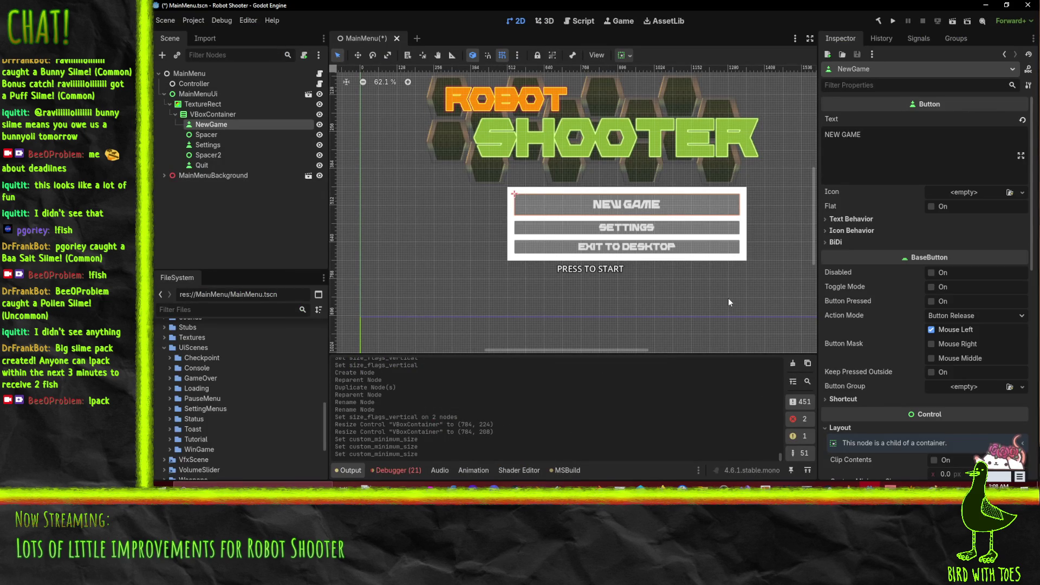
pyautogui.press('f')
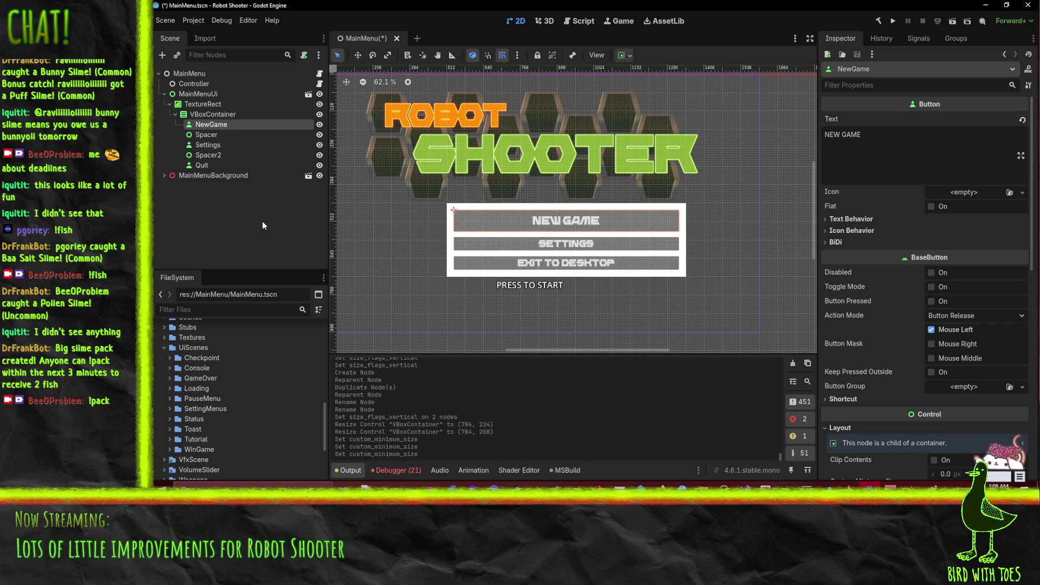
pyautogui.click(920, 37)
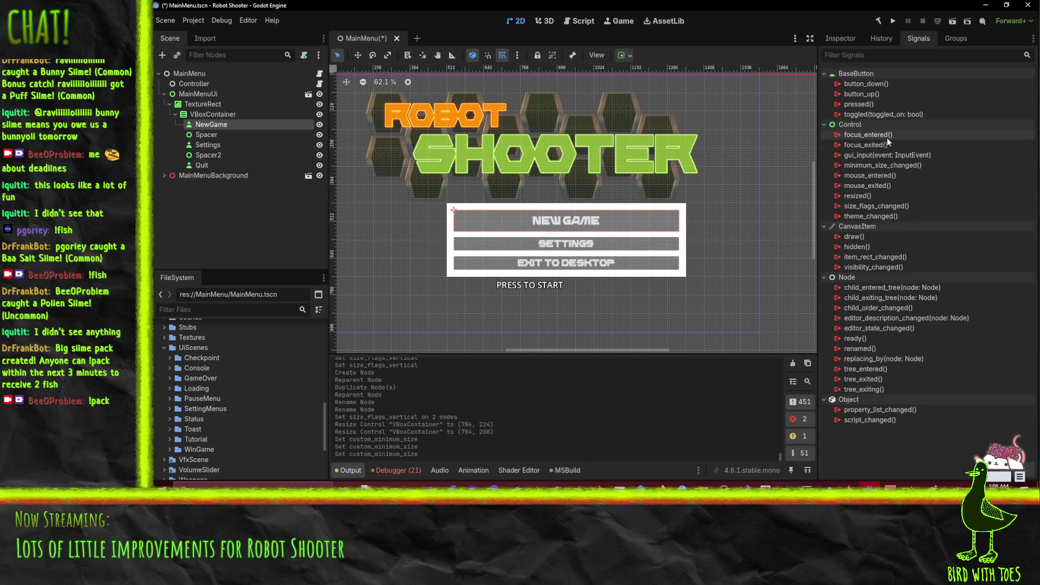
pyautogui.rightClick(871, 105)
pyautogui.click(889, 115)
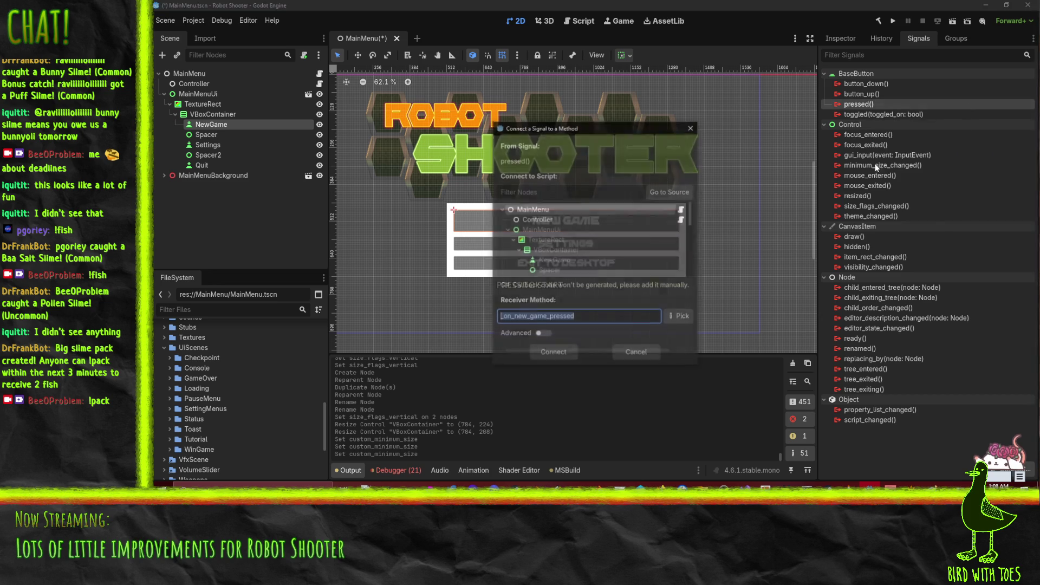
pyautogui.click(542, 219)
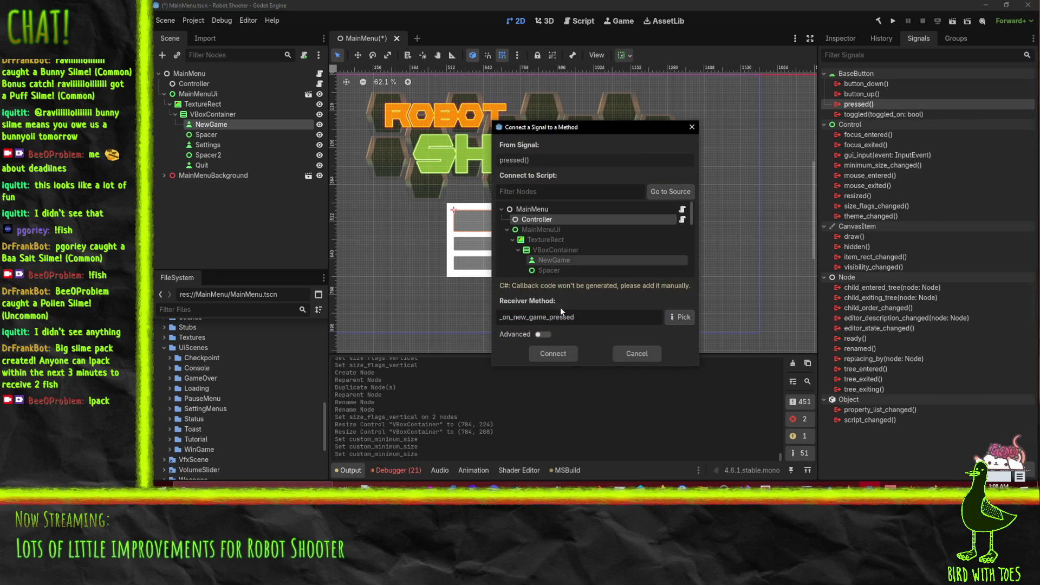
pyautogui.click(675, 319)
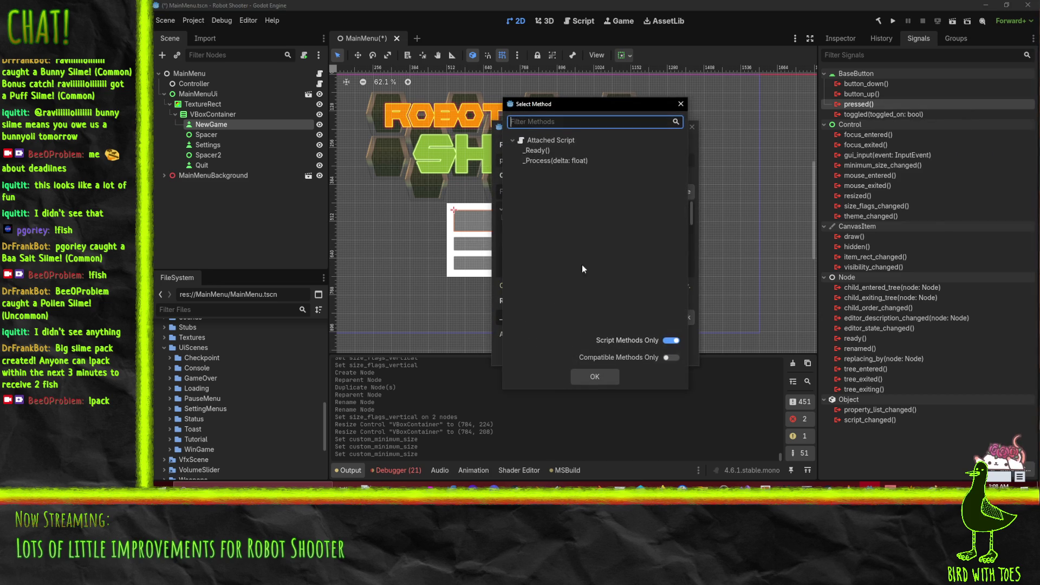
pyautogui.click(681, 104)
pyautogui.click(692, 127)
# Rebuild the .NET project, connect pressed to Controller's OnStartPressed, and run the game.
pyautogui.click(872, 18)
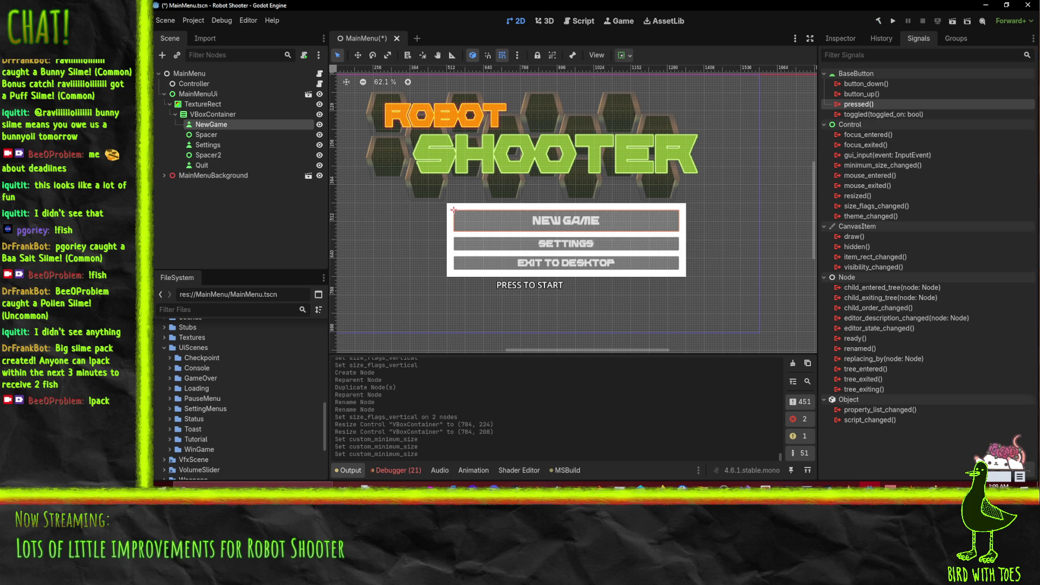
pyautogui.rightClick(866, 104)
pyautogui.click(888, 111)
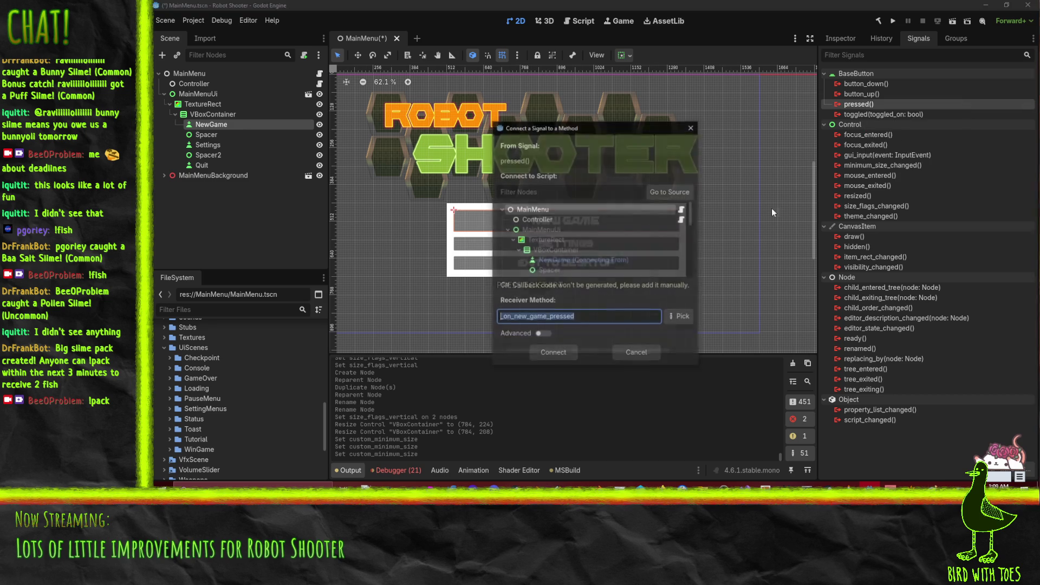
pyautogui.click(536, 246)
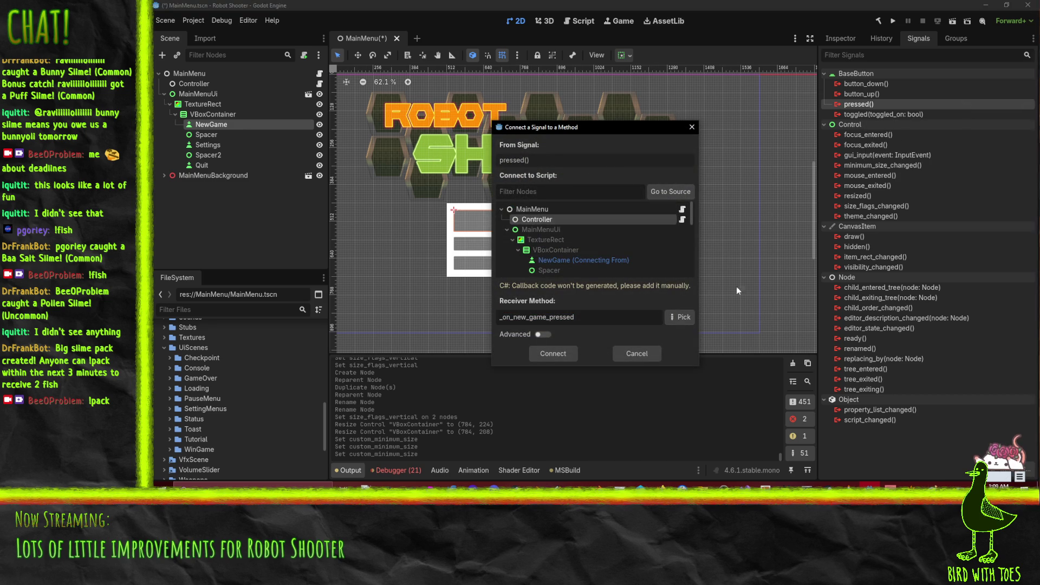
pyautogui.click(672, 317)
pyautogui.click(549, 150)
pyautogui.click(594, 377)
pyautogui.click(542, 353)
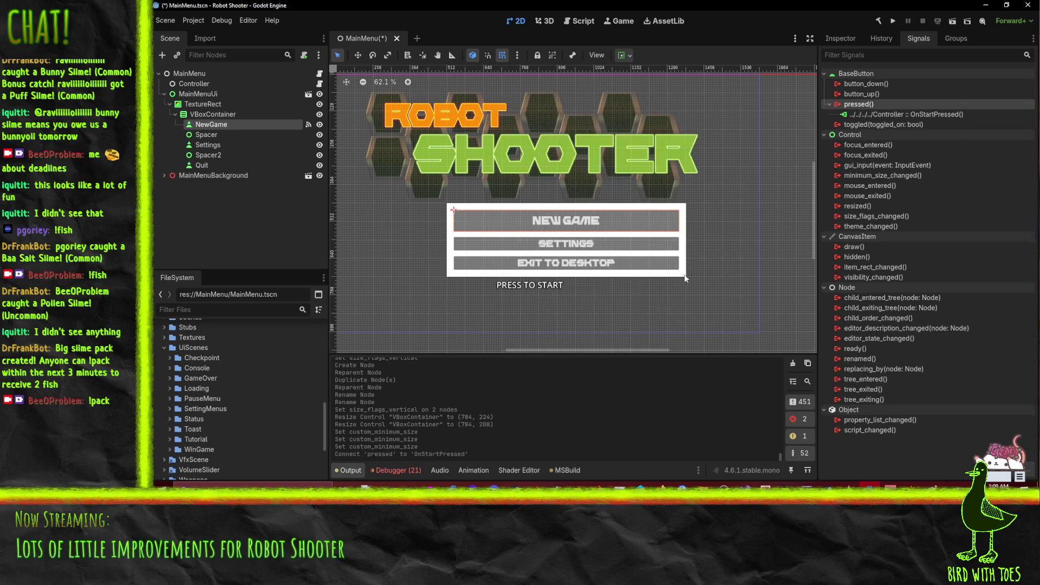
pyautogui.press('F5')
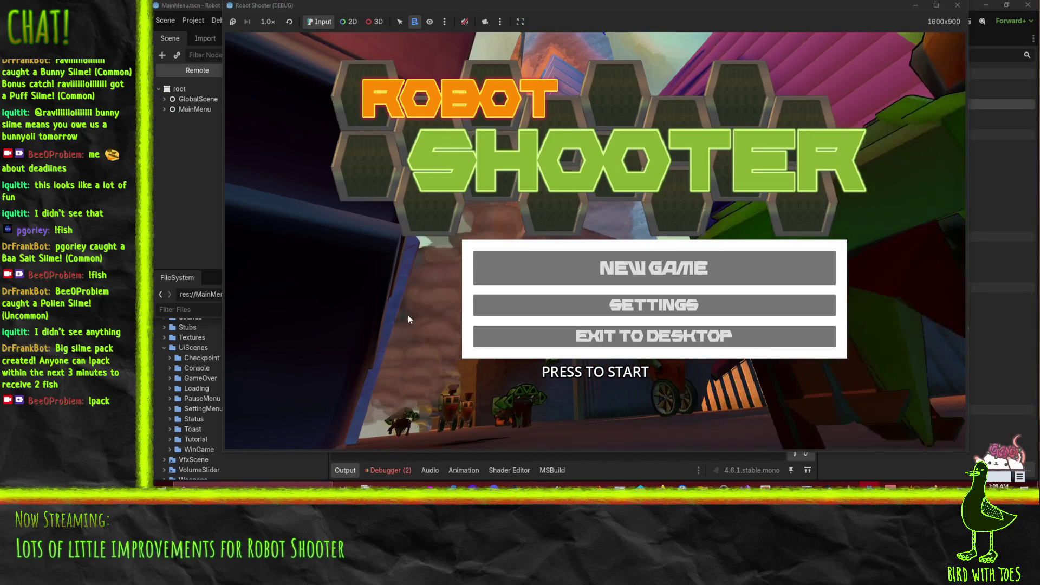
# Start a New Game, pause with Esc, and choose Exit to Desktop to quit.
pyautogui.click(600, 271)
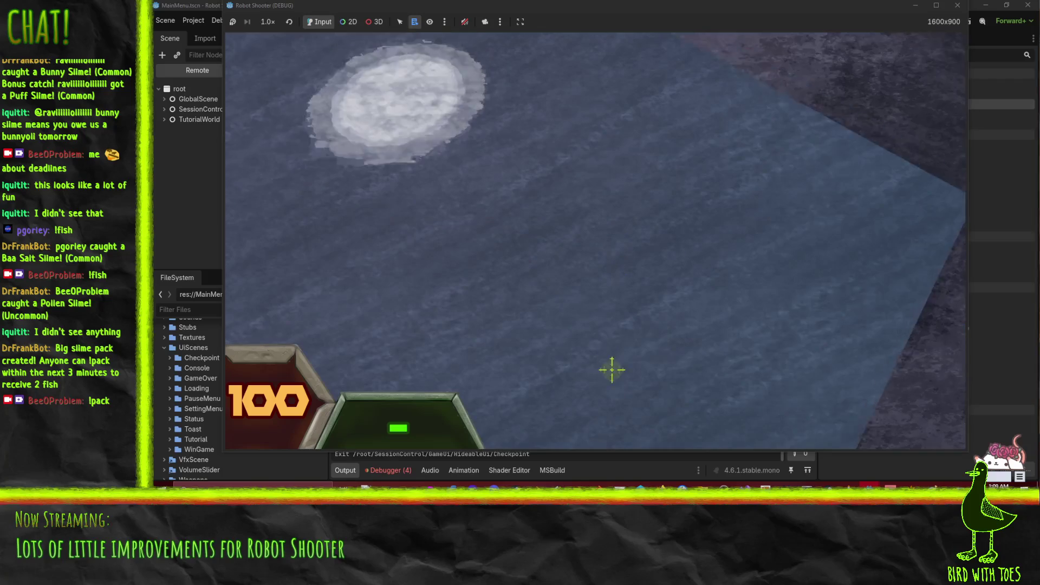
pyautogui.press('Escape')
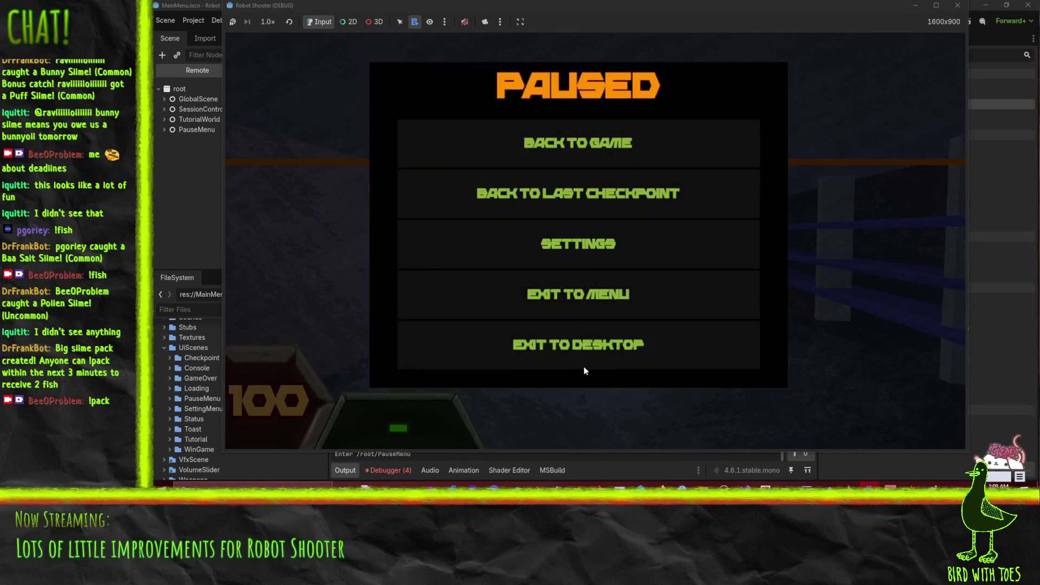
pyautogui.click(576, 353)
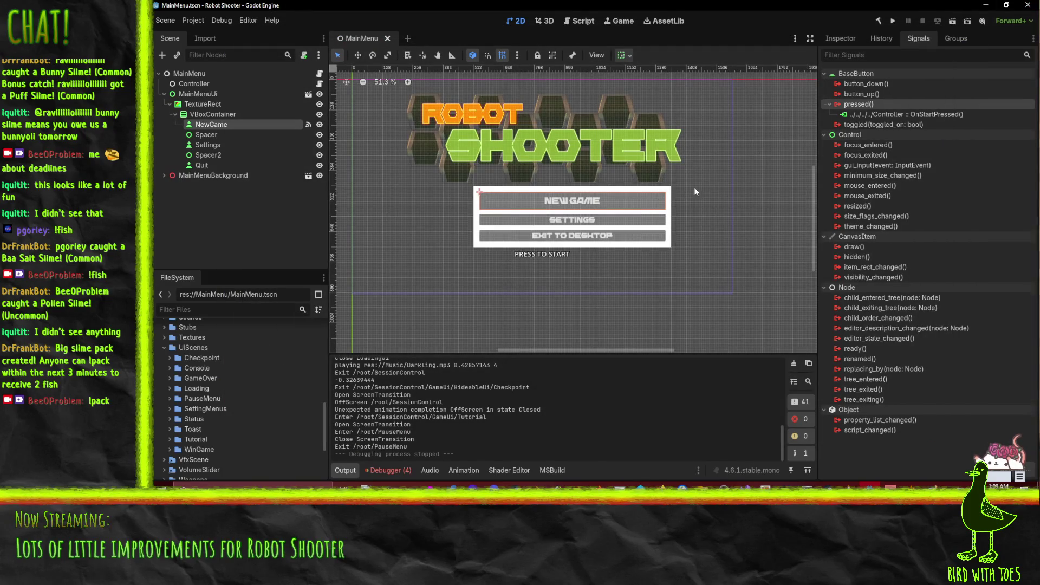
# Add an AnimationPlayer under MainMenu, placed above Controller.
pyautogui.scroll(1, 704, 184)
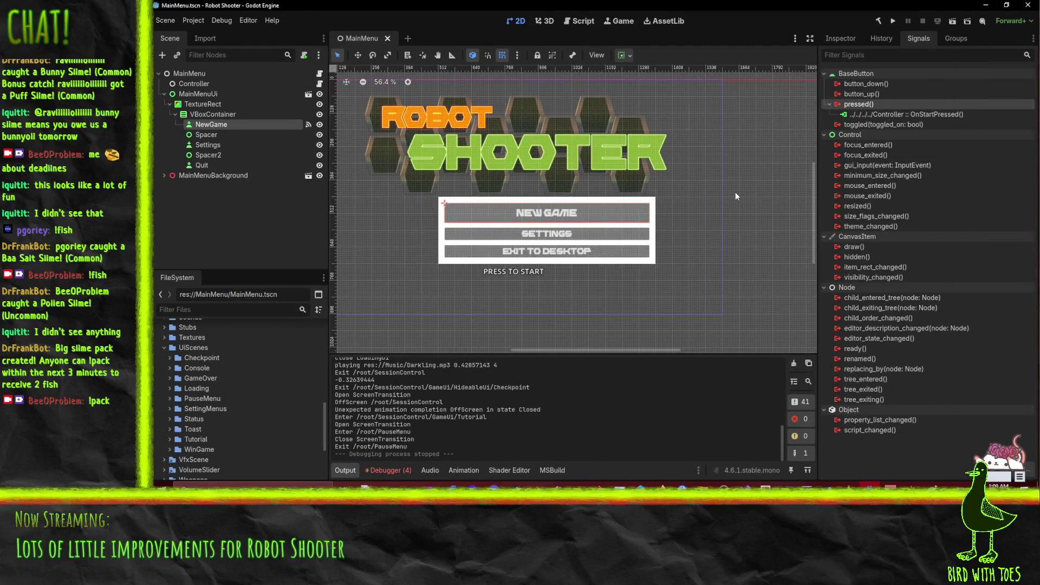
pyautogui.click(723, 194)
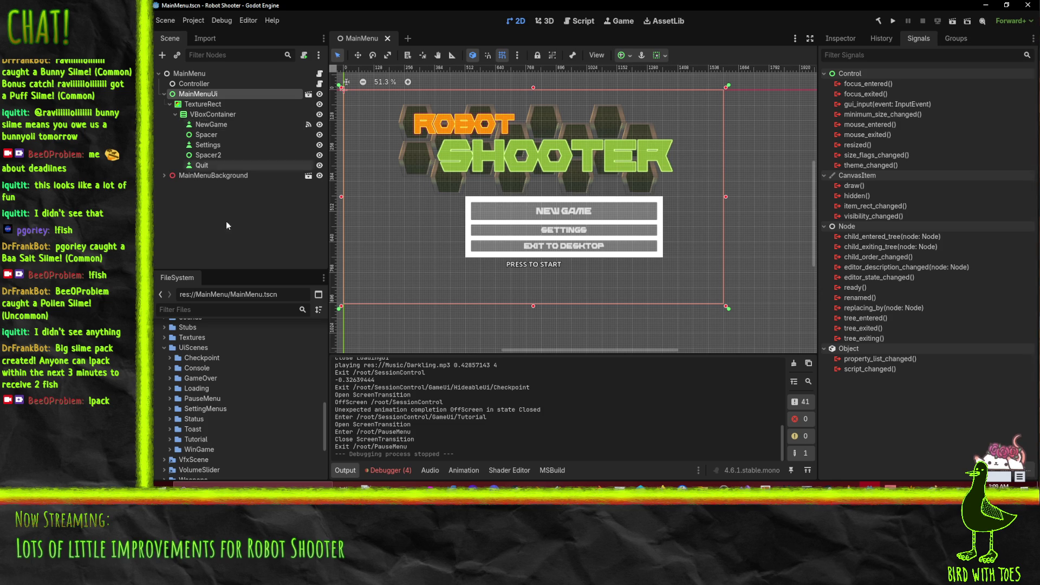
pyautogui.rightClick(191, 76)
pyautogui.click(227, 85)
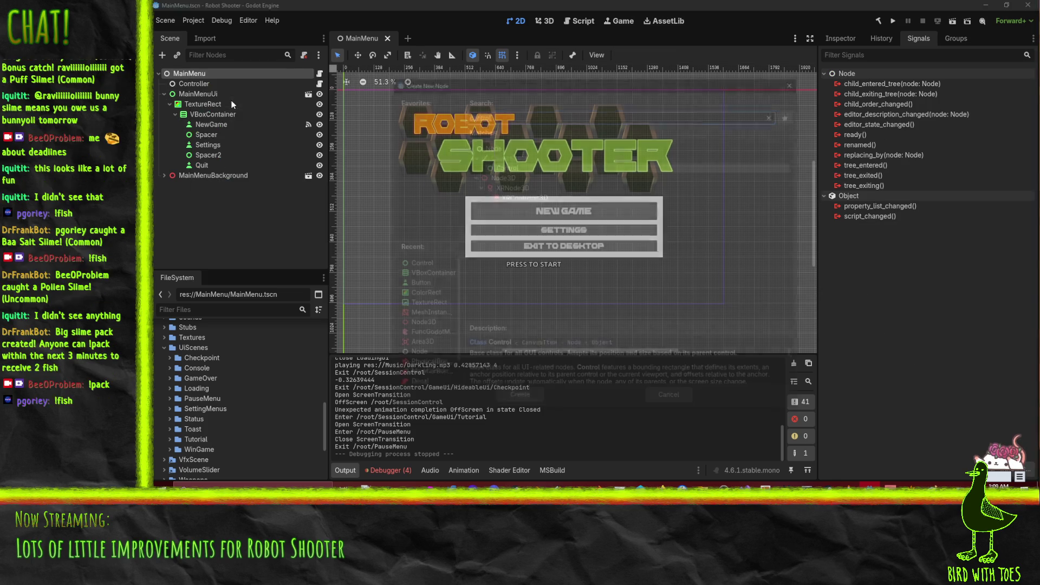
pyautogui.write('animation')
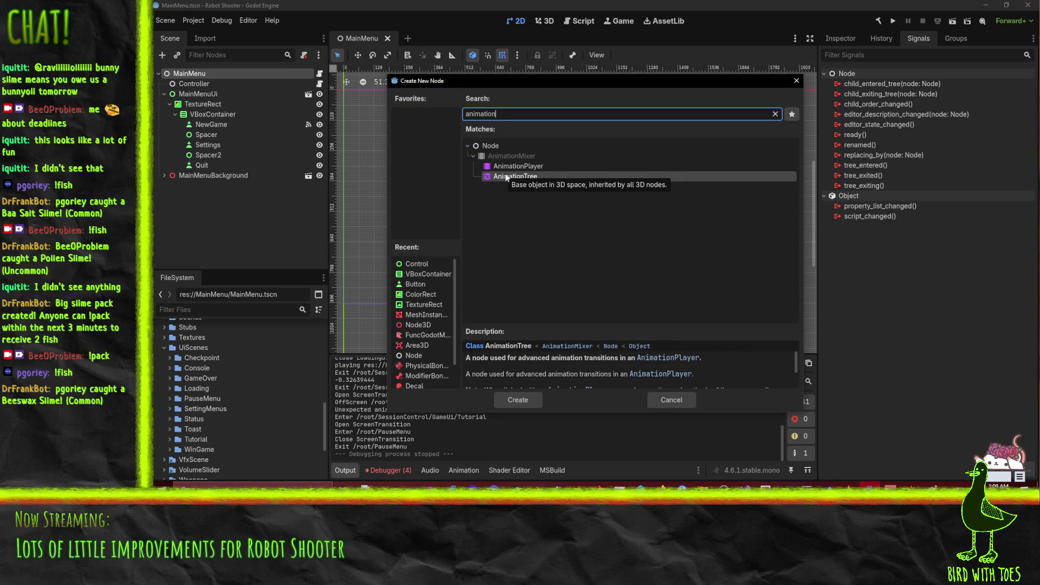
pyautogui.doubleClick(528, 163)
pyautogui.moveTo(210, 185); pyautogui.dragTo(197, 82)
# Create a new animation named OpenMenu.
pyautogui.click(472, 290)
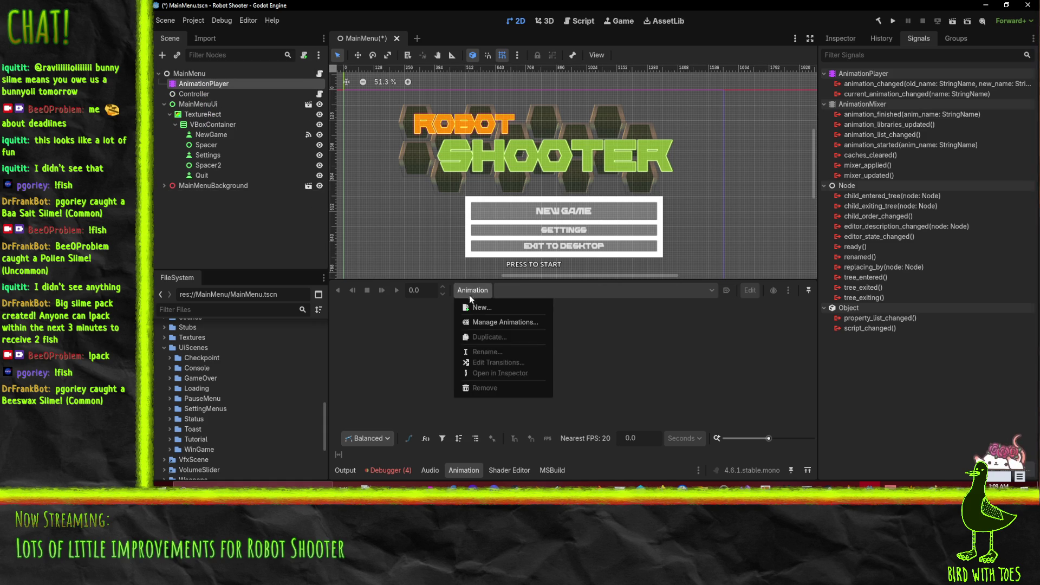
pyautogui.click(472, 308)
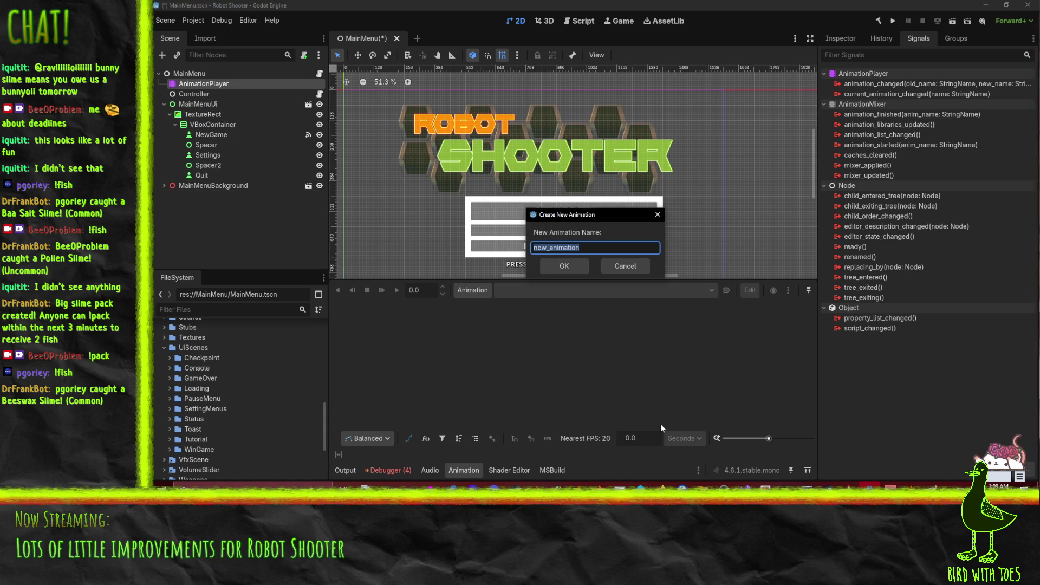
pyautogui.write('O')
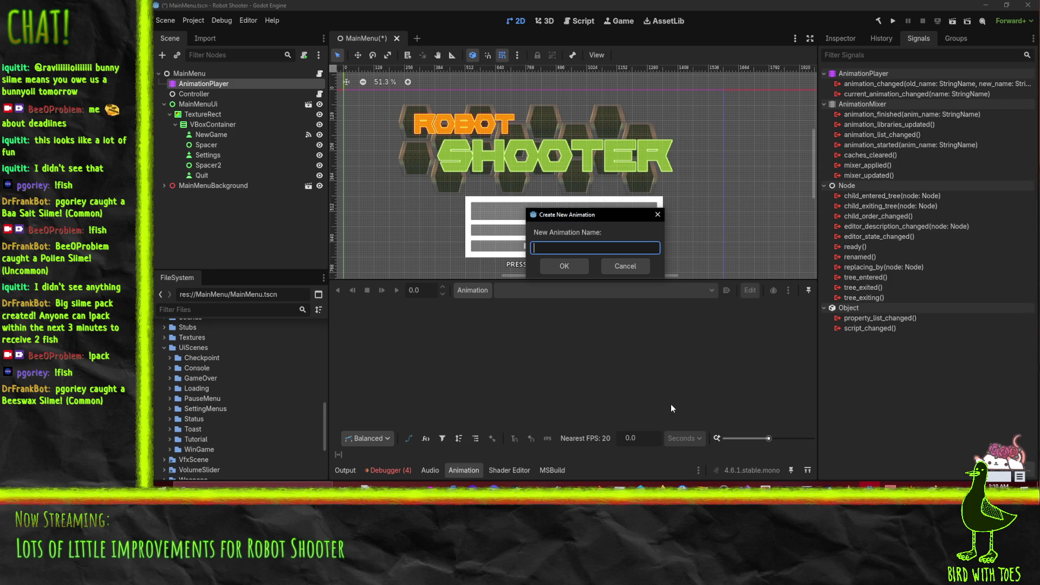
pyautogui.write('enu')
pyautogui.press('Return')
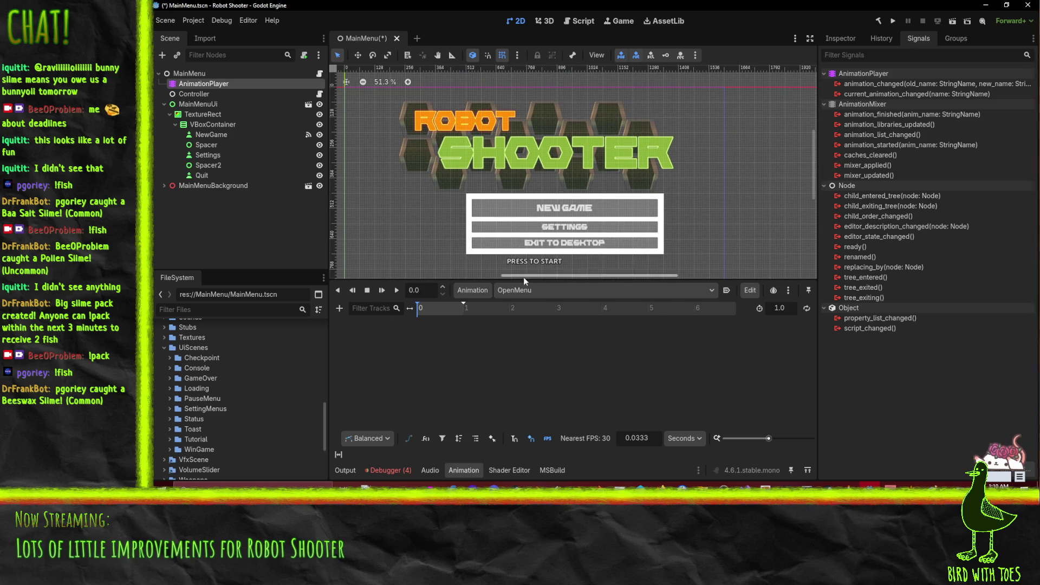
# Create a second animation named Idle.
pyautogui.click(538, 291)
pyautogui.click(473, 290)
pyautogui.click(473, 290)
pyautogui.click(502, 308)
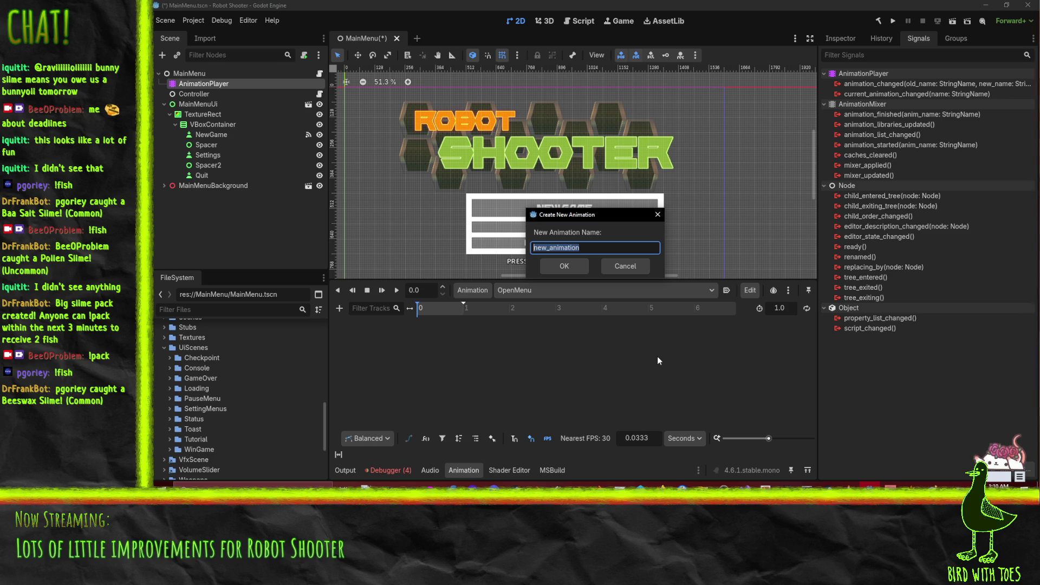
pyautogui.write('B')
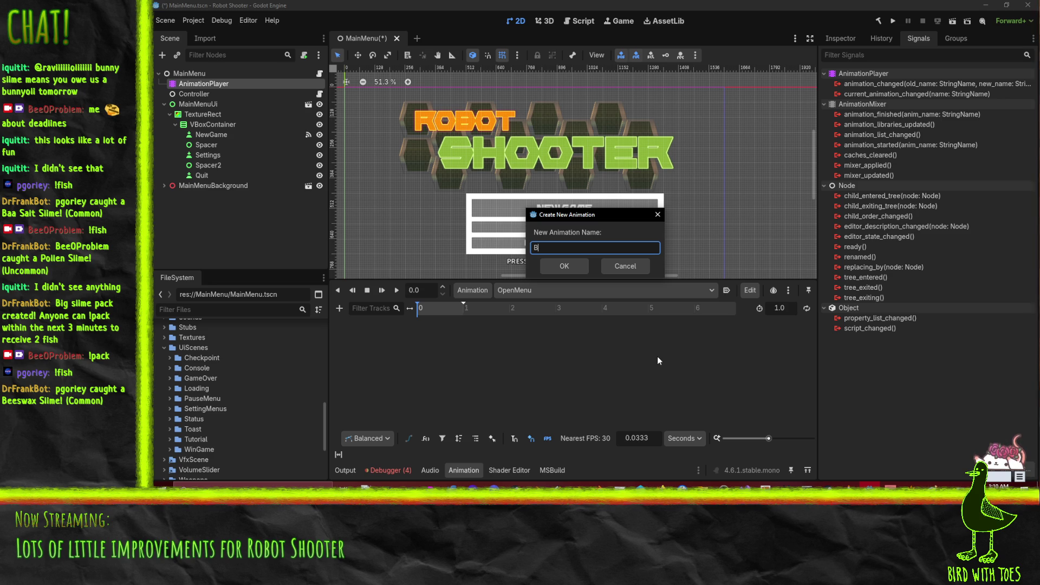
pyautogui.press('BackSpace')
pyautogui.write('Idle')
pyautogui.press('Return')
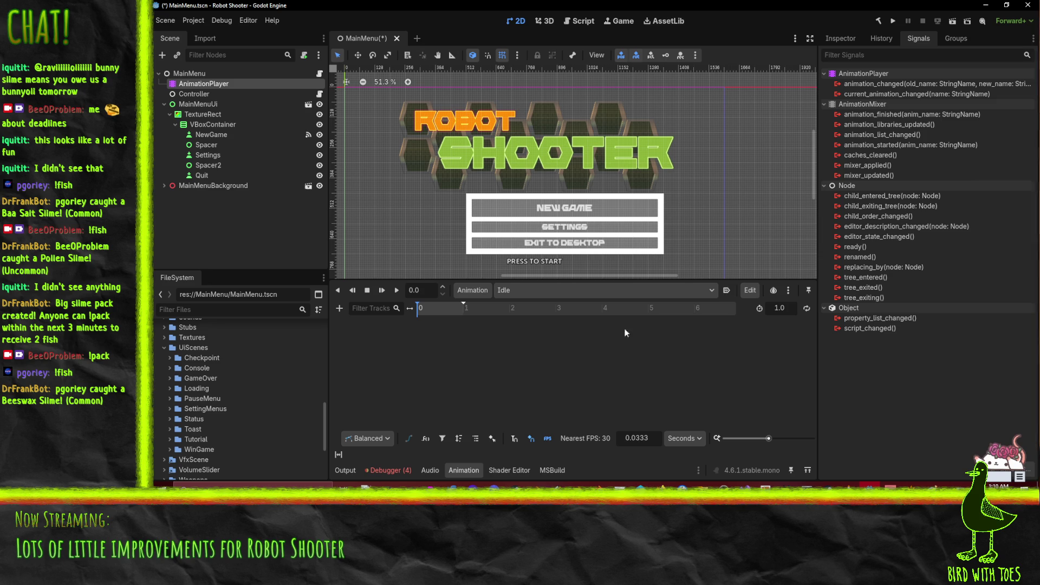
pyautogui.click(425, 151)
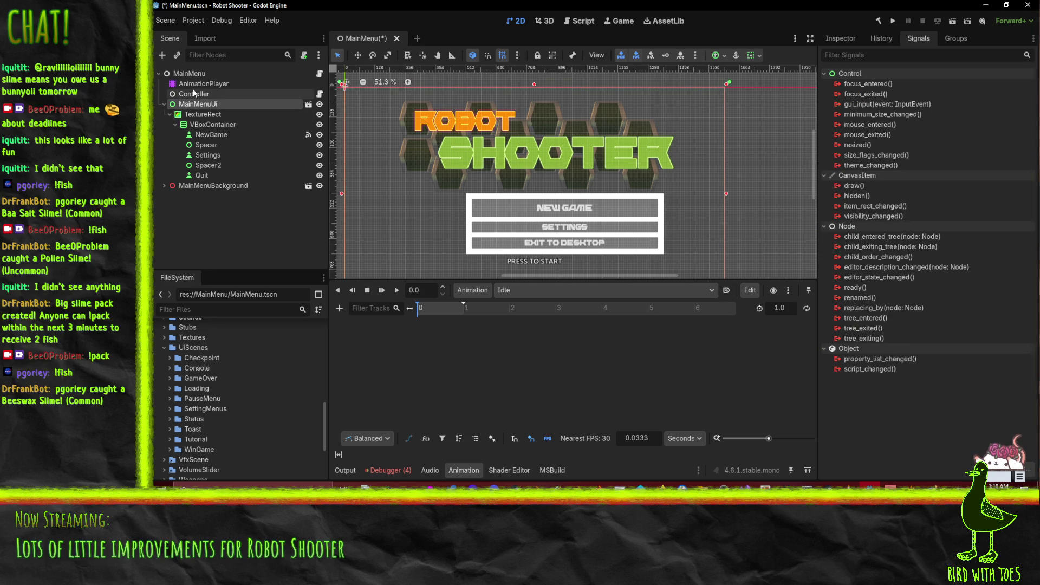
# Nudge the MainMenuUi node right and down, then return it to its original position.
pyautogui.click(200, 114)
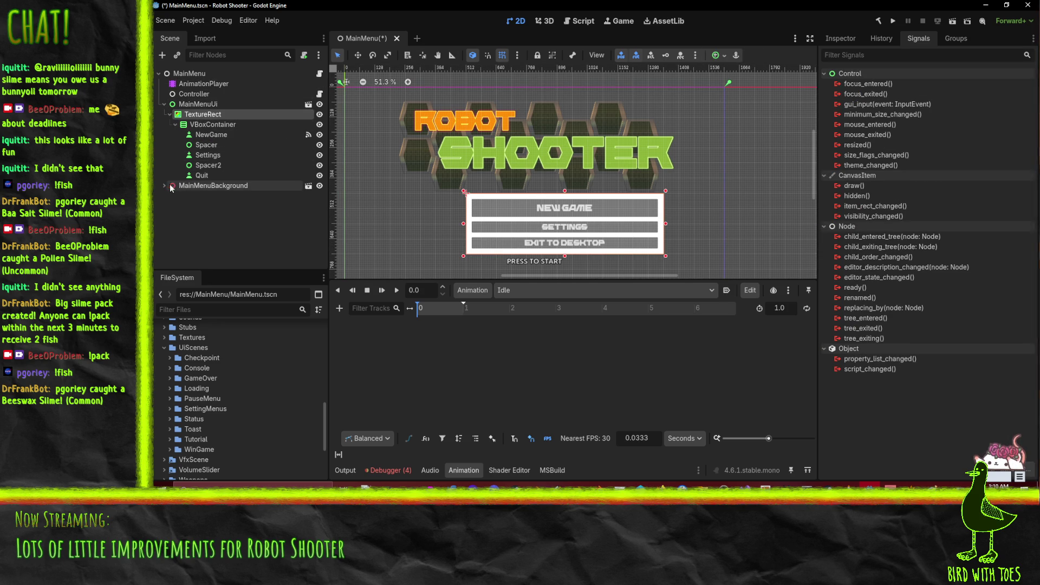
pyautogui.click(471, 160)
pyautogui.scroll(-1, 421, 161)
pyautogui.scroll(-2, 421, 161)
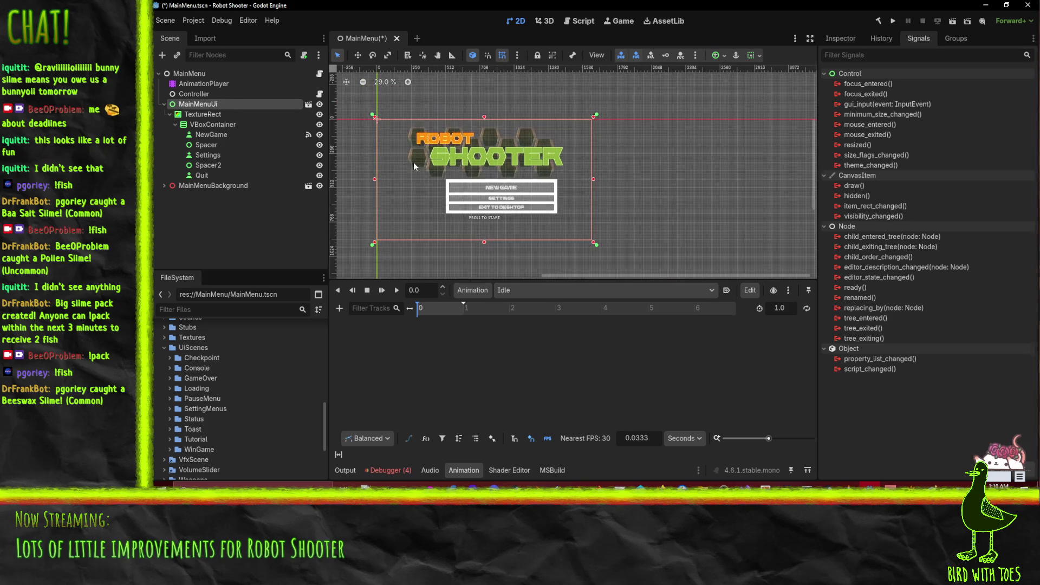
pyautogui.moveTo(440, 157); pyautogui.dragTo(501, 176)
pyautogui.moveTo(441, 153); pyautogui.dragTo(451, 150)
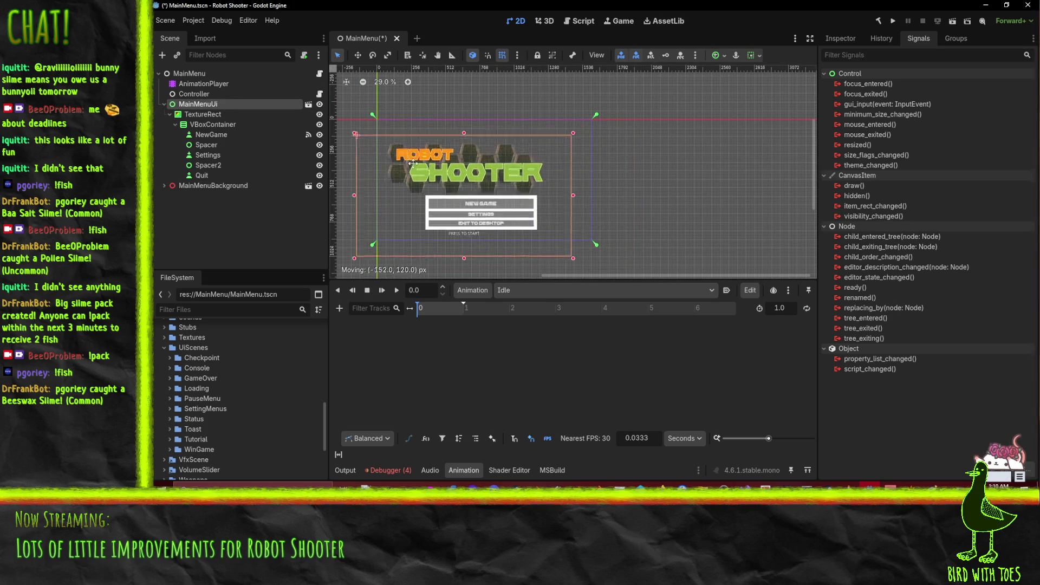
# Delete the AnimationPlayer node from the MainMenu scene.
pyautogui.click(209, 115)
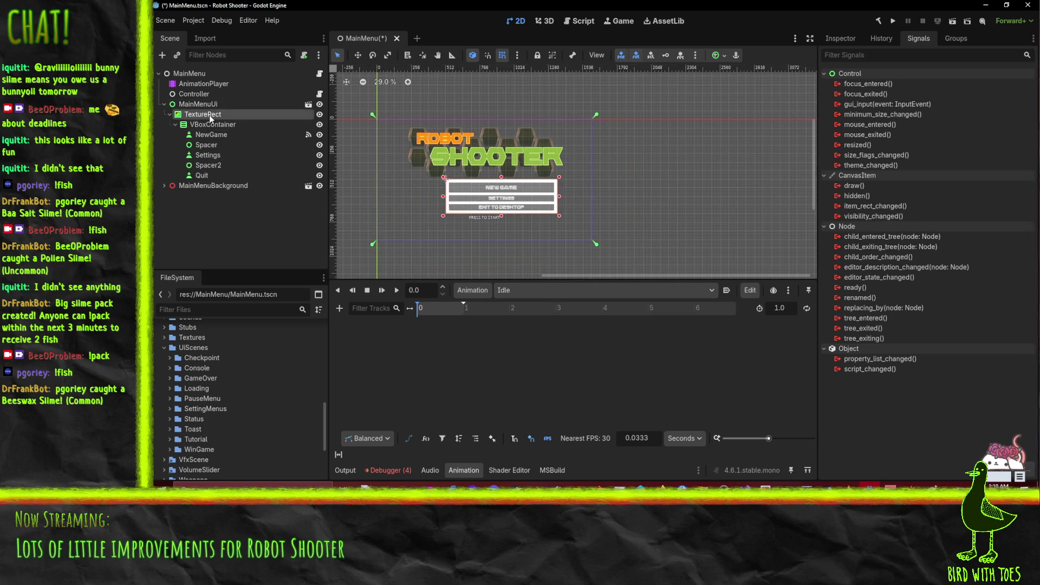
pyautogui.rightClick(207, 117)
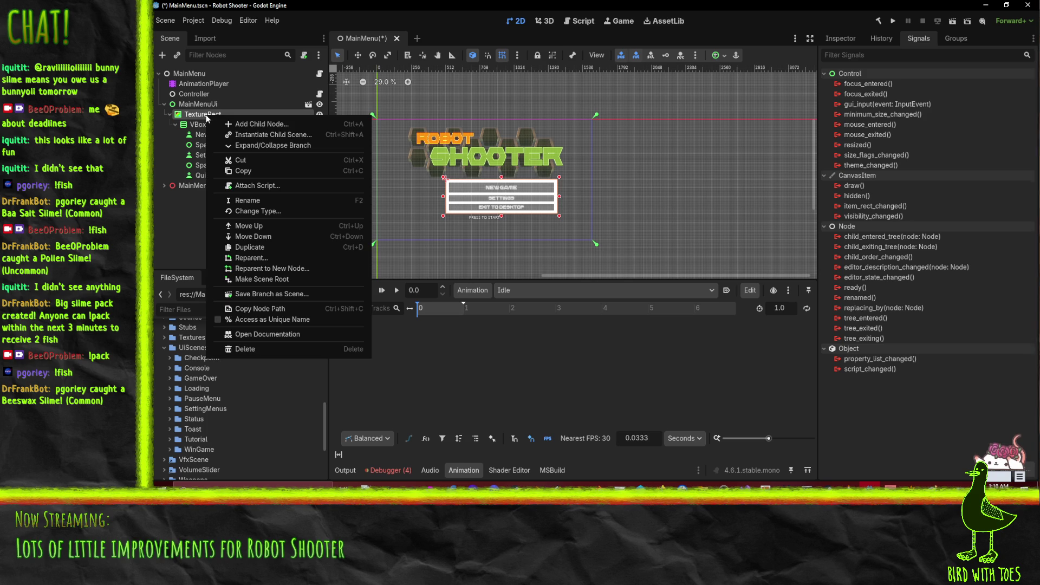
pyautogui.click(197, 80)
pyautogui.click(198, 80)
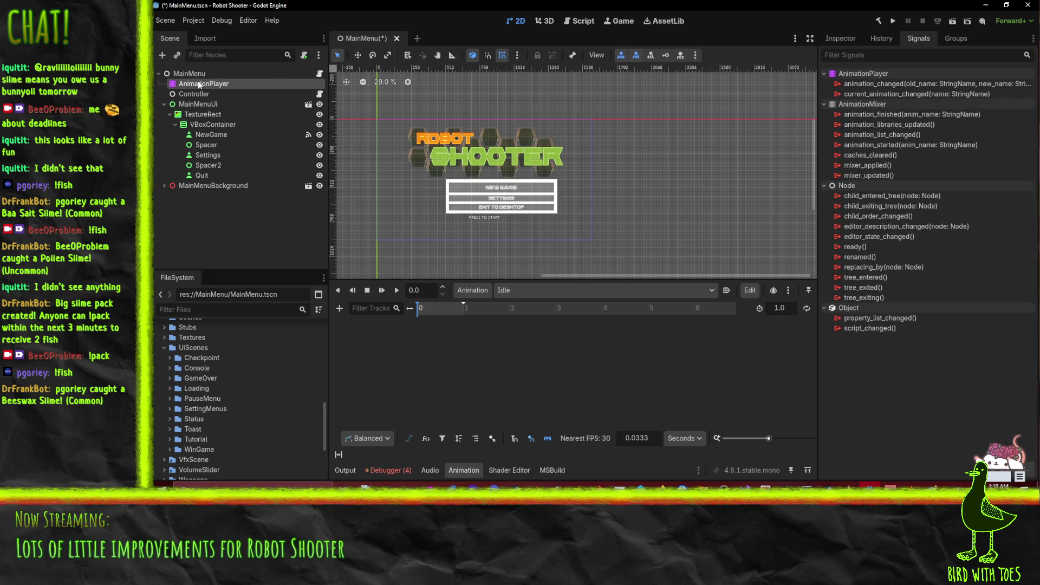
pyautogui.press('Delete')
pyautogui.click(569, 258)
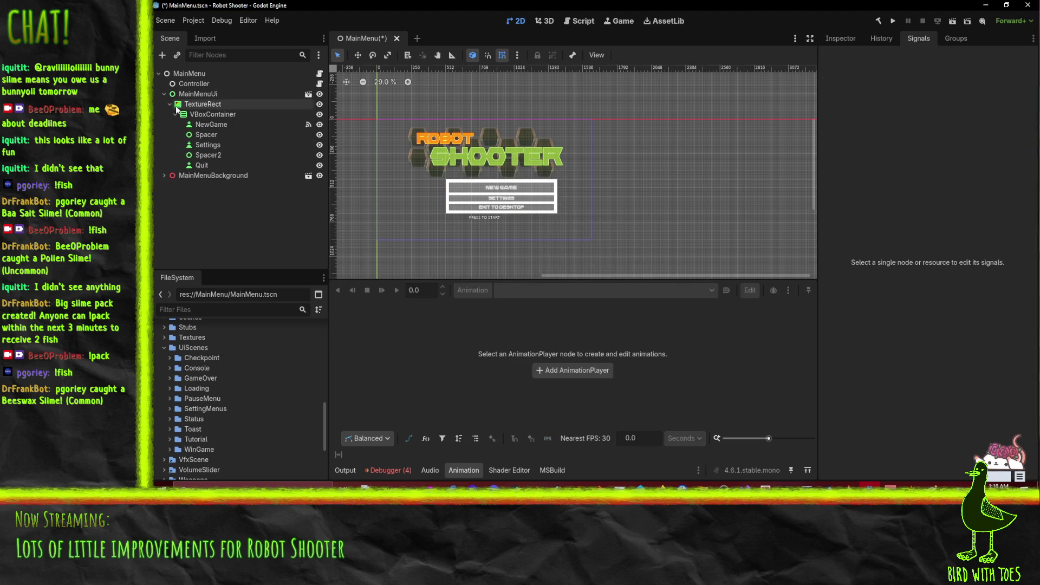
# Cut the TextureRect menu panel and its buttons out of the scene.
pyautogui.click(200, 104)
pyautogui.rightClick(200, 103)
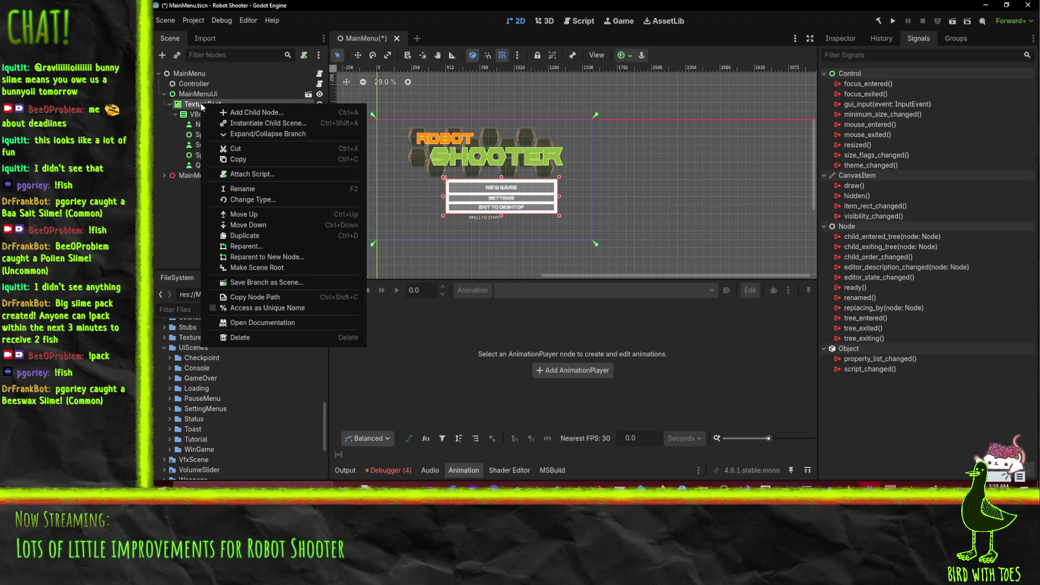
pyautogui.click(241, 148)
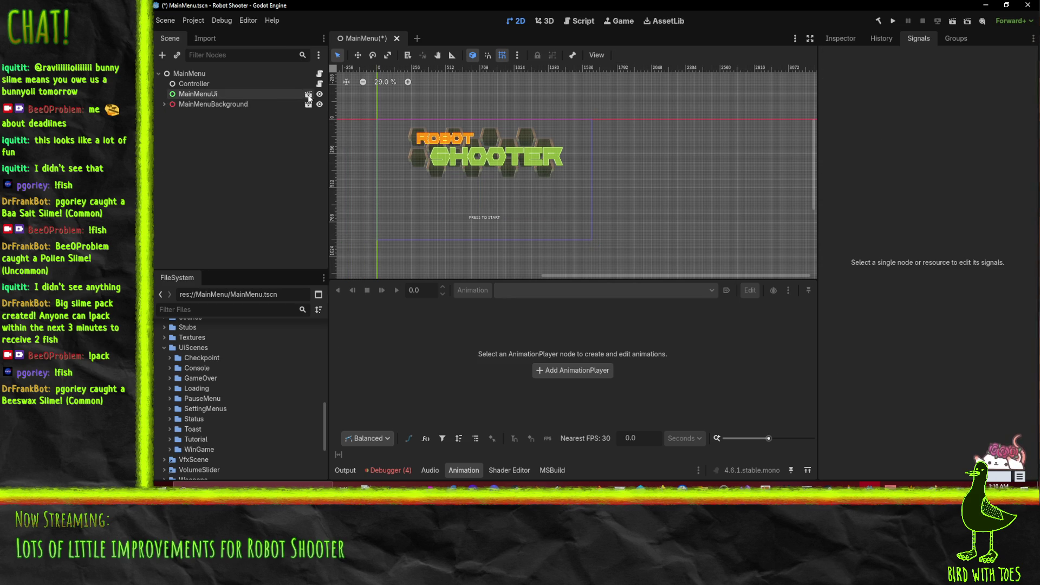
pyautogui.click(309, 95)
# Paste the TextureRect menu panel under the MainMenuUi root.
pyautogui.rightClick(199, 73)
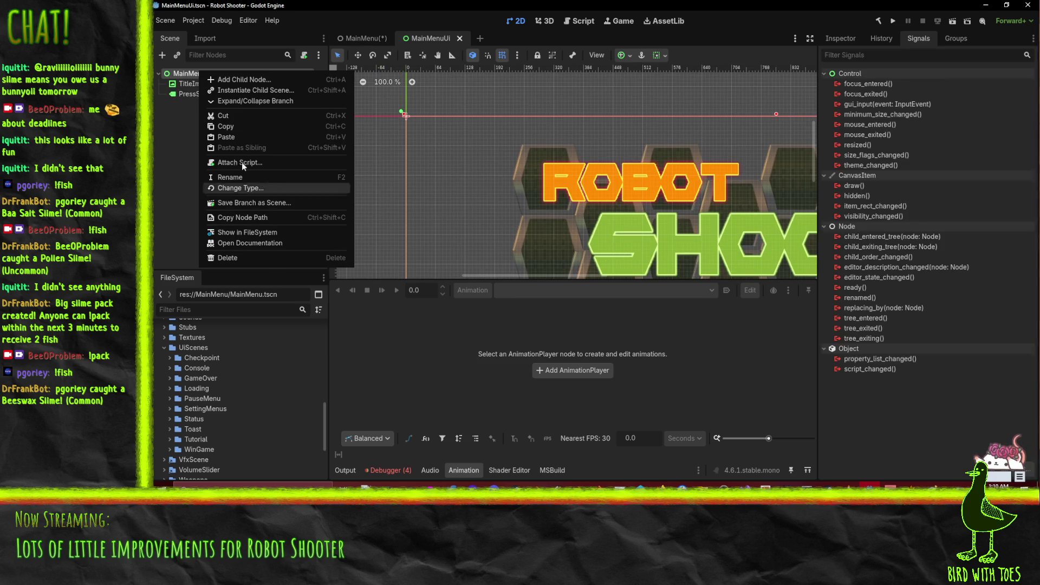
pyautogui.click(229, 136)
pyautogui.scroll(-5, 560, 198)
pyautogui.scroll(-2, 654, 200)
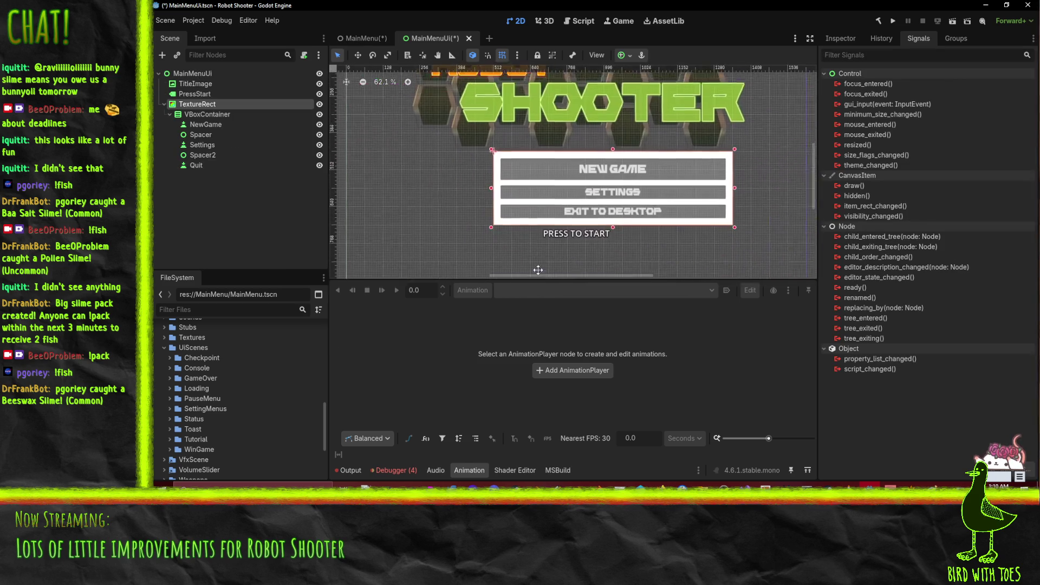
pyautogui.scroll(1, 546, 109)
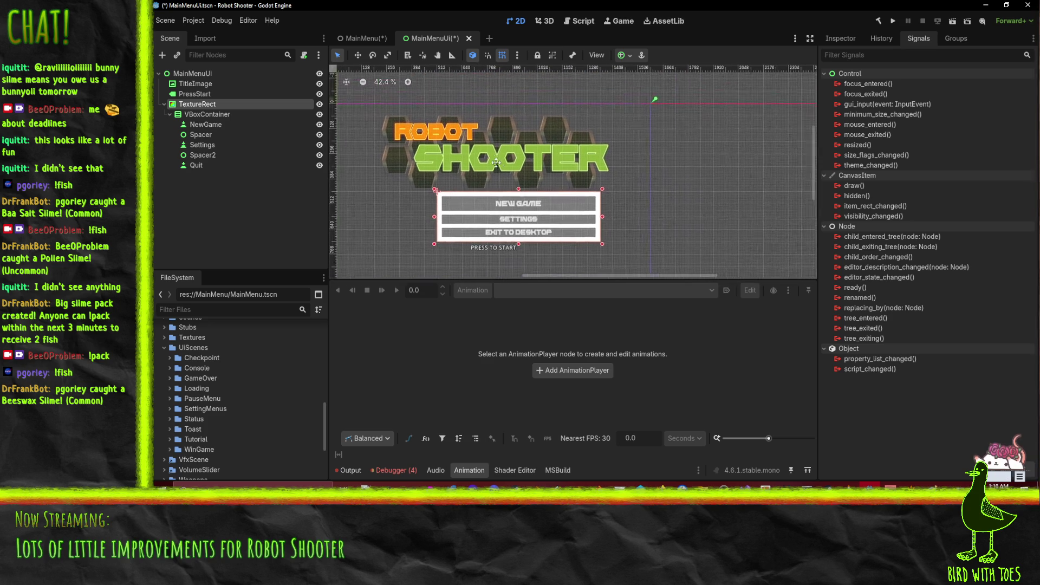
# Add an AnimationPlayer to MainMenuUi as its first child, above TitleImage.
pyautogui.rightClick(182, 69)
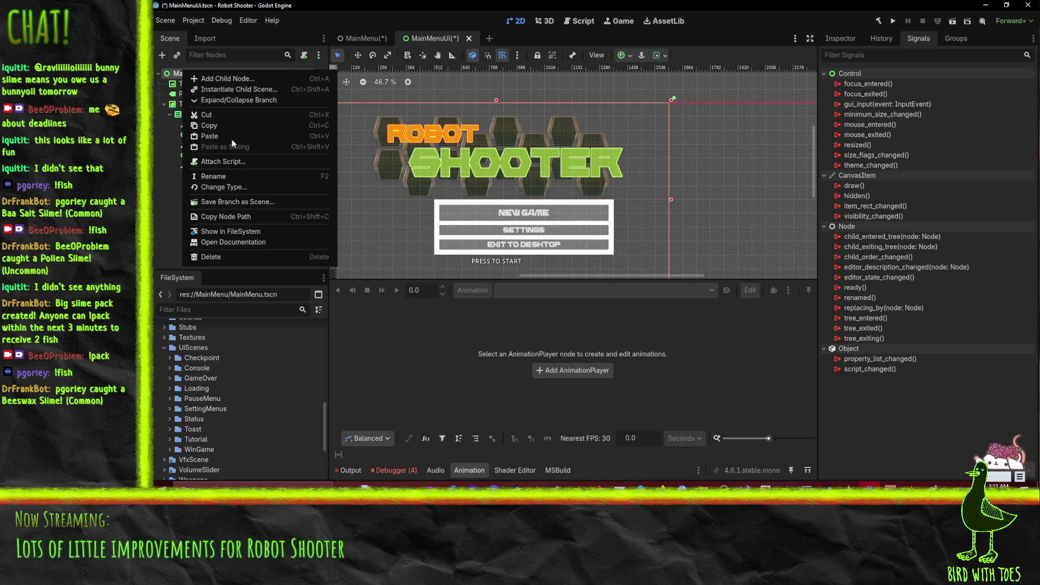
pyautogui.click(224, 78)
pyautogui.click(534, 166)
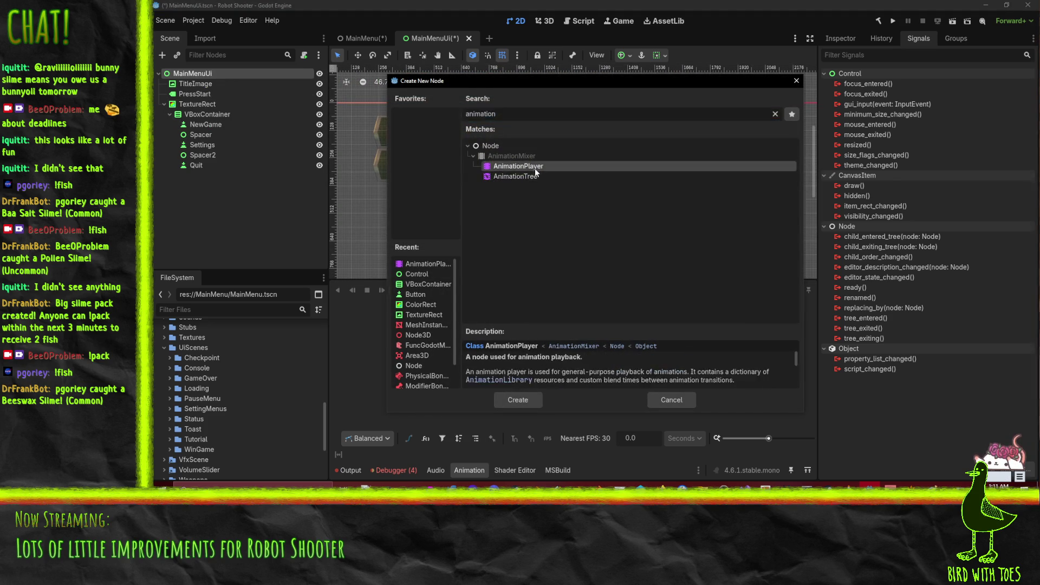
pyautogui.doubleClick(535, 166)
pyautogui.moveTo(179, 176); pyautogui.dragTo(179, 81)
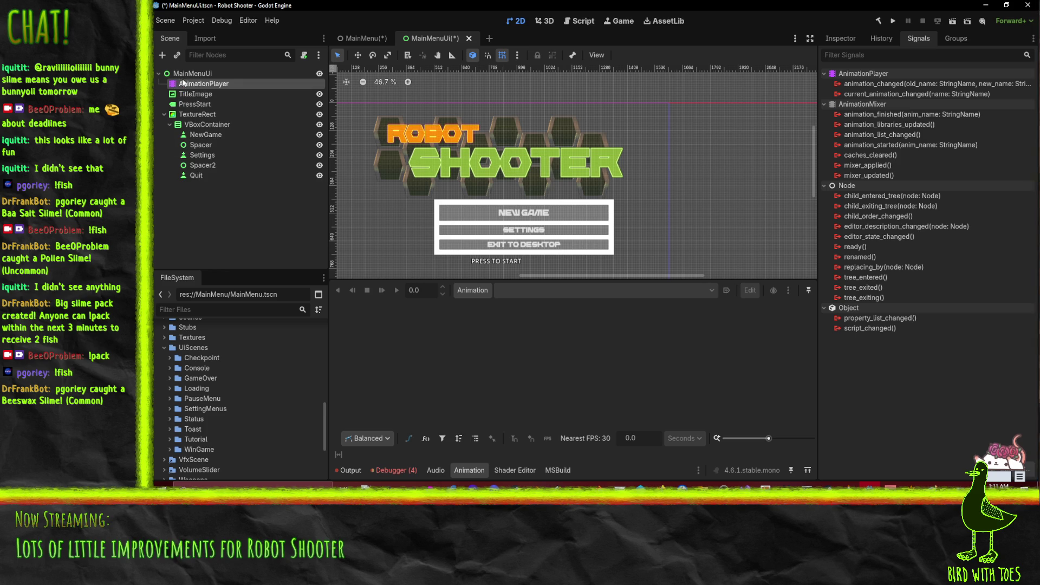
pyautogui.click(193, 81)
pyautogui.press('Return')
# Create two animations named Default and MenuOpen.
pyautogui.click(471, 290)
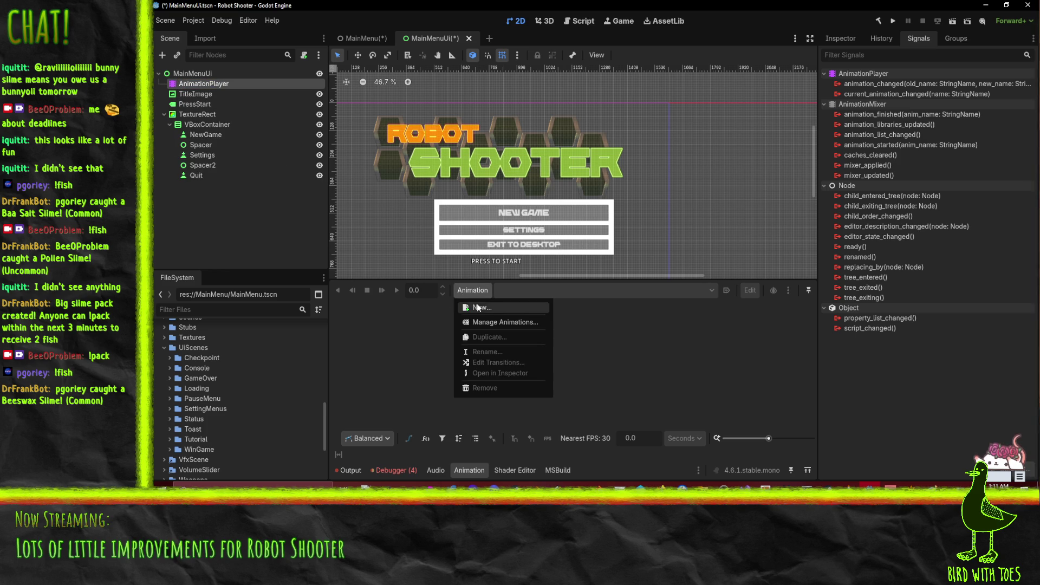
pyautogui.click(523, 308)
pyautogui.write('De')
pyautogui.press('Return')
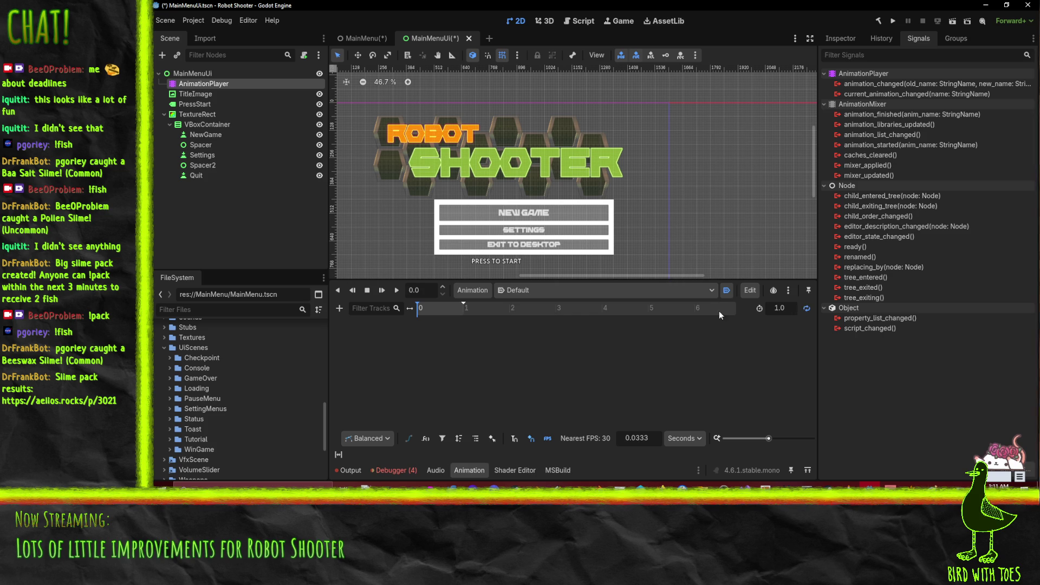
pyautogui.click(471, 291)
pyautogui.click(476, 305)
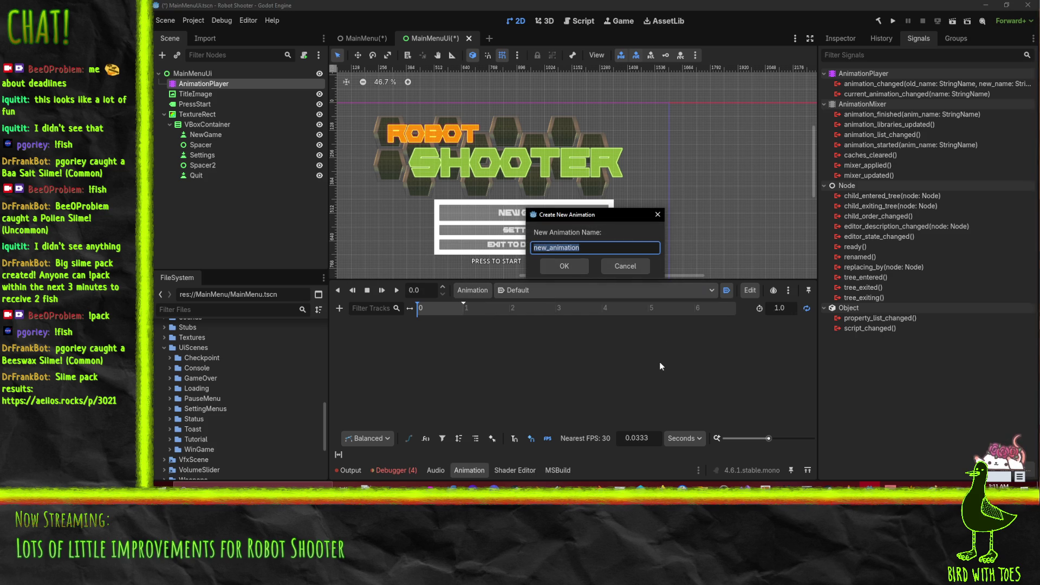
pyautogui.write('MenuOpen')
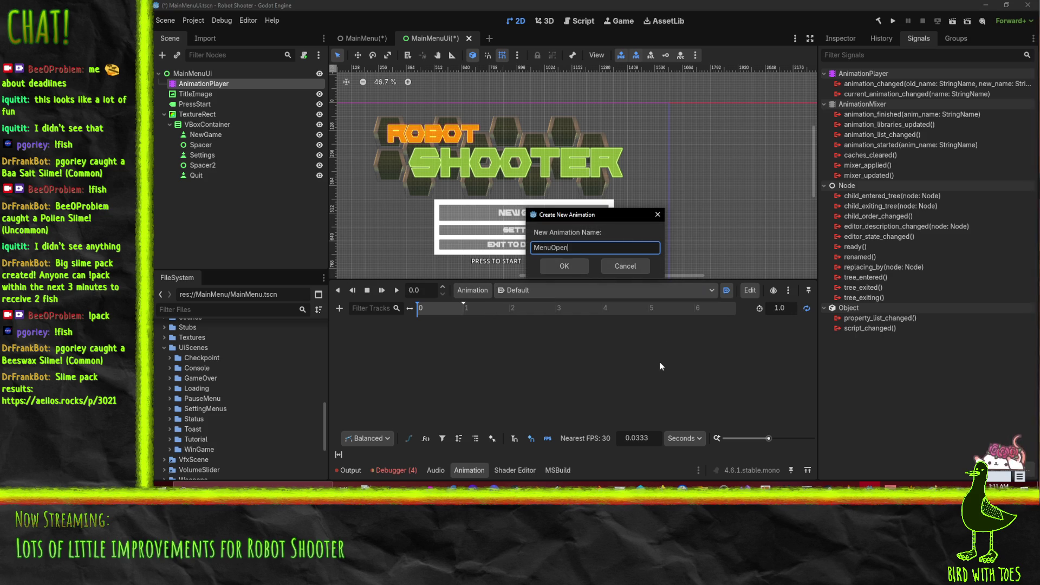
pyautogui.press('Return')
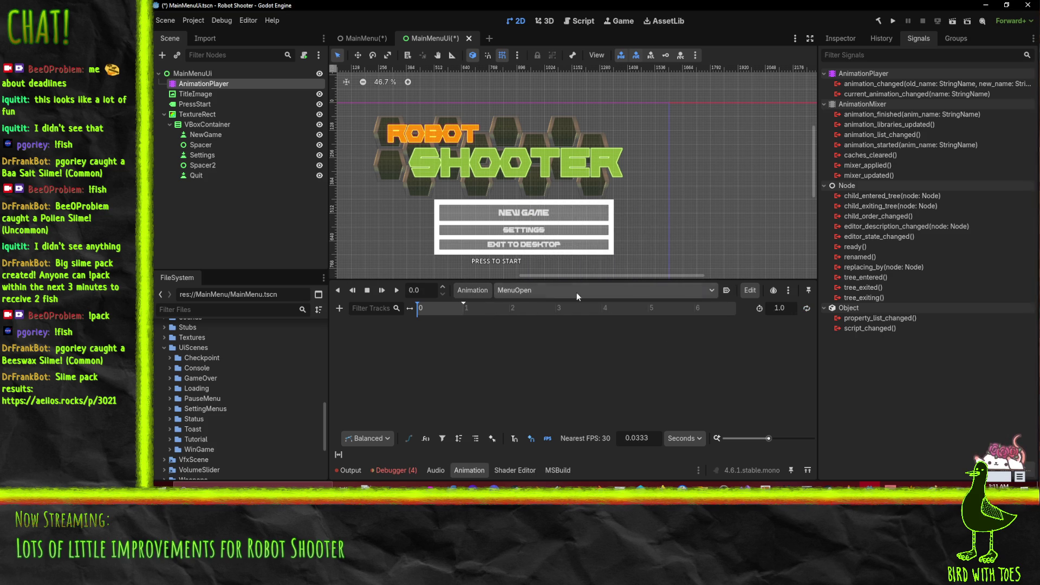
# Set the Default animation to autoplay on load and show TitleImage's properties.
pyautogui.click(380, 166)
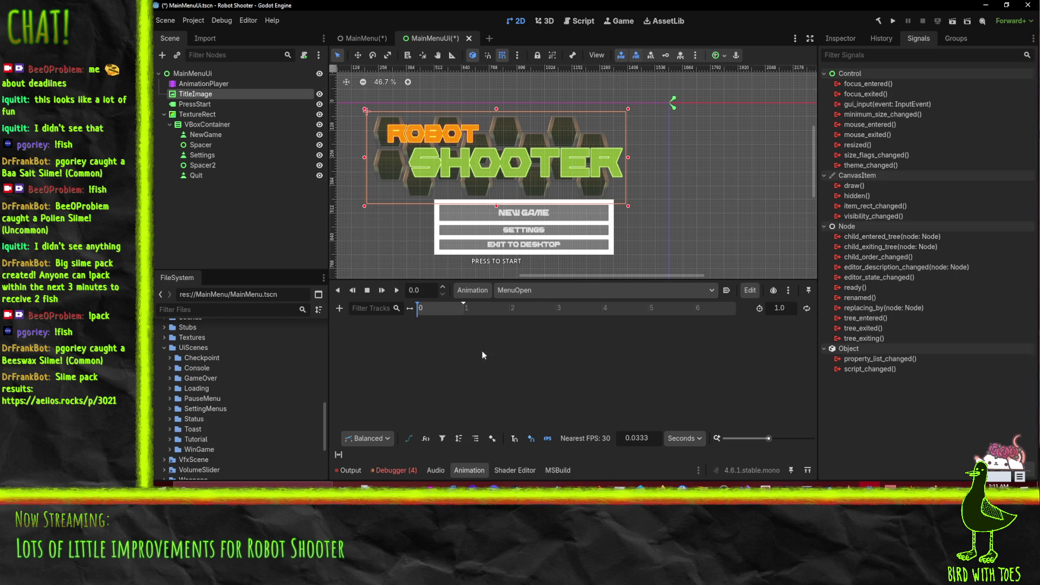
pyautogui.click(531, 292)
pyautogui.click(538, 308)
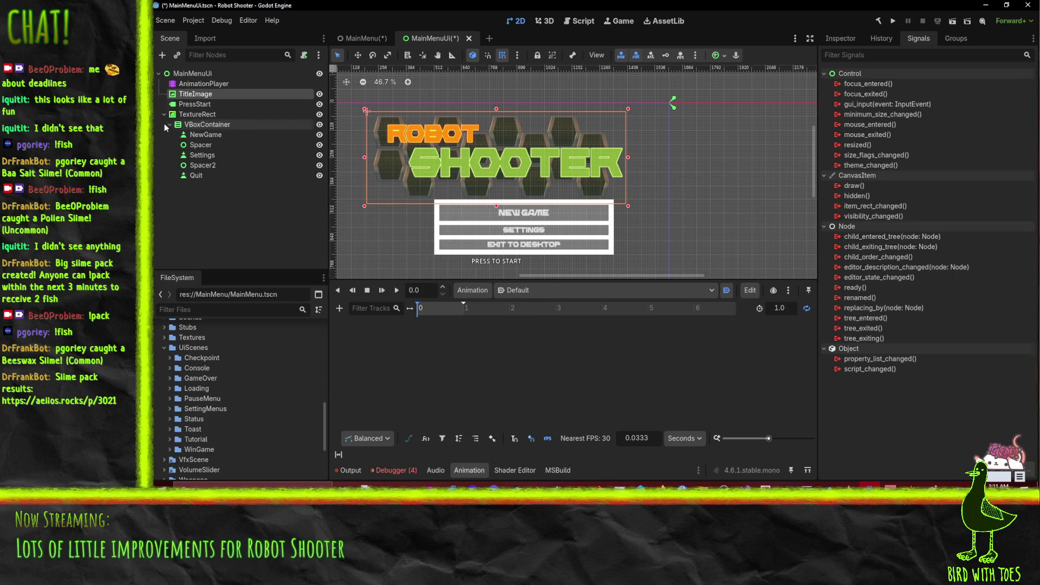
pyautogui.click(827, 41)
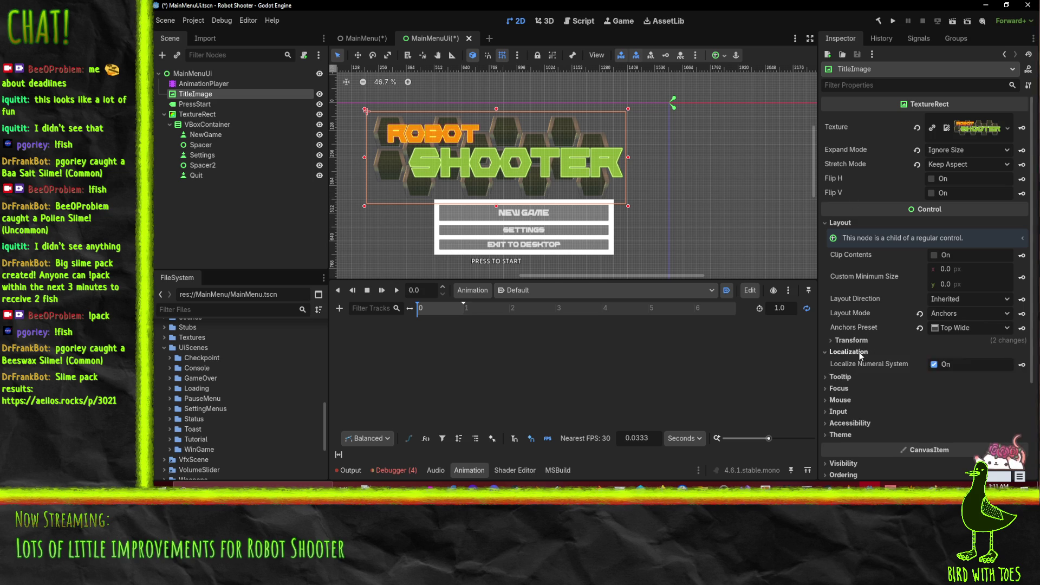
# Keyframe TitleImage's position and size in the Default animation.
pyautogui.click(846, 339)
pyautogui.scroll(-2, 839, 333)
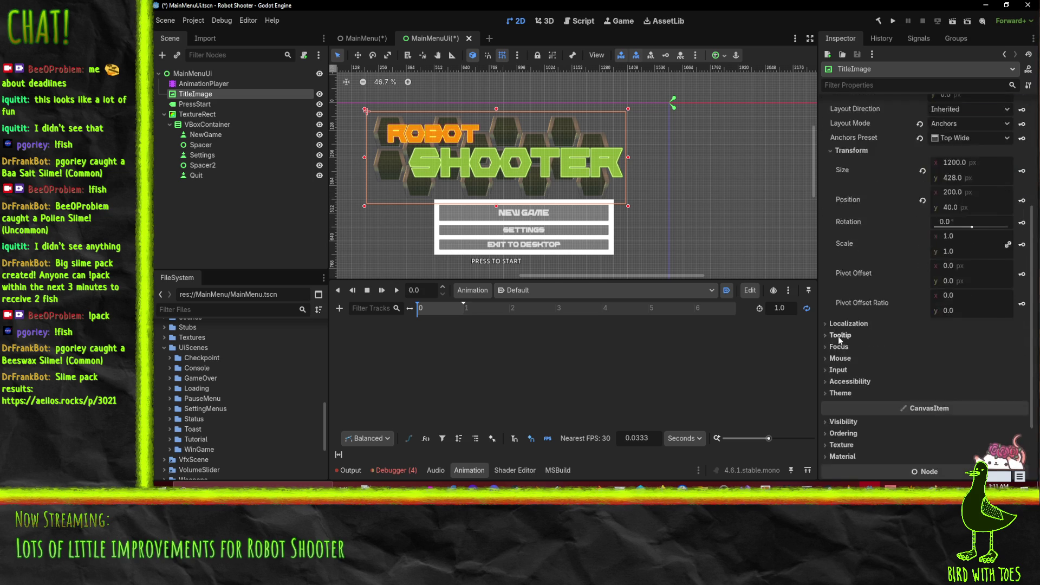
pyautogui.click(1021, 295)
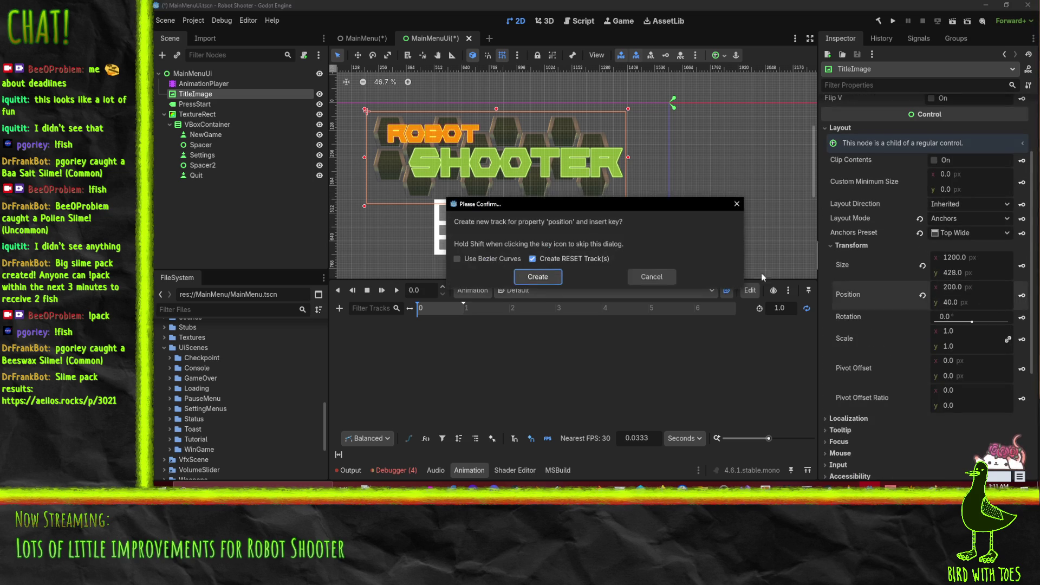
pyautogui.click(547, 277)
pyautogui.click(1021, 265)
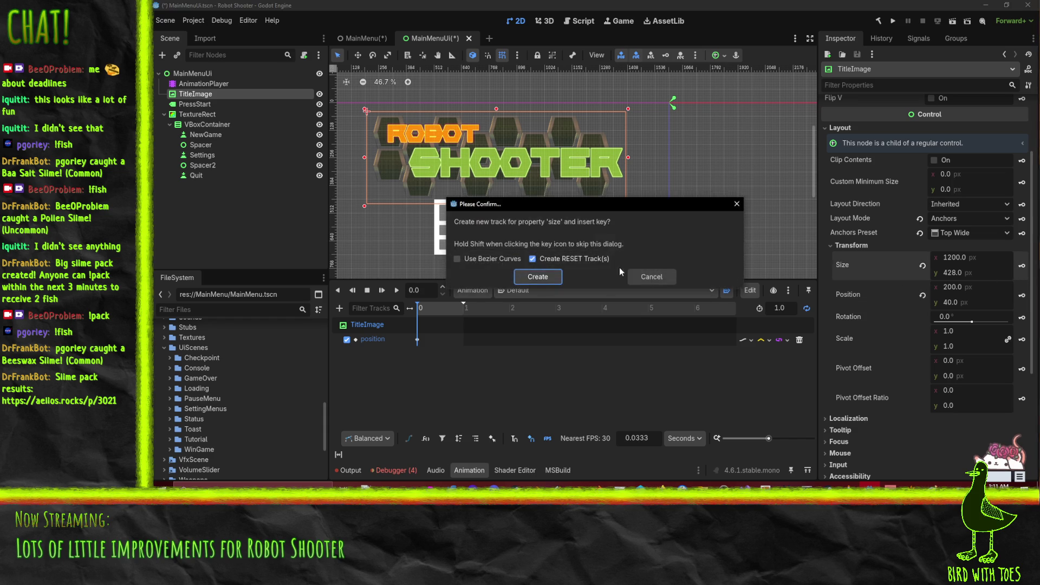
pyautogui.click(558, 277)
# Switch to the MenuOpen animation and drag the title image shorter.
pyautogui.click(529, 291)
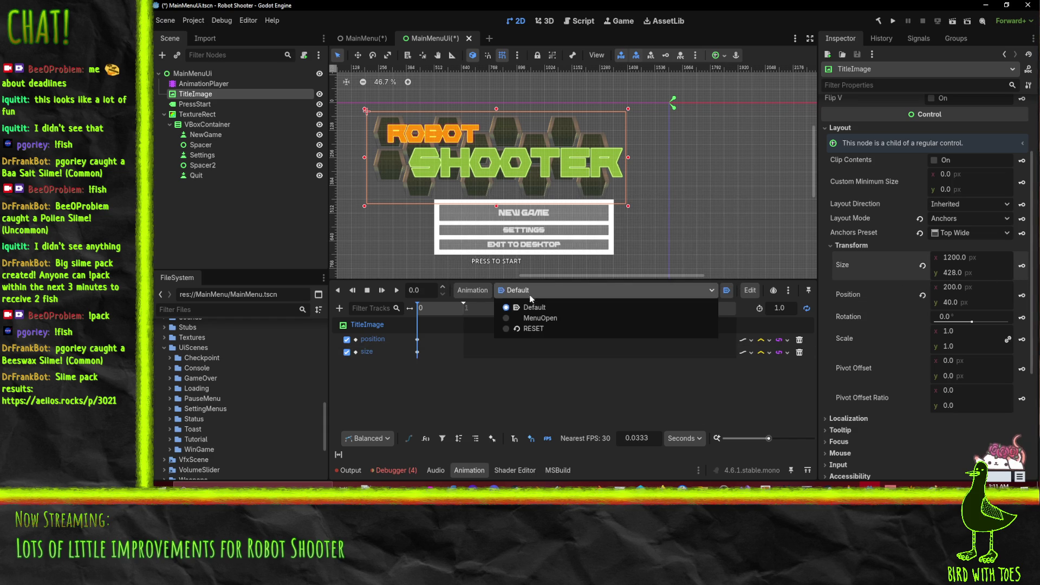
pyautogui.click(545, 321)
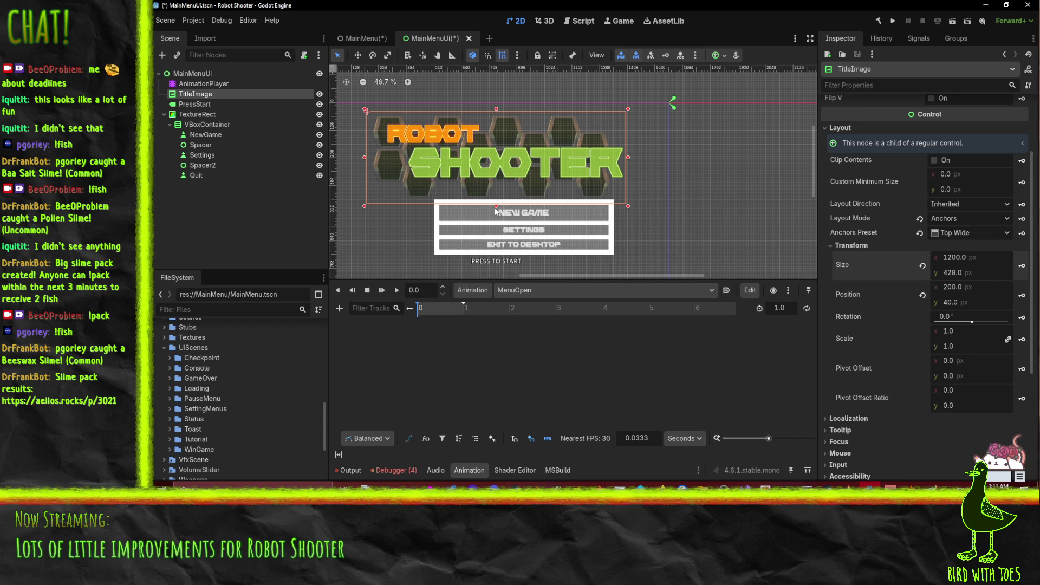
pyautogui.moveTo(496, 207)
pyautogui.mouseDown()
pyautogui.moveTo(497, 174)
pyautogui.moveTo(444, 157)
pyautogui.moveTo(506, 164)
pyautogui.mouseUp()
# Narrow the title image from its right edge so it measures 832 × 280 px.
pyautogui.scroll(2, 420, 174)
pyautogui.moveTo(761, 157)
pyautogui.mouseDown()
pyautogui.moveTo(717, 157)
pyautogui.moveTo(732, 156)
pyautogui.mouseUp()
pyautogui.scroll(-2, 718, 154)
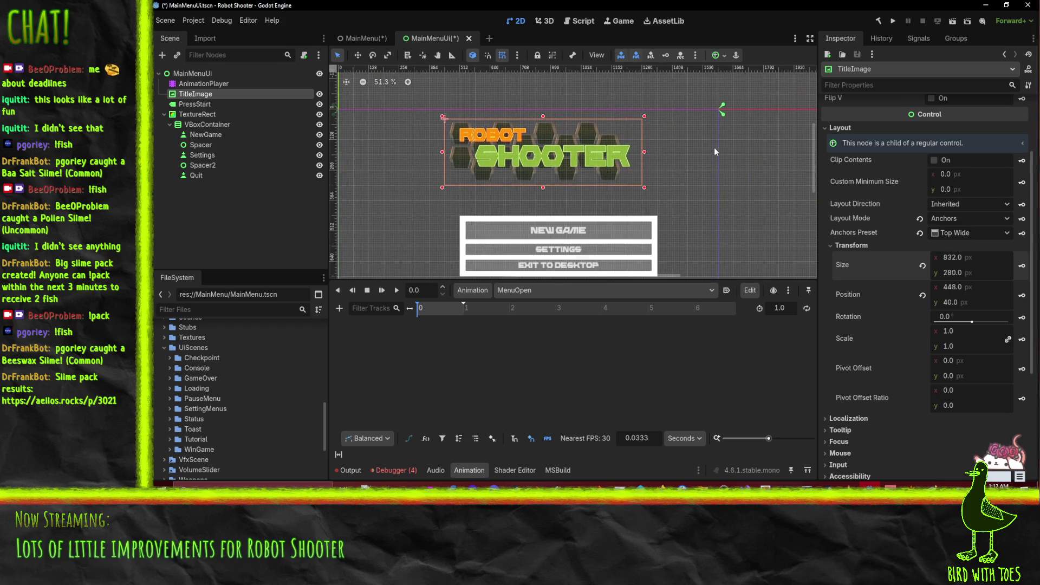
pyautogui.scroll(-2, 585, 168)
pyautogui.scroll(2, 547, 175)
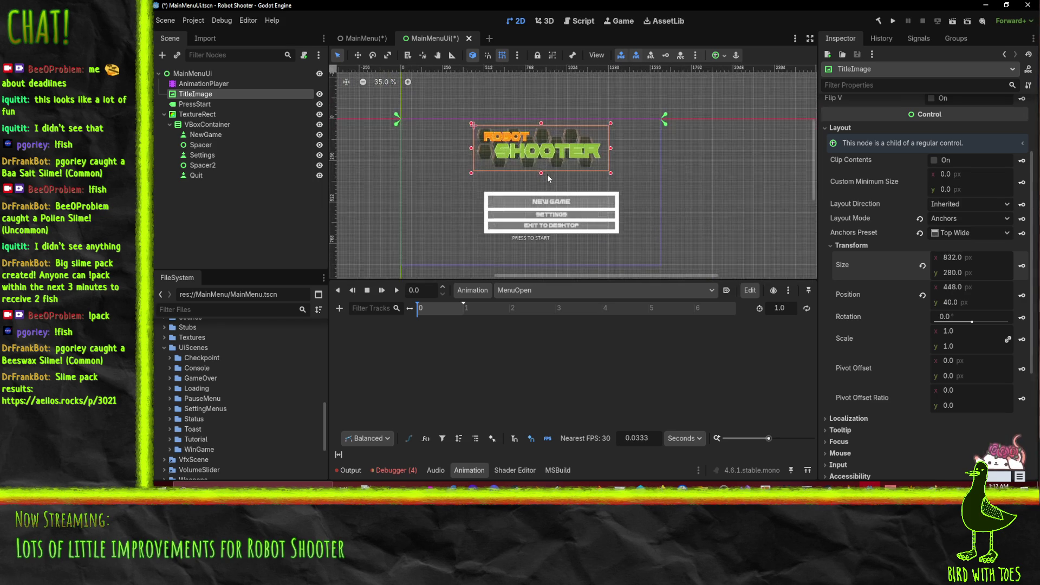
pyautogui.hscroll(-3, 531, 177)
pyautogui.scroll(1, 531, 176)
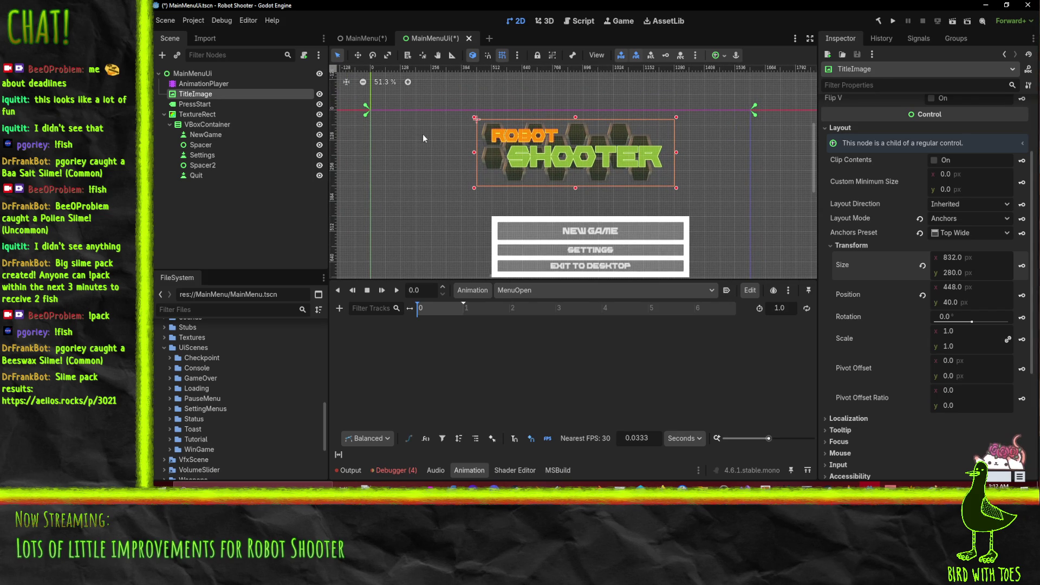
# Slide the title image 64 px left and keyframe its size and position in MenuOpen.
pyautogui.moveTo(568, 138); pyautogui.dragTo(552, 132)
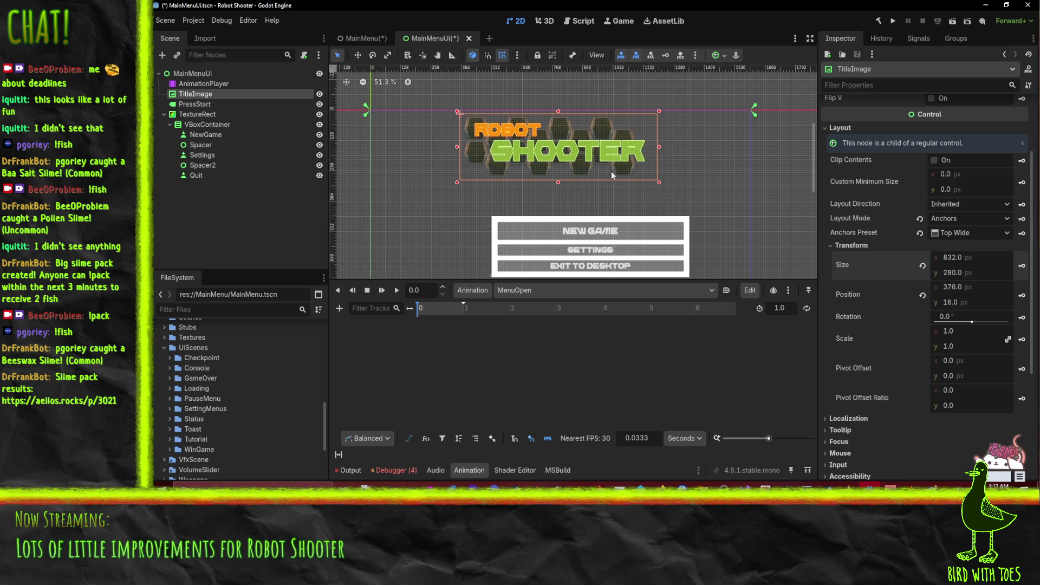
pyautogui.click(1021, 267)
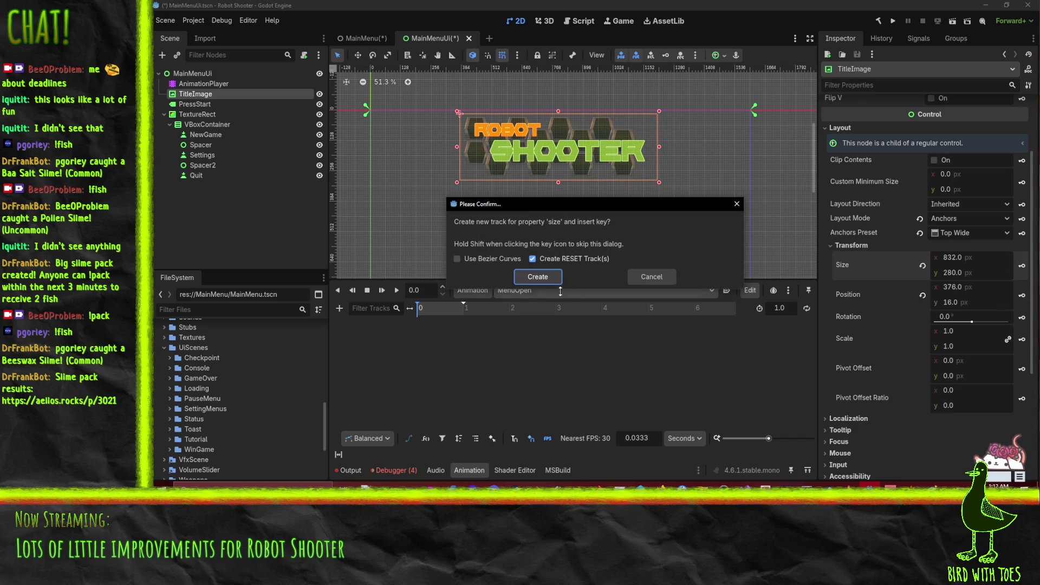
pyautogui.click(542, 275)
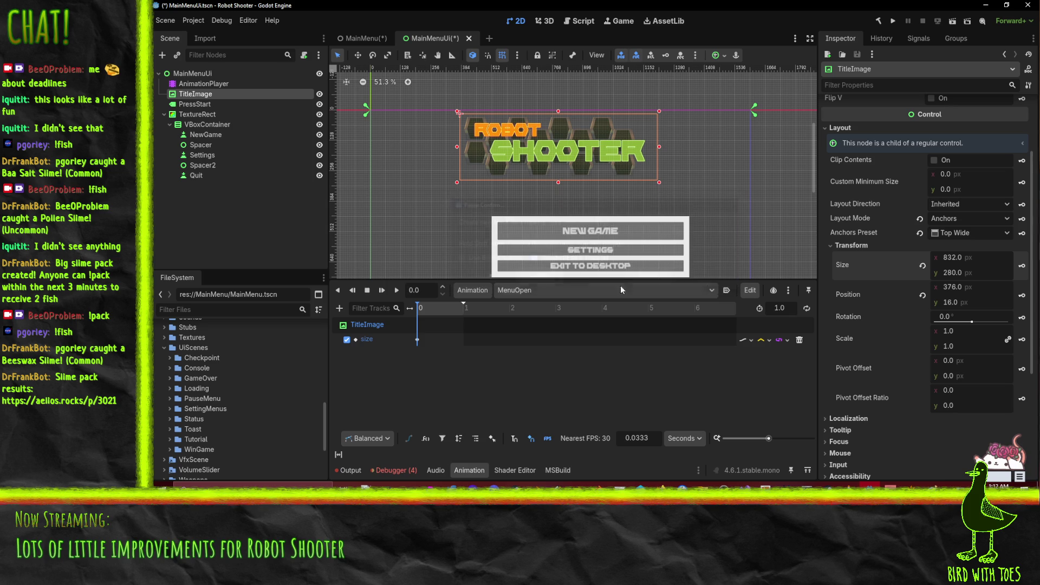
pyautogui.click(1022, 295)
pyautogui.click(546, 276)
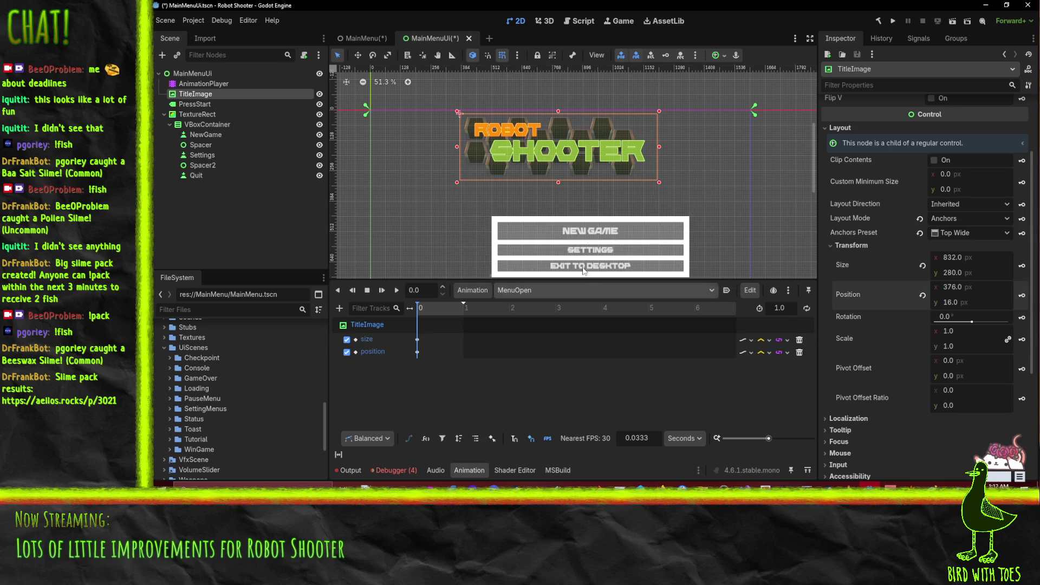
# Move the menu panel up-left and stretch it taller to spread the buttons.
pyautogui.scroll(-3, 487, 217)
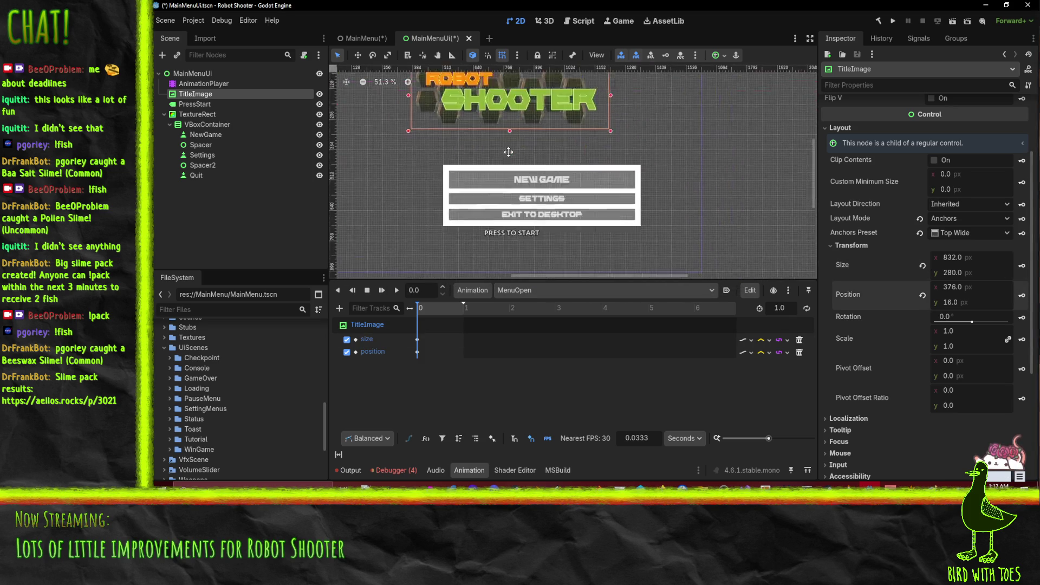
pyautogui.click(193, 115)
pyautogui.moveTo(478, 189)
pyautogui.mouseDown()
pyautogui.moveTo(469, 156)
pyautogui.moveTo(539, 157)
pyautogui.moveTo(521, 155)
pyautogui.mouseUp()
pyautogui.moveTo(607, 215); pyautogui.dragTo(612, 245)
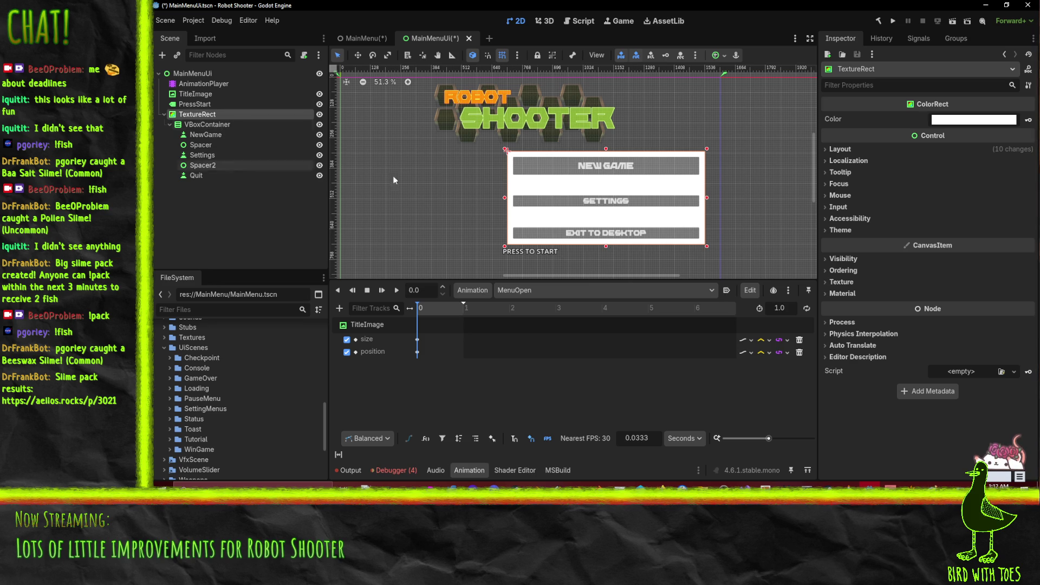
pyautogui.scroll(-1, 562, 176)
pyautogui.scroll(-1, 561, 177)
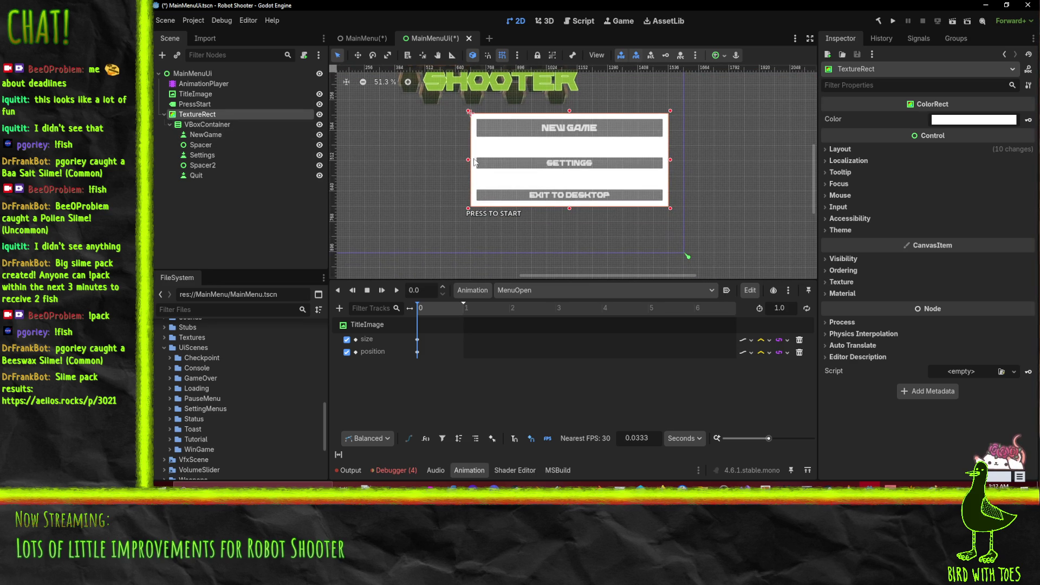
# Add a Label to the button container and rename it Title.
pyautogui.click(209, 125)
pyautogui.rightClick(208, 124)
pyautogui.click(266, 132)
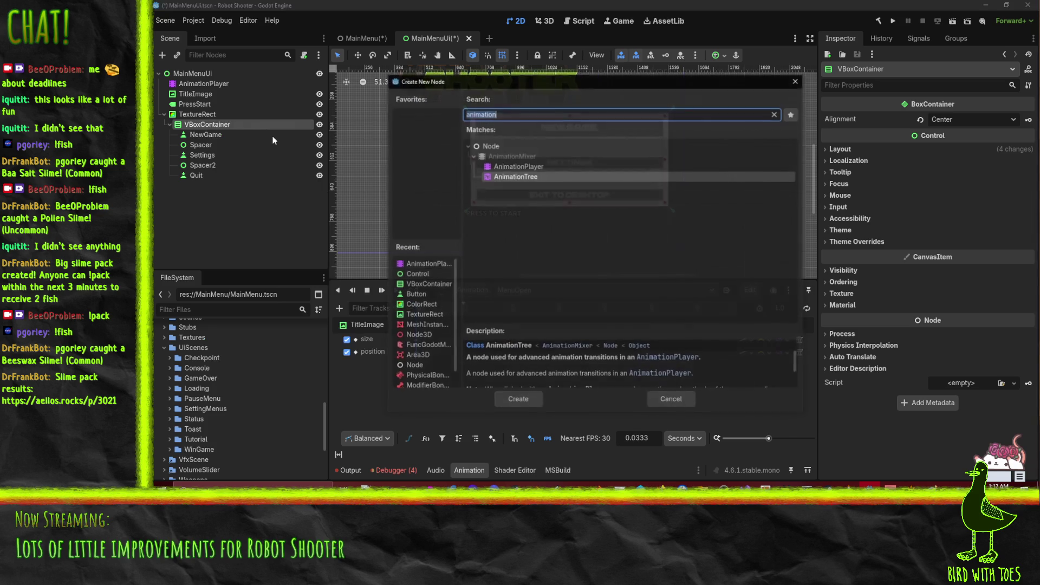
pyautogui.write('label')
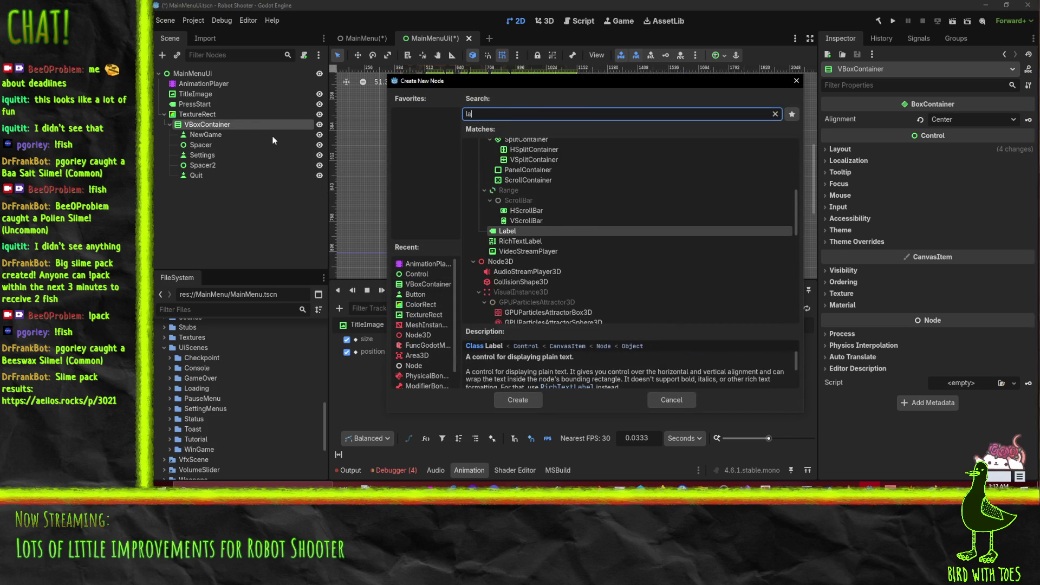
pyautogui.click(504, 402)
pyautogui.moveTo(211, 190); pyautogui.dragTo(203, 128)
pyautogui.doubleClick(243, 135)
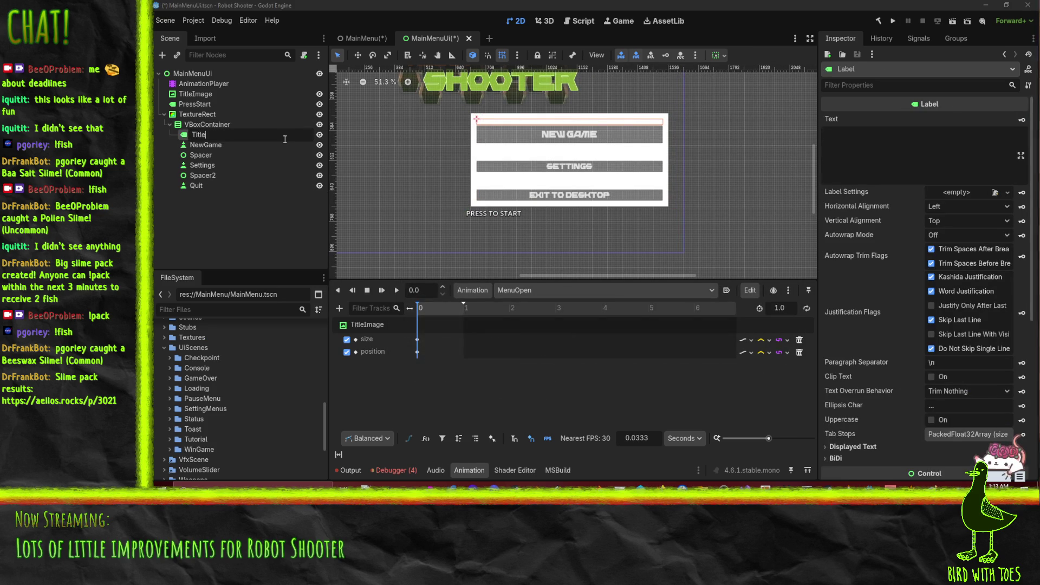
pyautogui.write('e')
pyautogui.press('Return')
# Give Title the text 'Main Menu', make it the panel's first child, and lower the buttons.
pyautogui.click(863, 147)
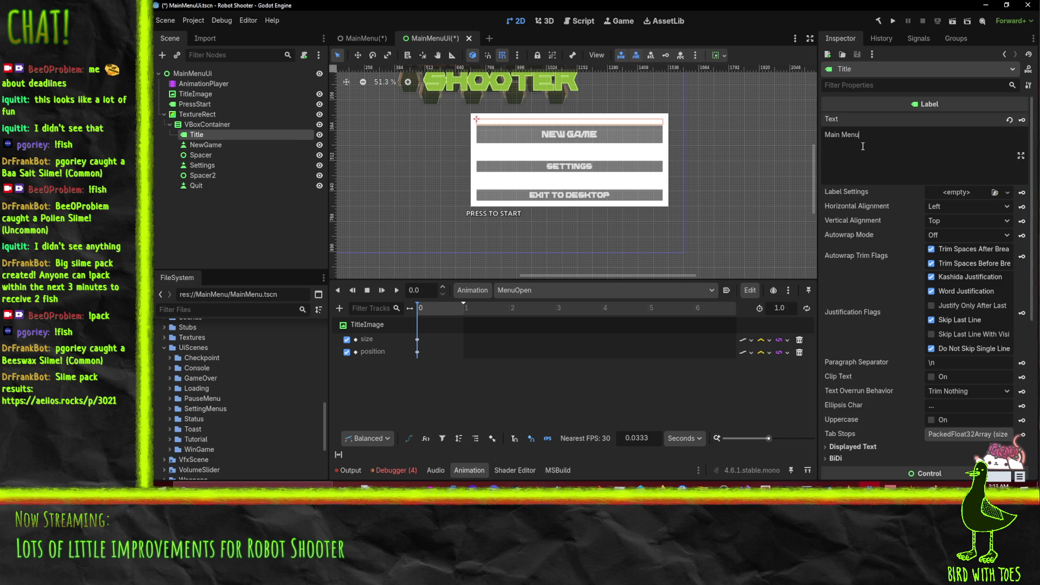
pyautogui.moveTo(200, 135); pyautogui.dragTo(200, 114)
pyautogui.moveTo(187, 186); pyautogui.dragTo(195, 120)
pyautogui.click(222, 135)
pyautogui.scroll(5, 551, 125)
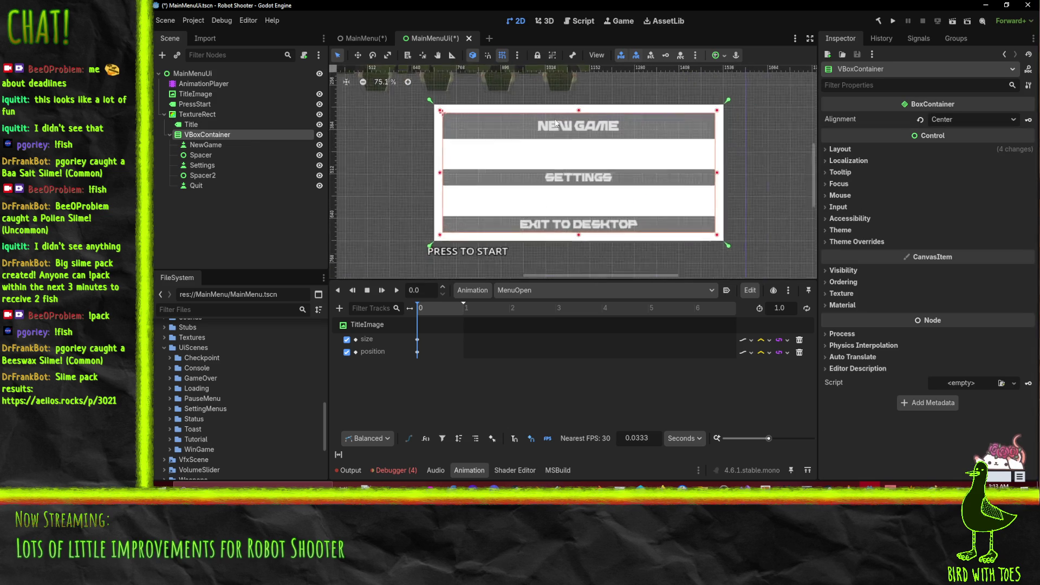
pyautogui.moveTo(582, 110); pyautogui.dragTo(587, 146)
pyautogui.click(206, 144)
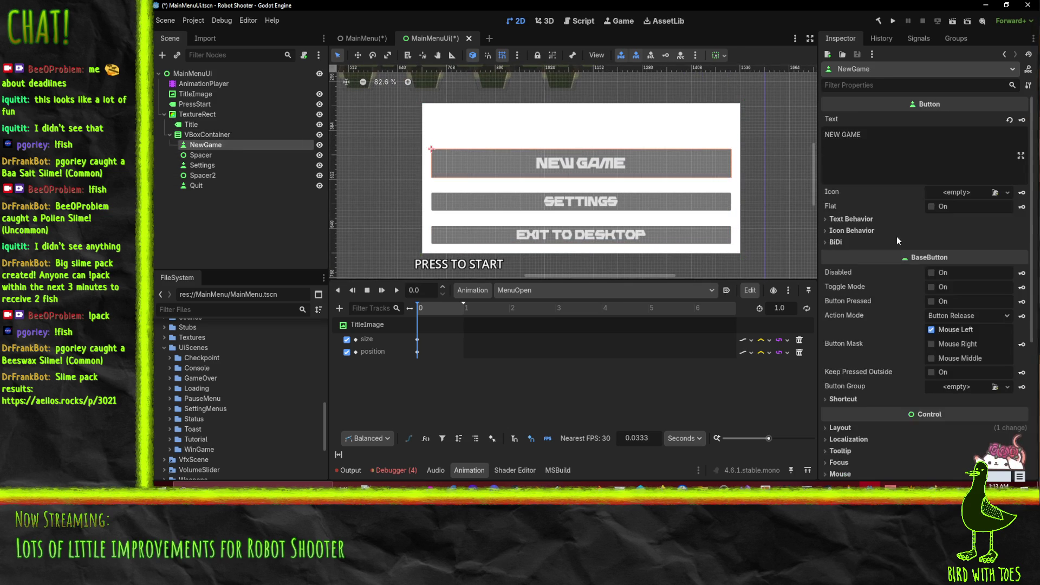
# Select the Title label and give it the Diagon.otf font override.
pyautogui.click(212, 155)
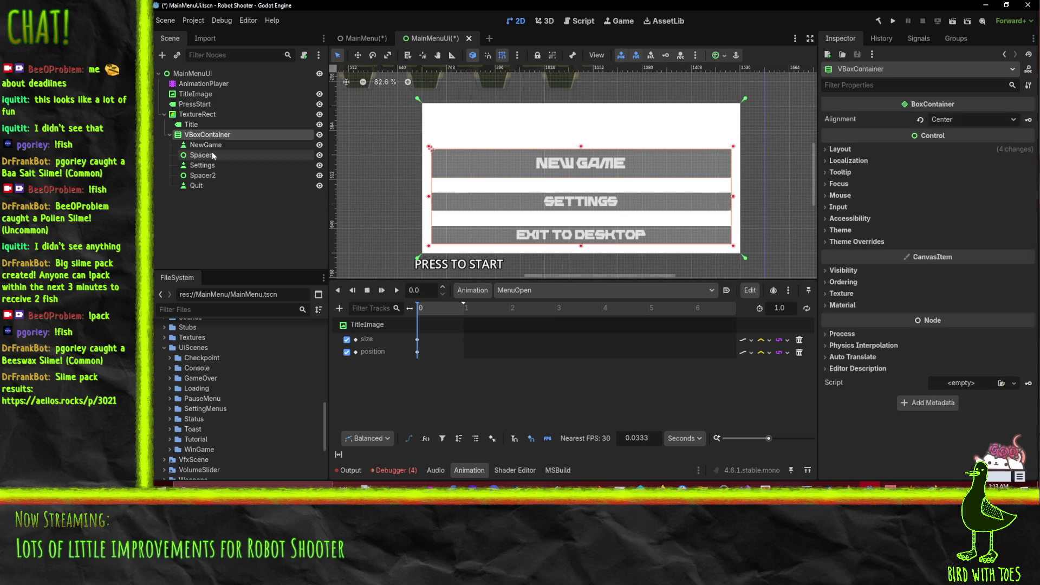
pyautogui.click(191, 123)
pyautogui.scroll(-5, 863, 157)
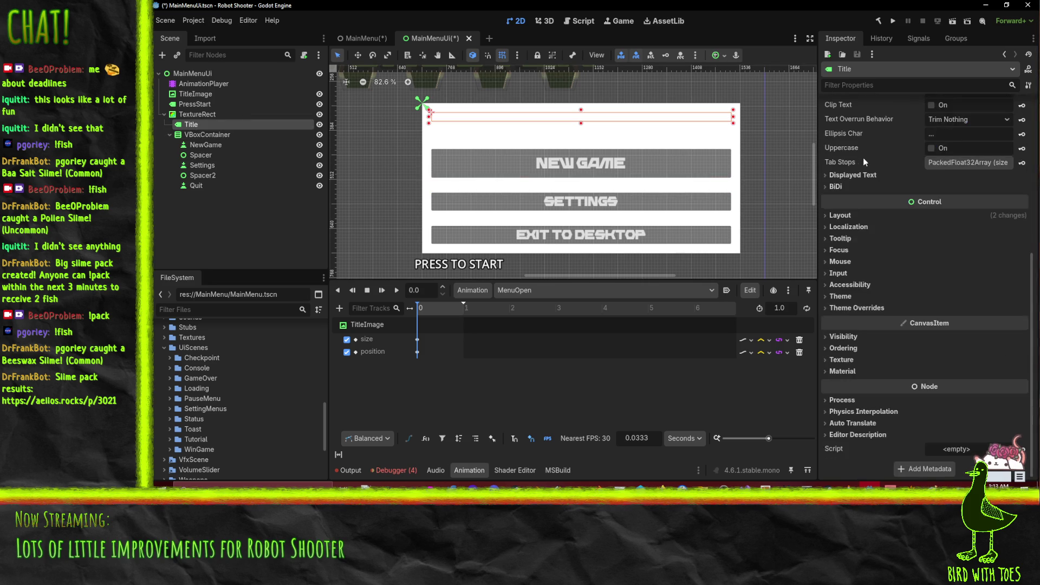
pyautogui.click(868, 308)
pyautogui.click(844, 342)
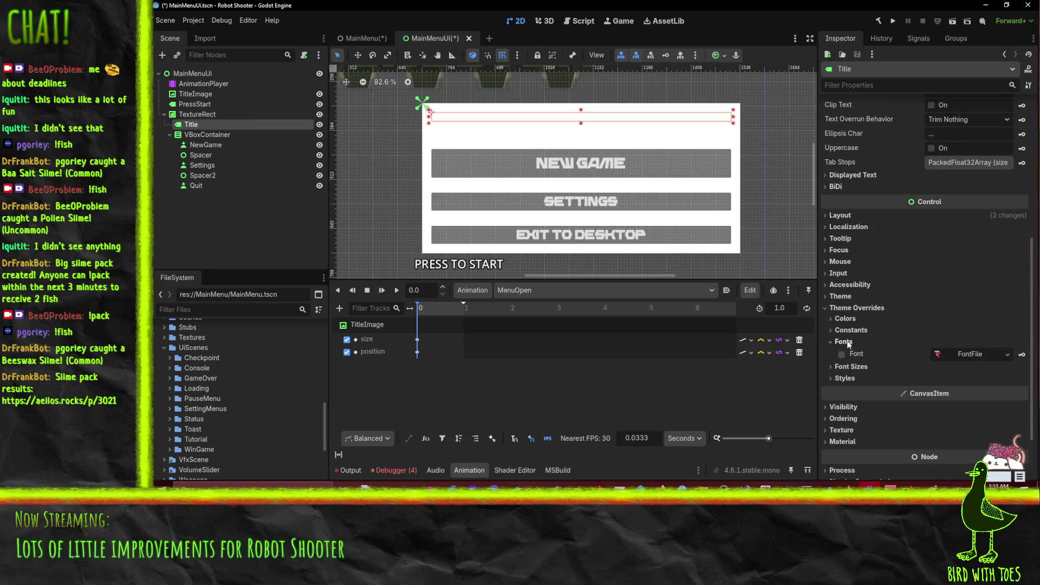
pyautogui.click(1009, 355)
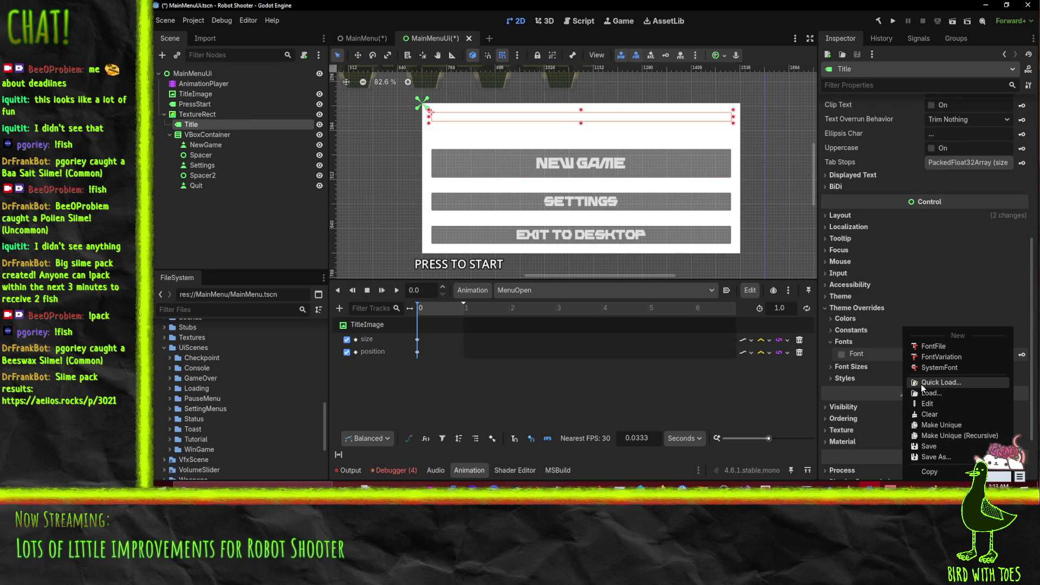
pyautogui.click(921, 384)
pyautogui.click(448, 161)
pyautogui.click(449, 160)
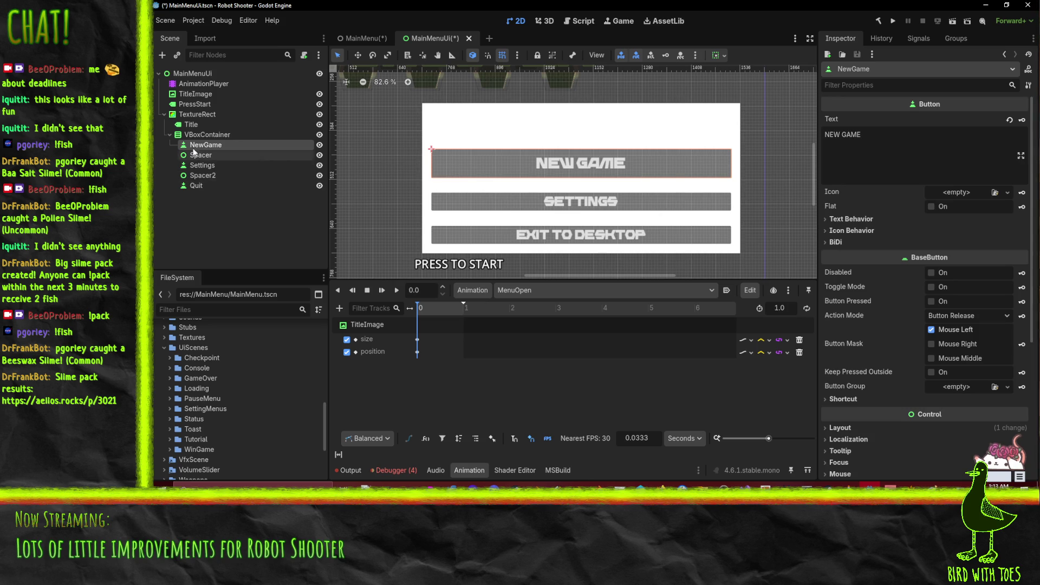
# Set the Title's font colour override to yellow ffcc00.
pyautogui.click(192, 124)
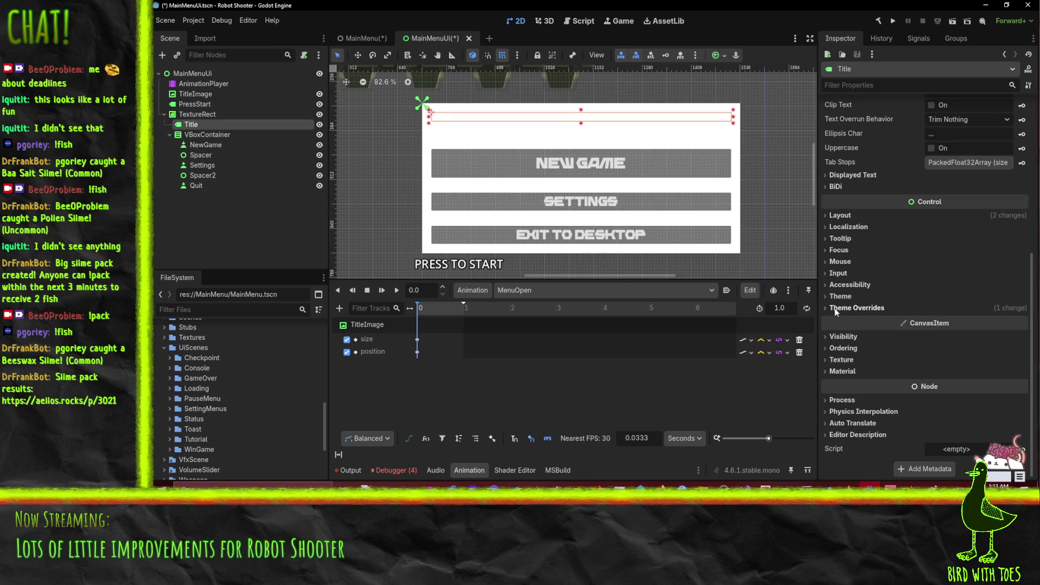
pyautogui.click(851, 322)
pyautogui.click(996, 331)
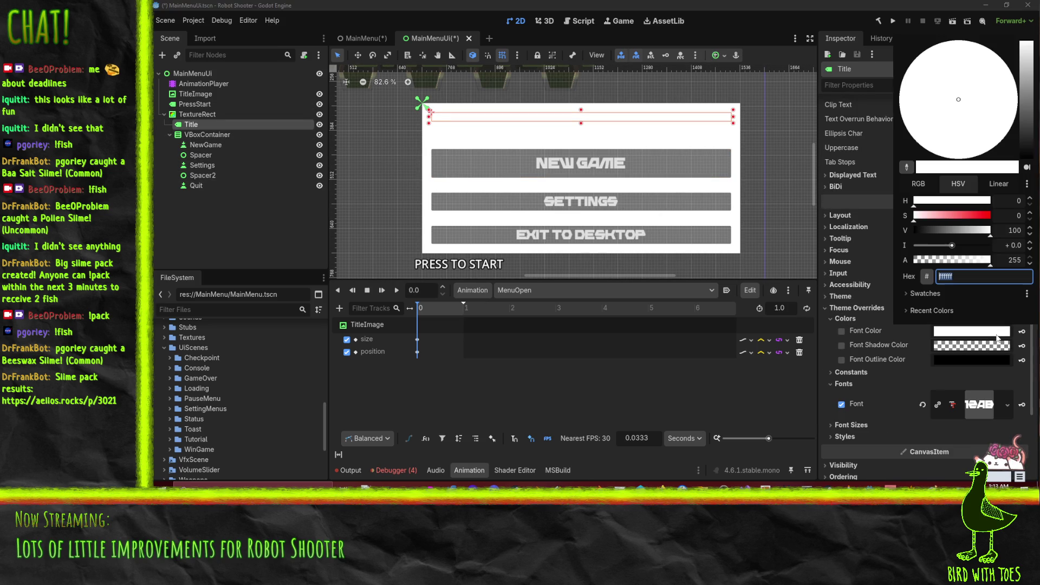
pyautogui.click(989, 215)
pyautogui.click(925, 201)
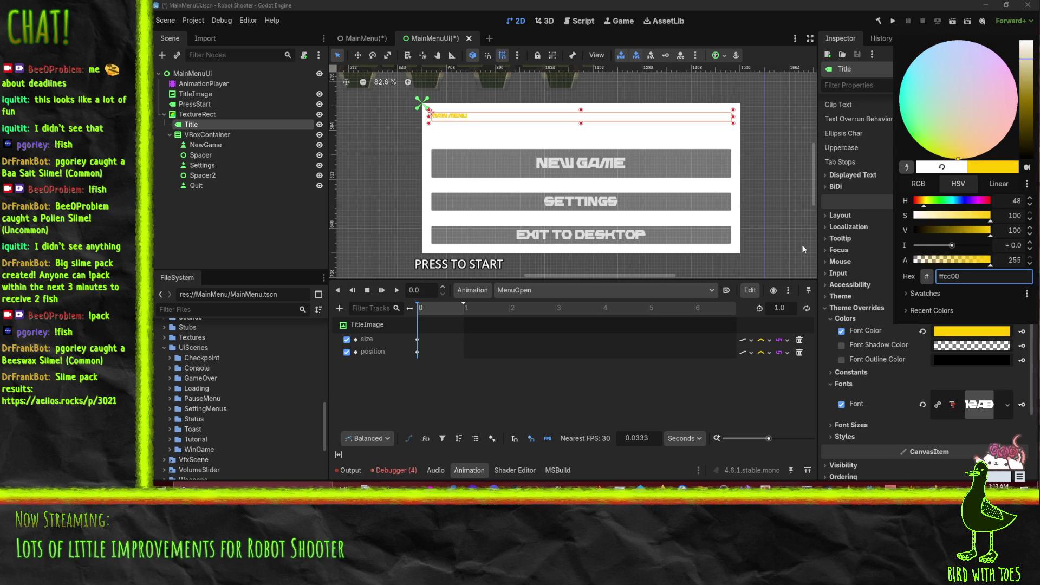
pyautogui.click(855, 310)
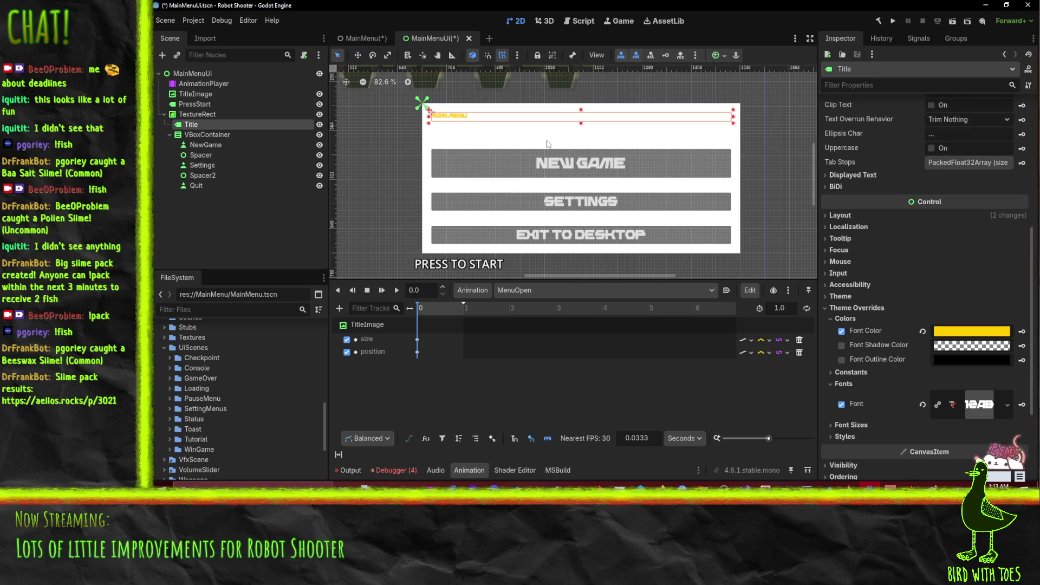
# Make the Title box taller and set its font size override to 72 px.
pyautogui.moveTo(581, 123); pyautogui.dragTo(581, 143)
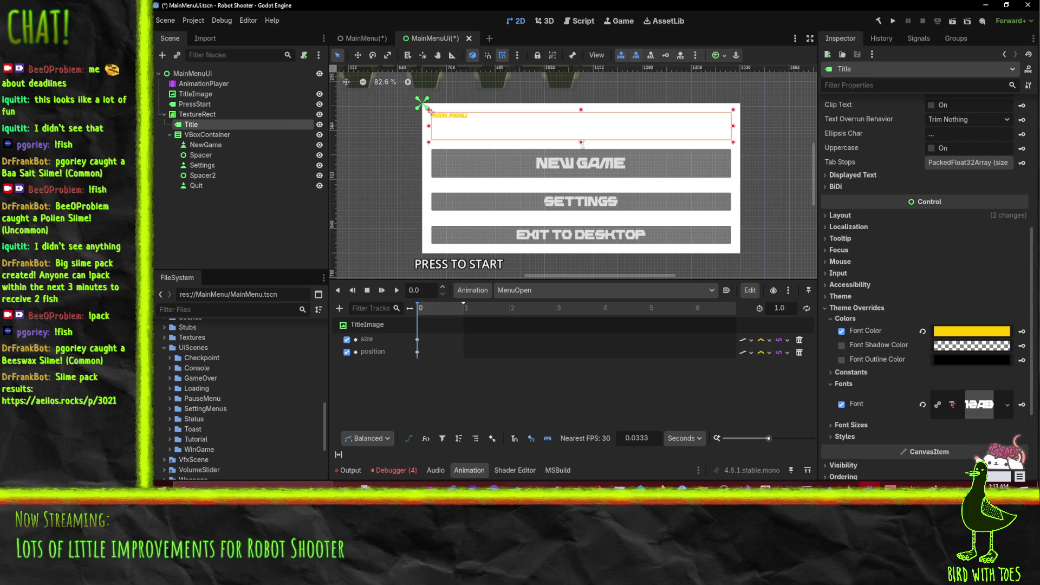
pyautogui.click(851, 425)
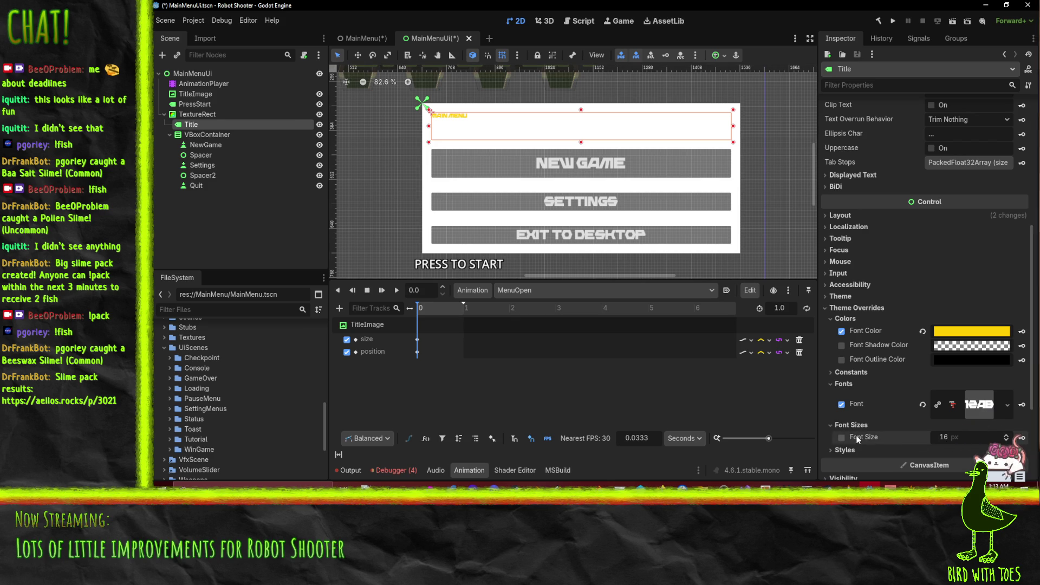
pyautogui.click(841, 437)
pyautogui.click(942, 437)
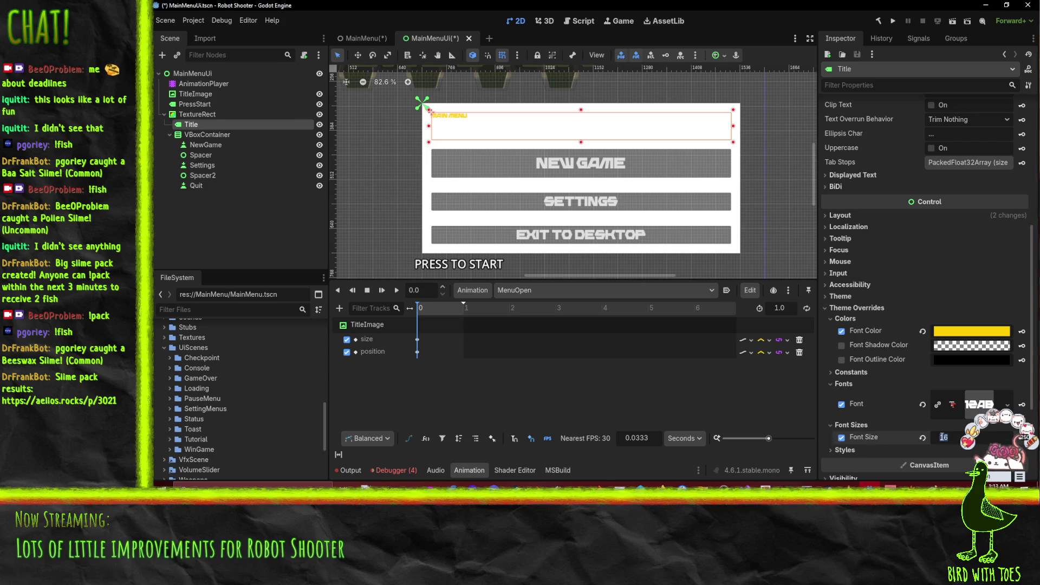
pyautogui.write('80')
pyautogui.click(942, 436)
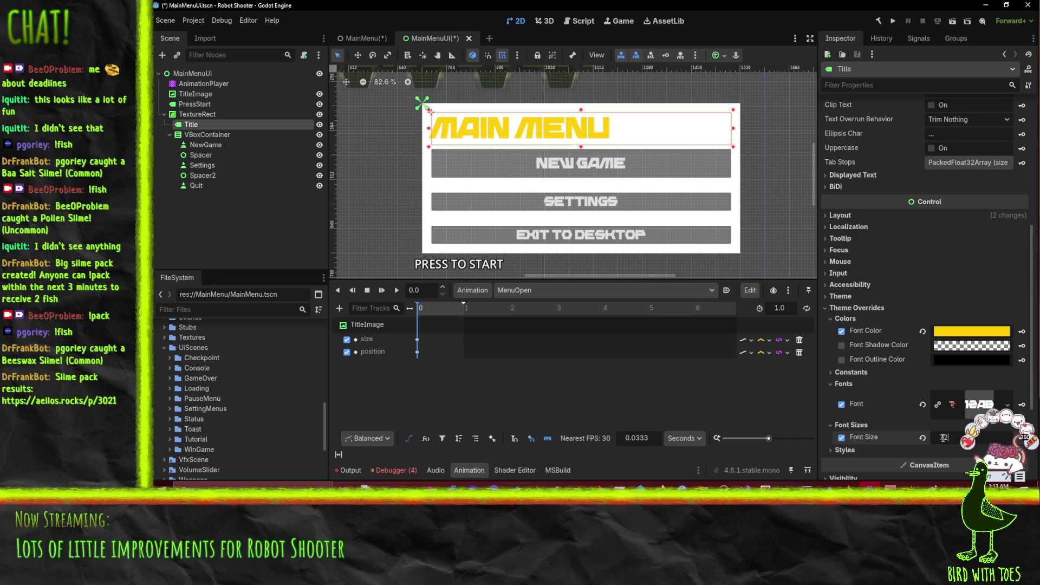
pyautogui.write('72')
pyautogui.press('Return')
pyautogui.scroll(5, 910, 228)
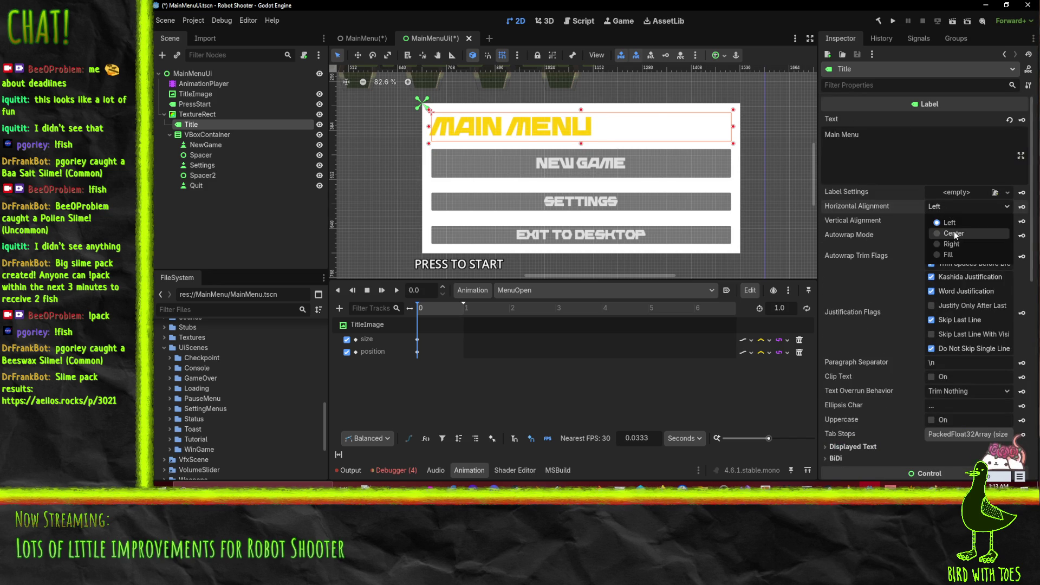
# Set the Title's horizontal and vertical alignment to Center.
pyautogui.click(954, 233)
pyautogui.click(947, 219)
pyautogui.click(954, 248)
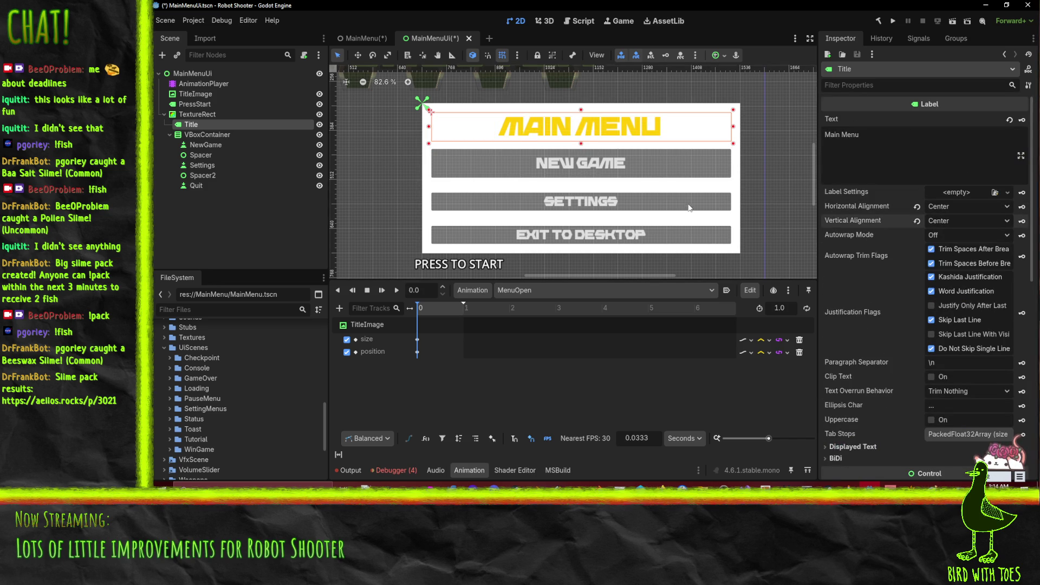
pyautogui.scroll(-1, 563, 171)
pyautogui.scroll(1, 574, 179)
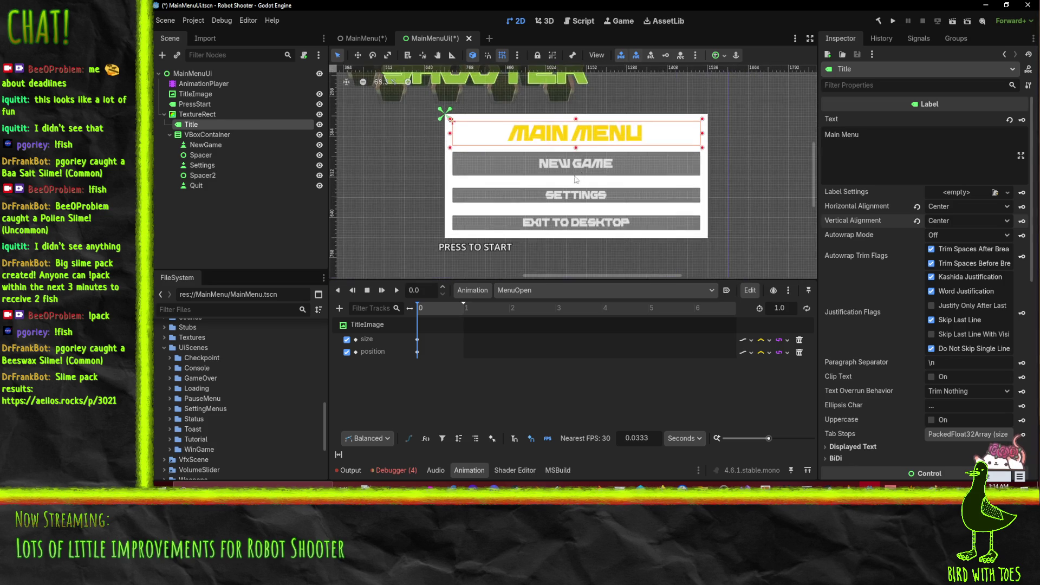
pyautogui.scroll(-1, 585, 187)
pyautogui.scroll(2, 585, 186)
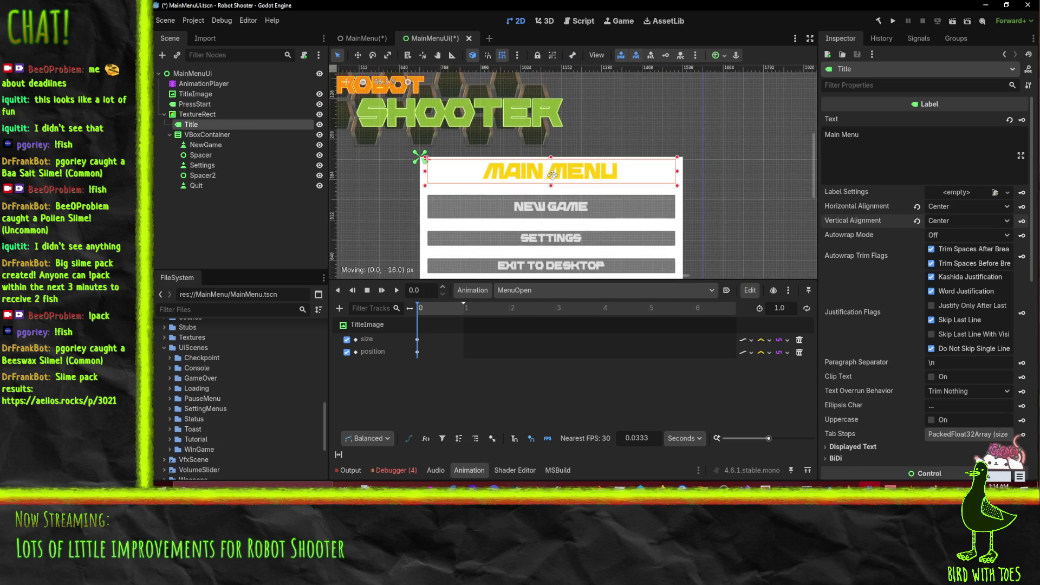
# Eyedrop the orange ff8c00 from the ROBOT logo as the title's font colour.
pyautogui.click(372, 193)
pyautogui.scroll(-1, 389, 198)
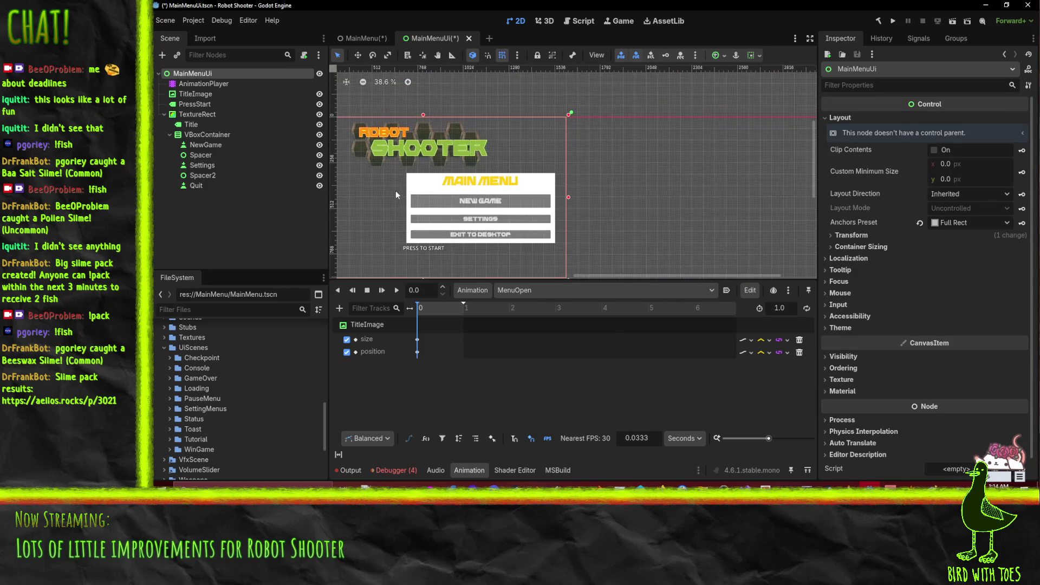
pyautogui.hscroll(-5, 394, 193)
pyautogui.scroll(-1, 624, 160)
pyautogui.click(624, 159)
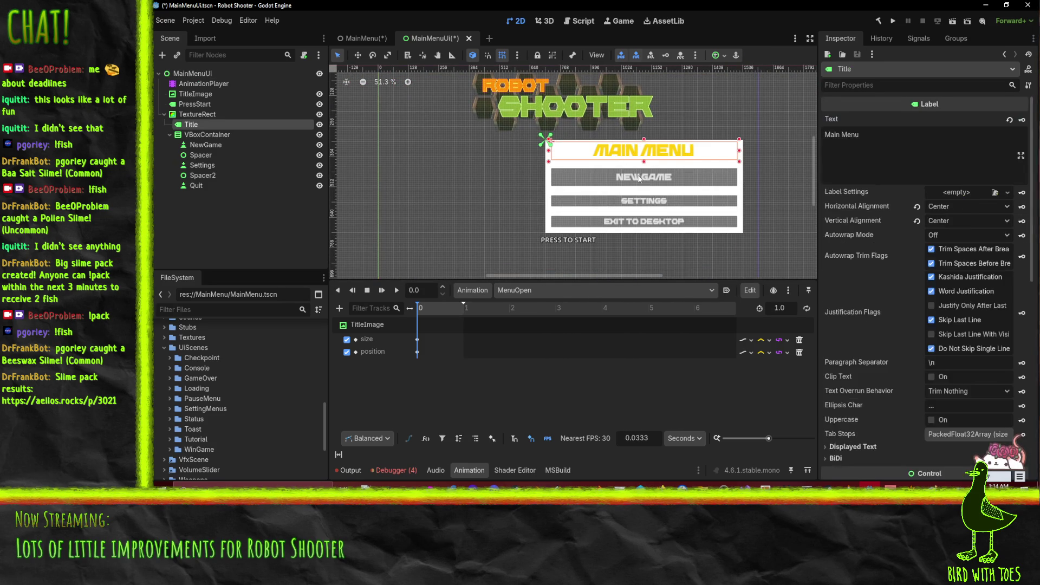
pyautogui.scroll(-10, 878, 333)
pyautogui.click(956, 223)
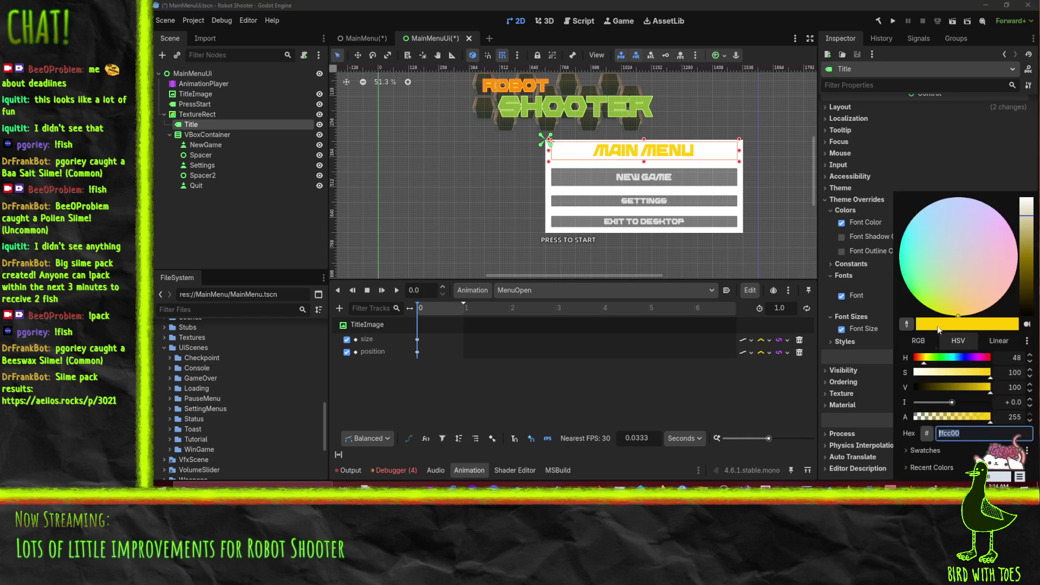
pyautogui.click(907, 325)
pyautogui.click(487, 86)
pyautogui.click(486, 91)
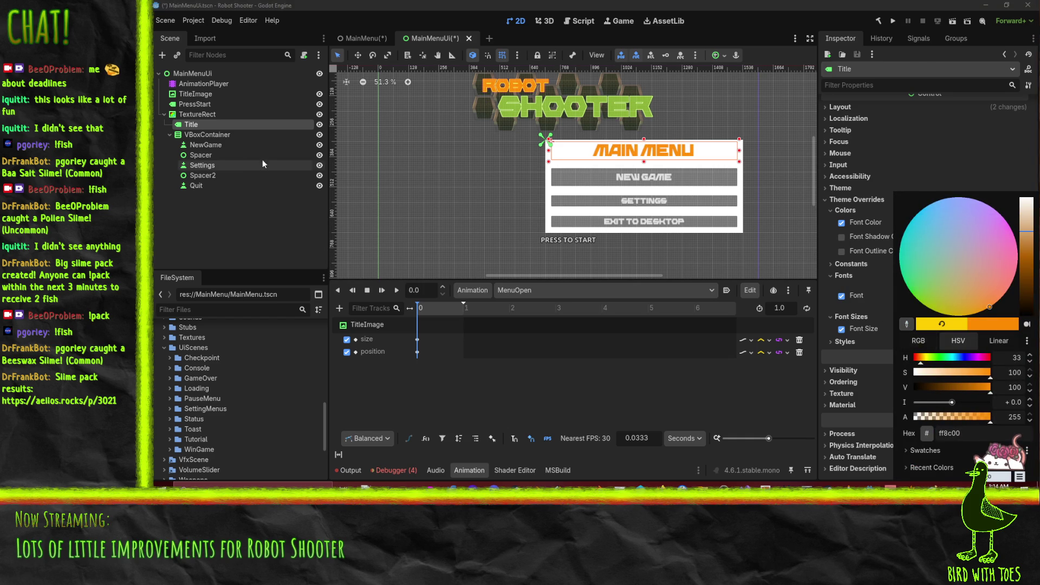
# Select NewGame, Settings and Quit, then eyedrop green 89b132 from the SHOOTER logo as their font colour.
pyautogui.click(206, 145)
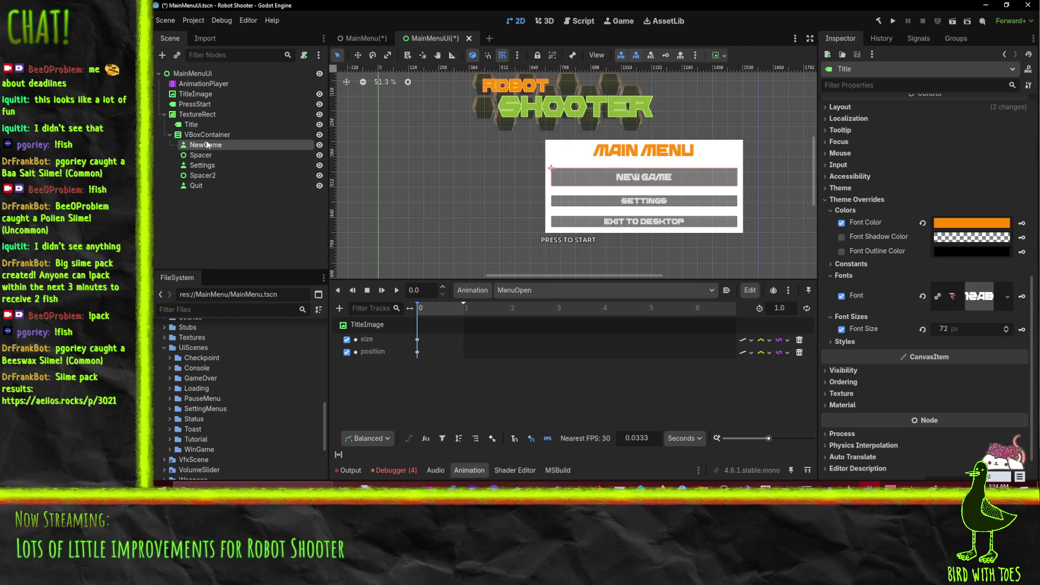
pyautogui.keyDown('ctrl'); pyautogui.click(204, 165); pyautogui.keyUp('ctrl')
pyautogui.keyDown('ctrl'); pyautogui.click(220, 187); pyautogui.keyUp('ctrl')
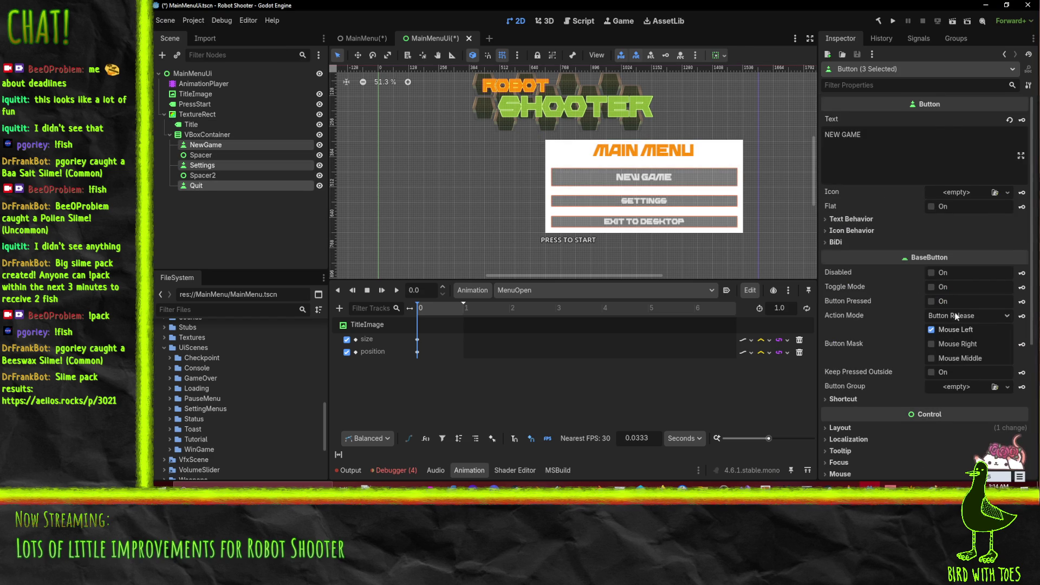
pyautogui.scroll(-4, 956, 315)
pyautogui.click(858, 313)
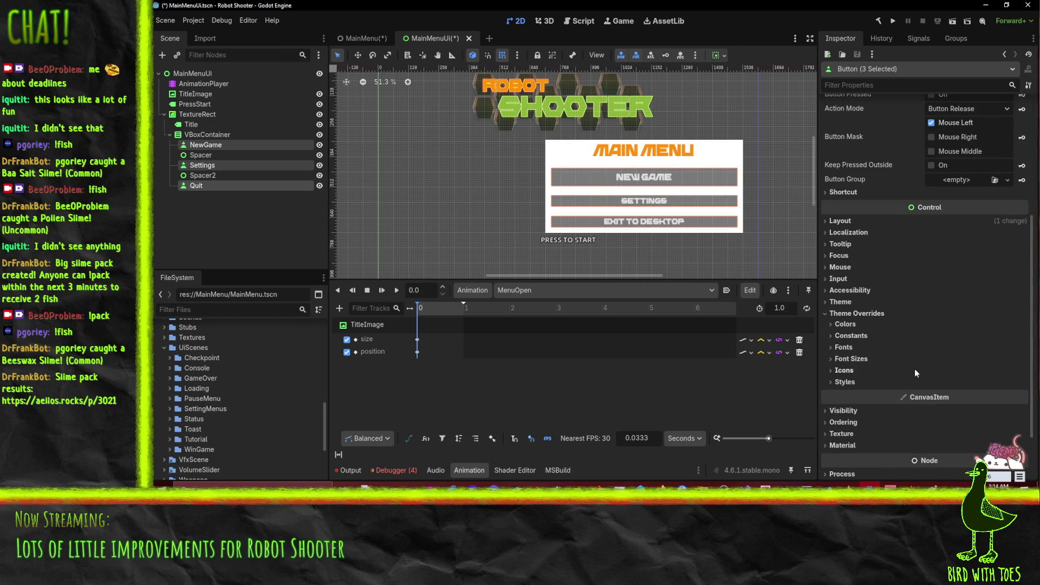
pyautogui.click(846, 324)
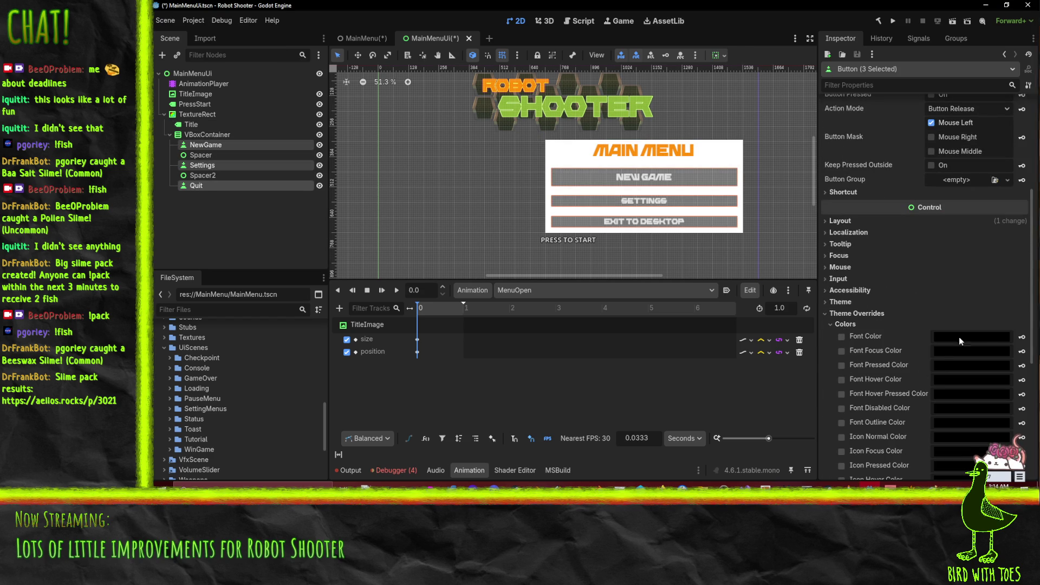
pyautogui.click(977, 340)
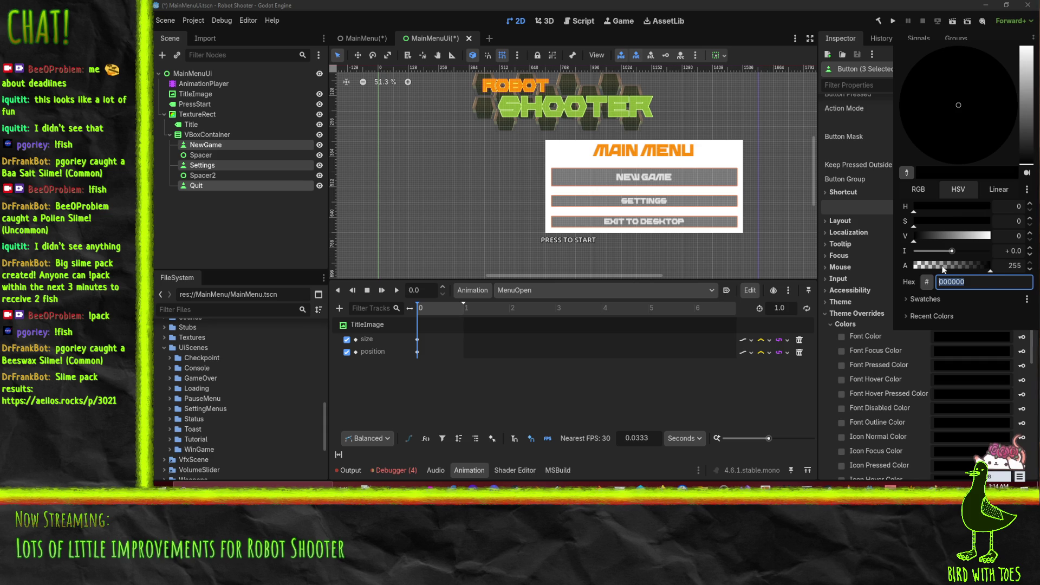
pyautogui.click(906, 173)
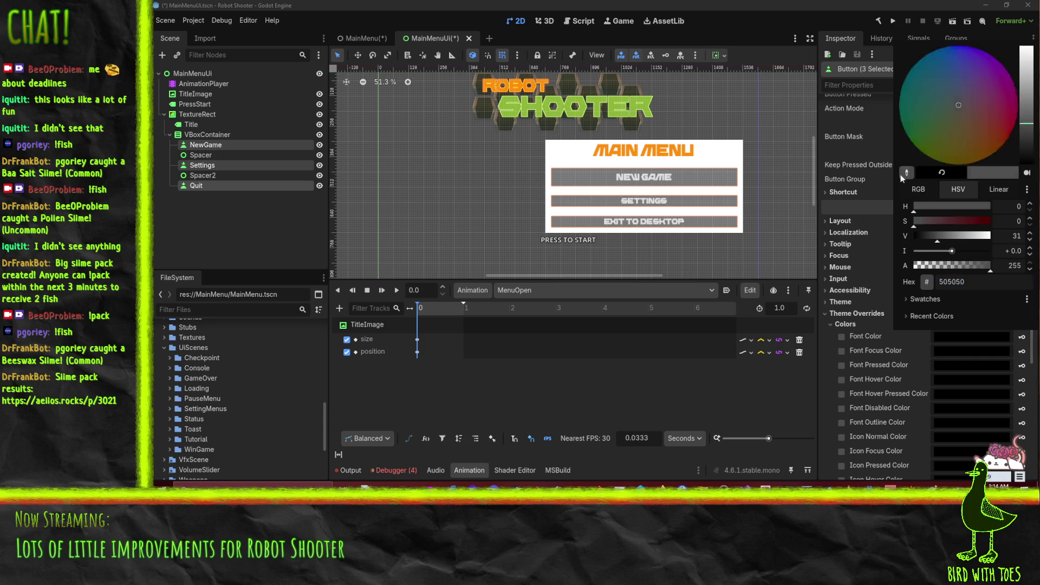
pyautogui.click(525, 112)
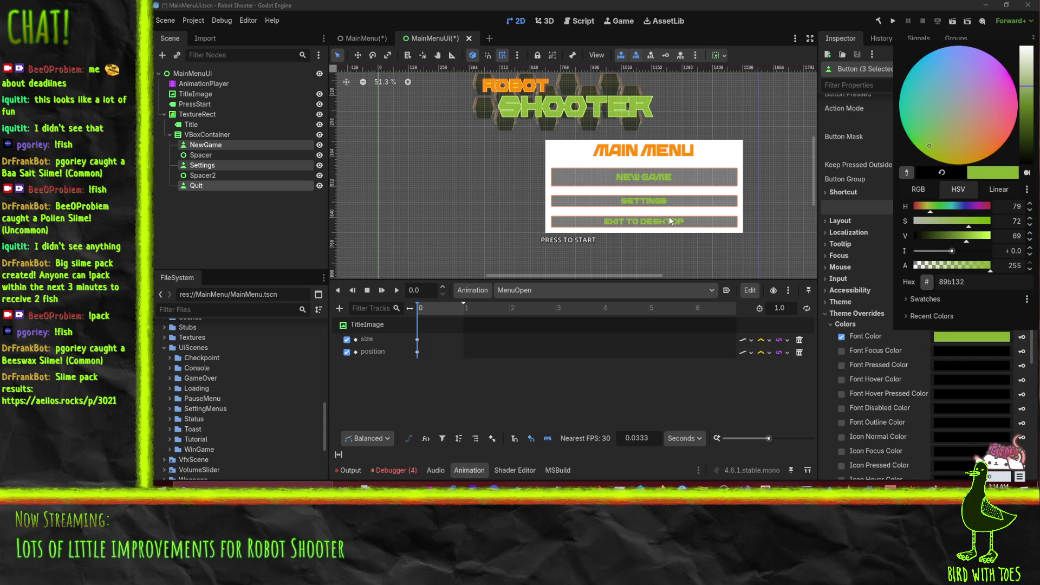
pyautogui.click(825, 125)
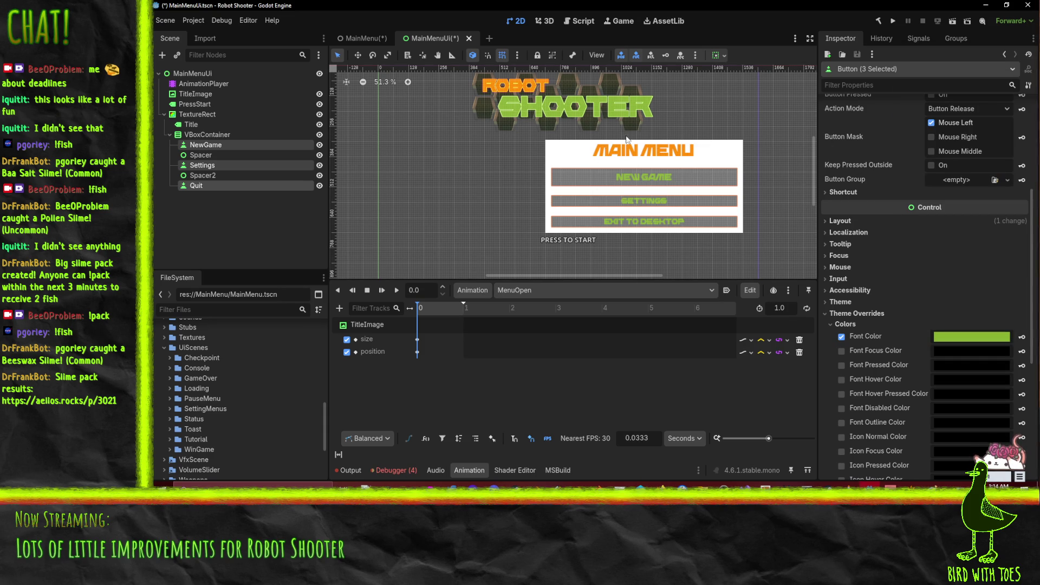
# Select the menu panel's TextureRect node.
pyautogui.scroll(2, 675, 134)
pyautogui.hscroll(5, 675, 135)
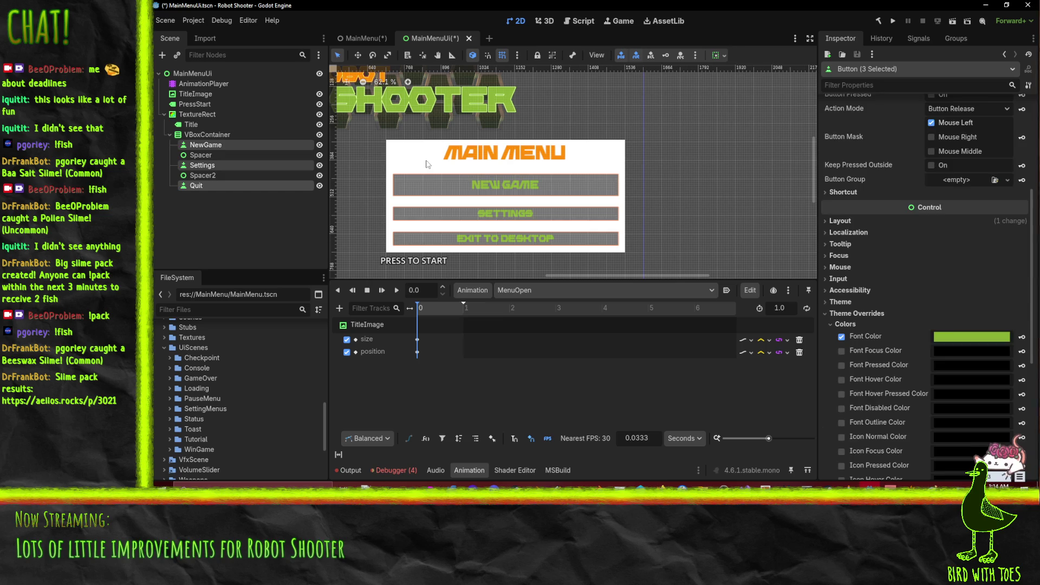
pyautogui.click(437, 164)
pyautogui.click(389, 181)
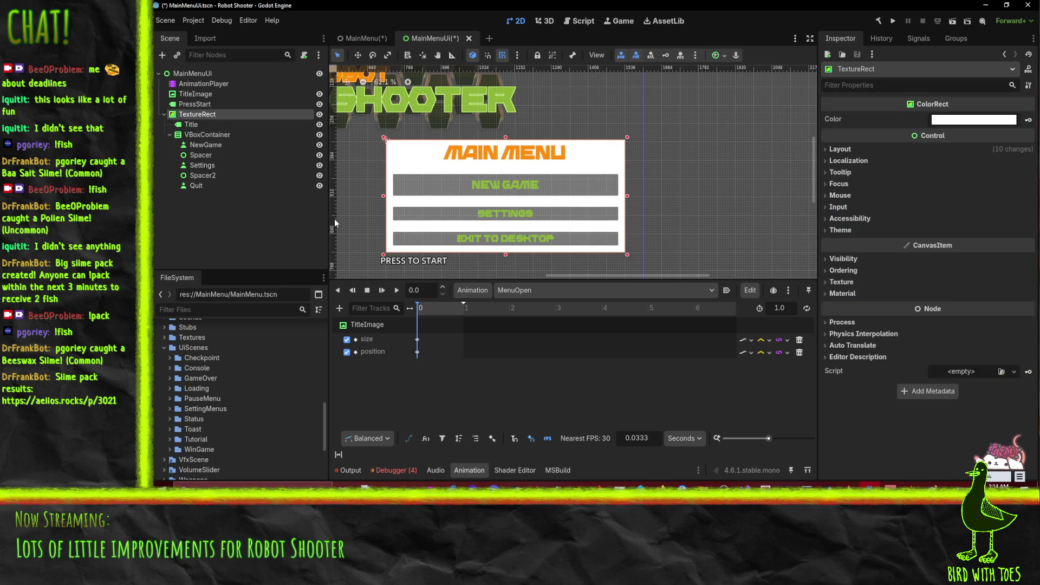
# Set the panel's ColorRect colour to semi-transparent black and save MainMenuUi with Ctrl+S.
pyautogui.click(969, 120)
pyautogui.moveTo(990, 323); pyautogui.dragTo(914, 322)
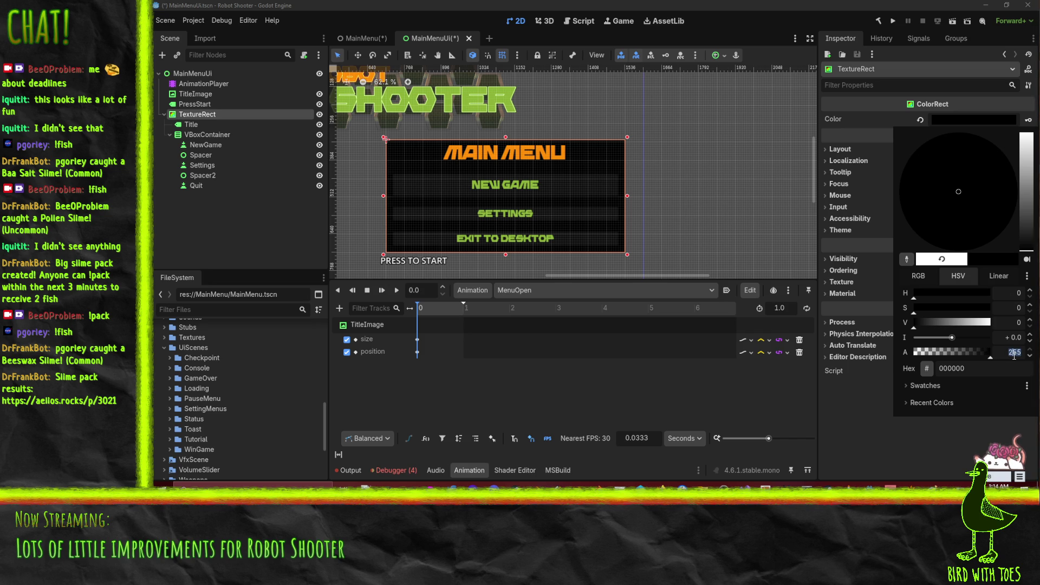
pyautogui.press('Return')
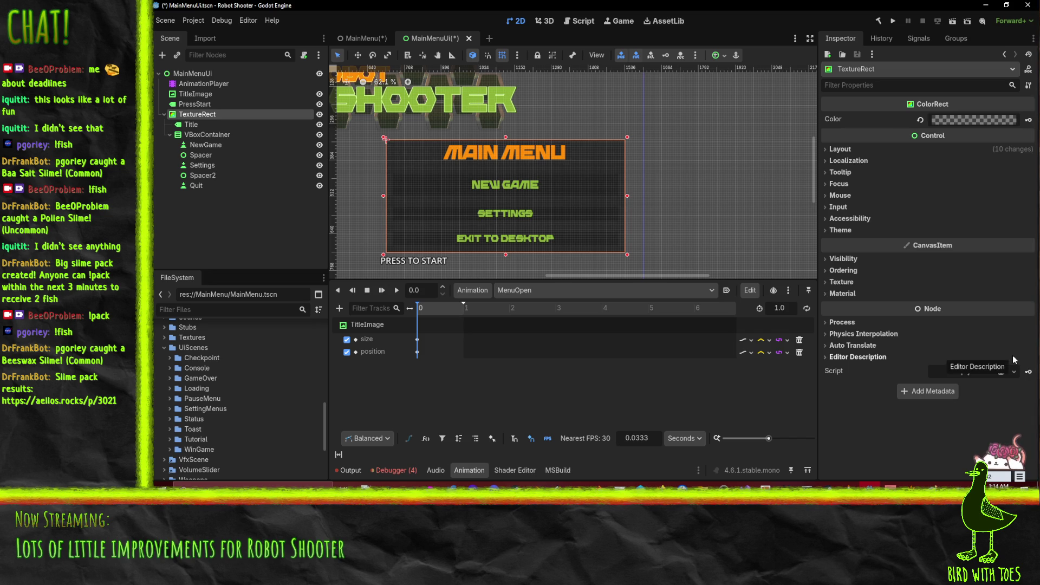
pyautogui.moveTo(593, 184); pyautogui.dragTo(645, 177)
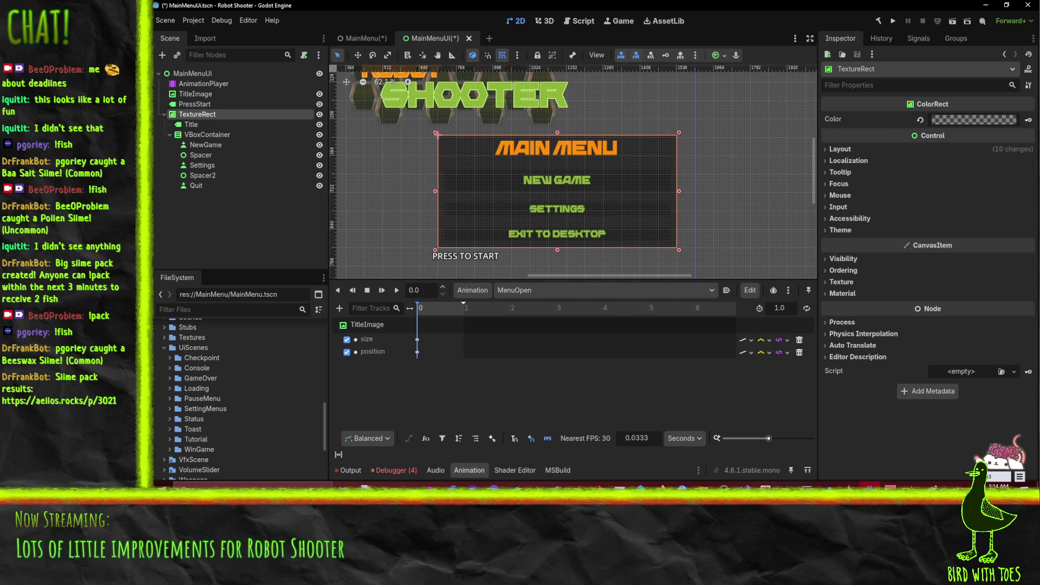
pyautogui.hotkey('alt', 'Tab')
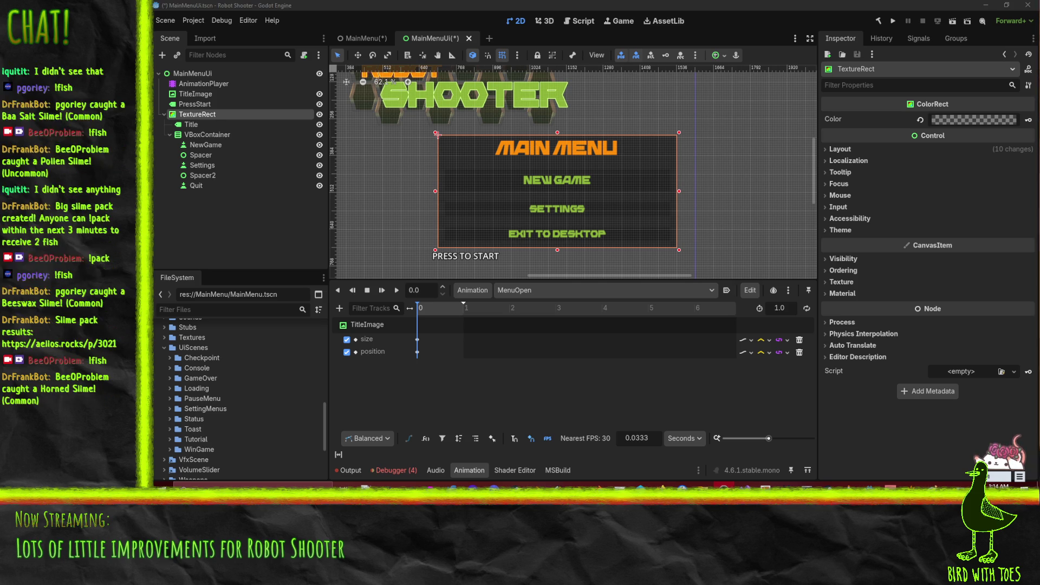
pyautogui.hotkey('ctrl', 's')
# Back in MainMenuUi, expand the panel's Visibility properties and switch the animation to Default.
pyautogui.click(351, 38)
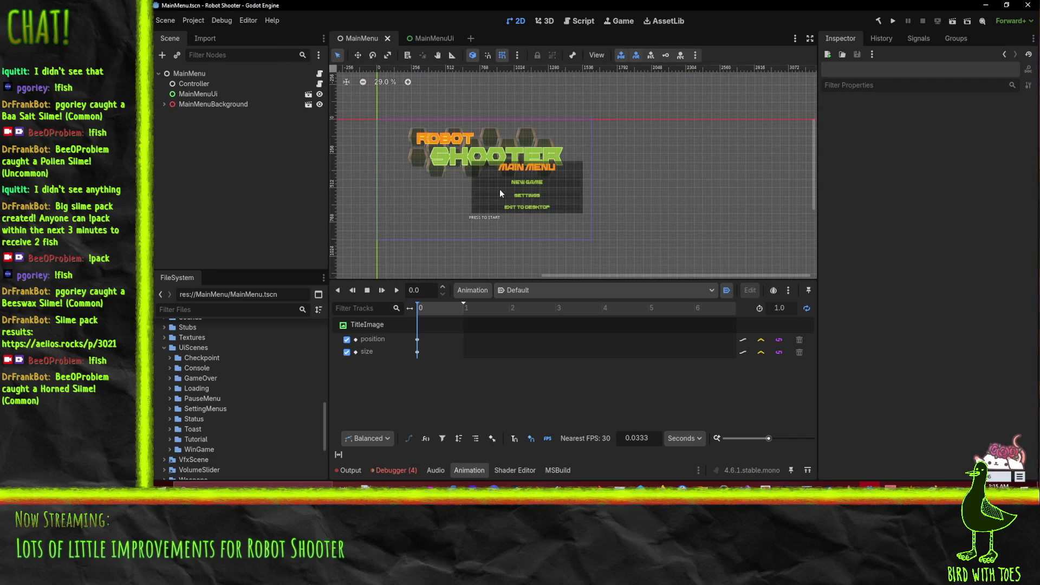
pyautogui.scroll(2, 490, 184)
pyautogui.click(431, 39)
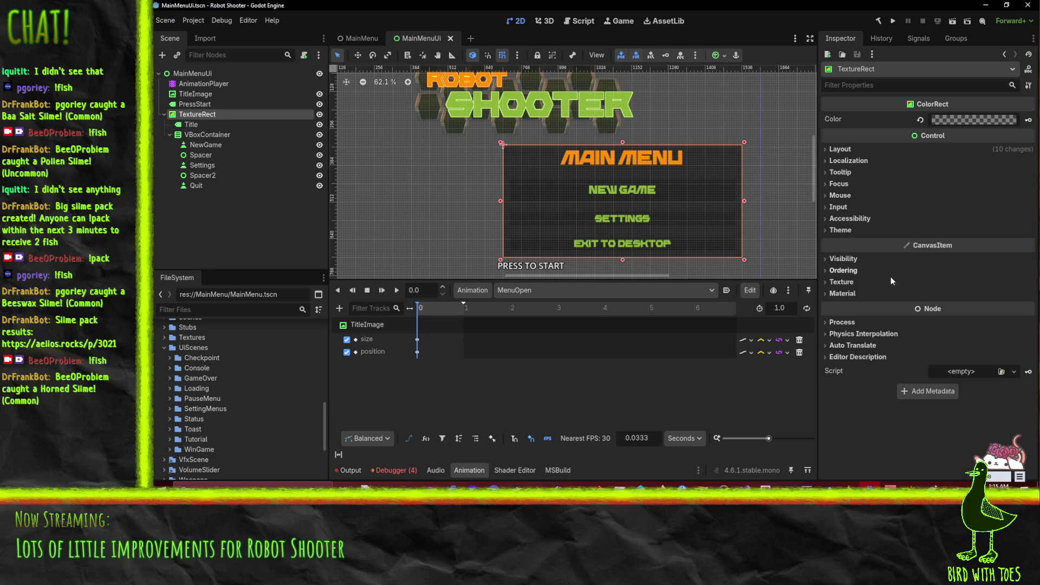
pyautogui.click(840, 259)
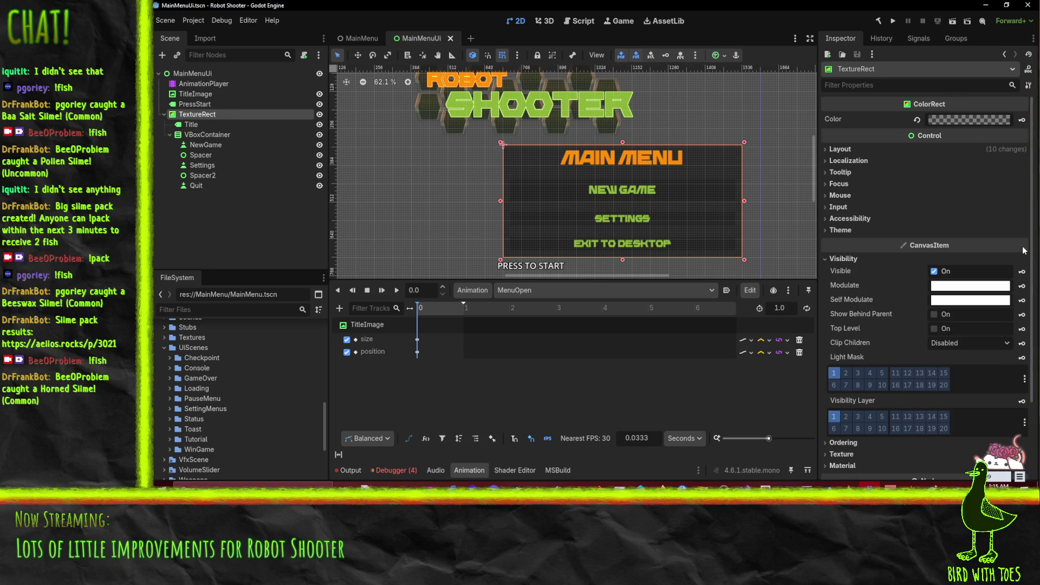
pyautogui.click(1019, 272)
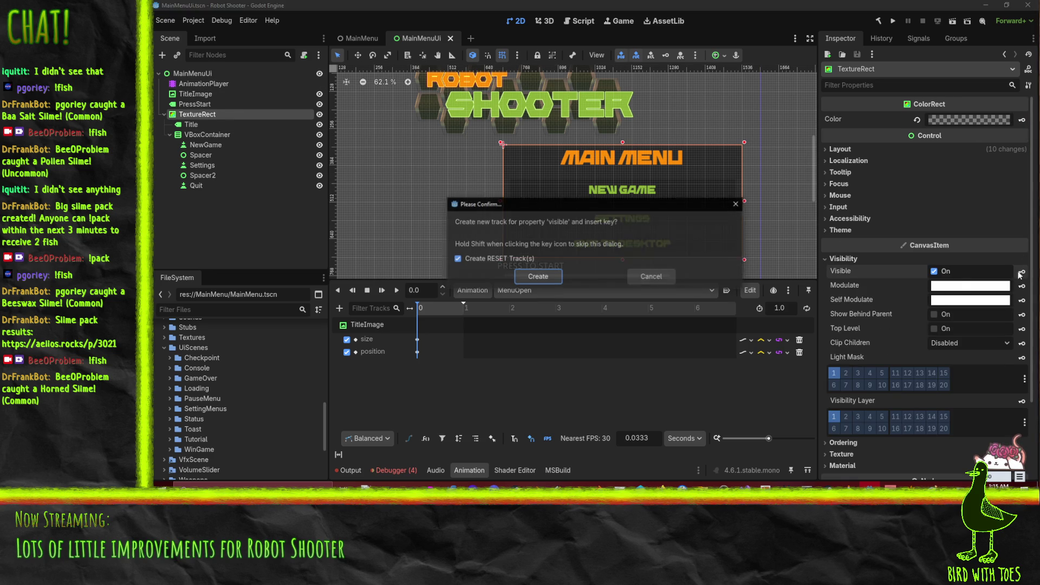
pyautogui.click(538, 277)
pyautogui.click(541, 291)
pyautogui.click(536, 307)
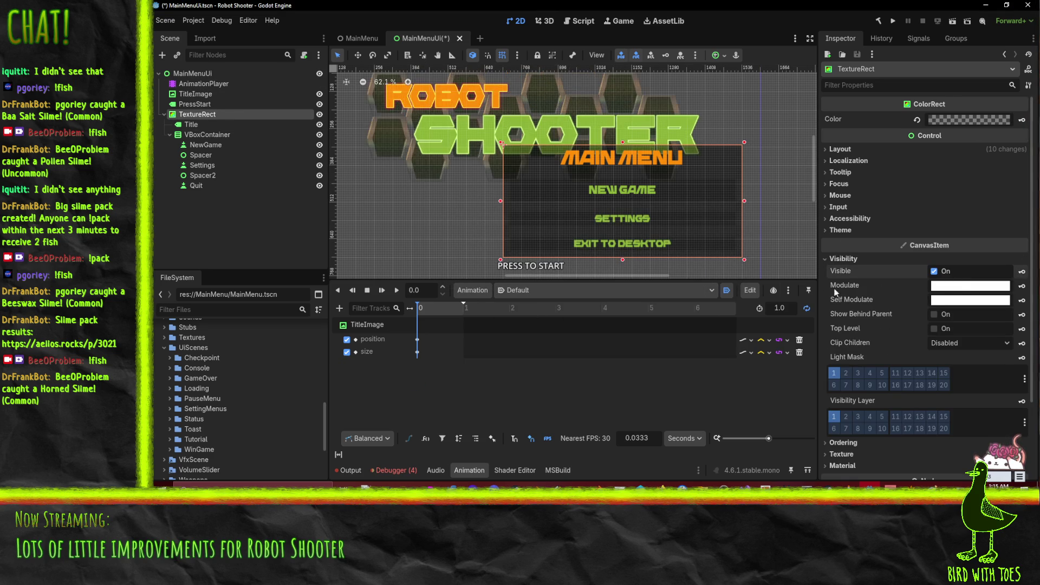
# Uncheck the panel's Visible and key it as a new track in the Default animation.
pyautogui.click(933, 272)
pyautogui.click(1022, 271)
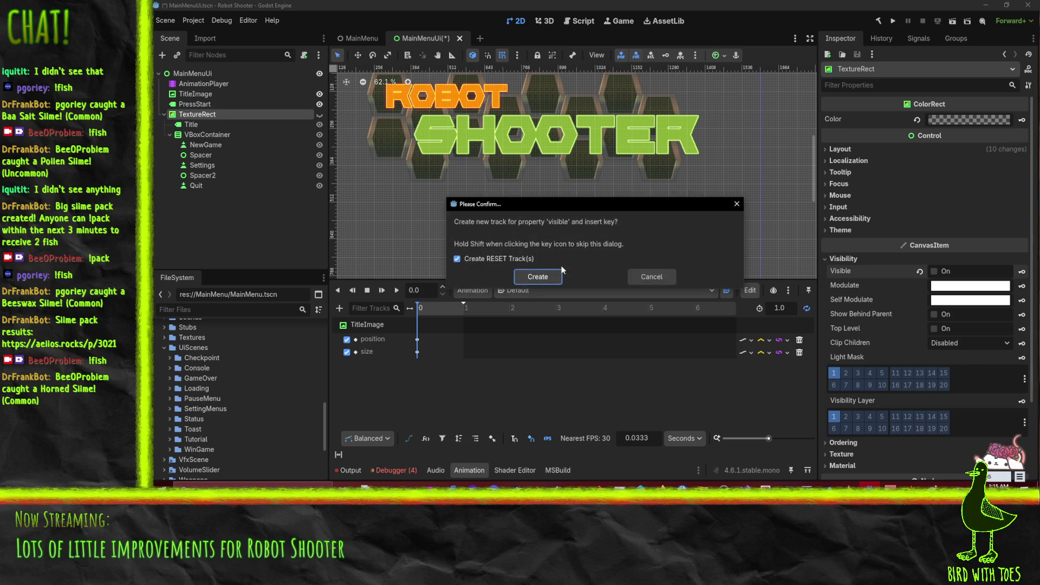
pyautogui.click(535, 275)
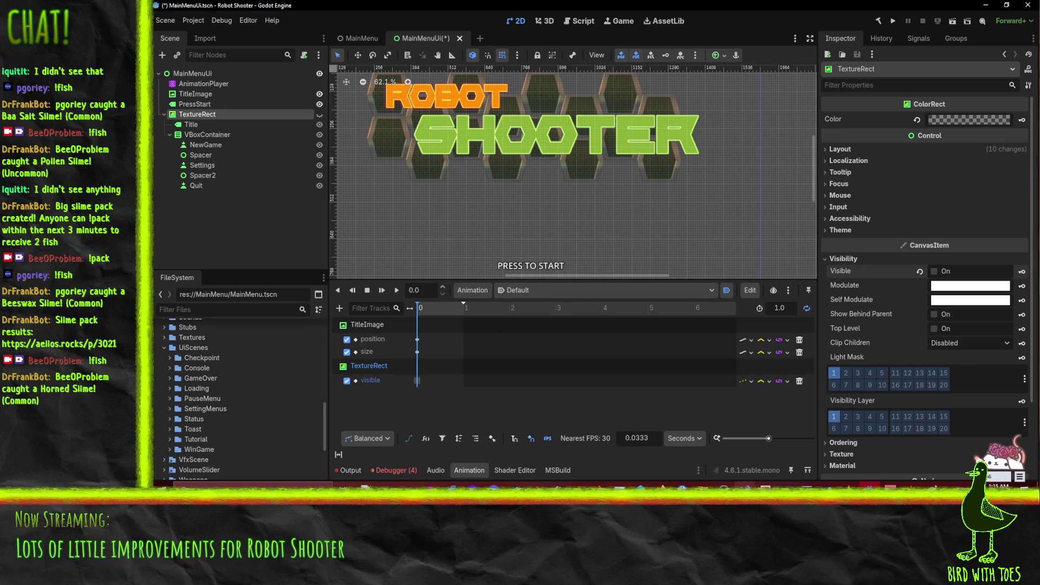
pyautogui.click(694, 476)
pyautogui.scroll(-6, 435, 187)
pyautogui.scroll(3, 433, 189)
# Uncomment the _Process method in MainMenu.cs.
pyautogui.click(418, 196)
pyautogui.press('BackSpace')
pyautogui.press('BackSpace')
pyautogui.scroll(-5, 379, 195)
pyautogui.click(316, 186)
pyautogui.press('BackSpace')
pyautogui.press('BackSpace')
pyautogui.scroll(3, 379, 206)
# Call ShowMenu() inside the action check and delete the session-loading lines.
pyautogui.click(417, 219)
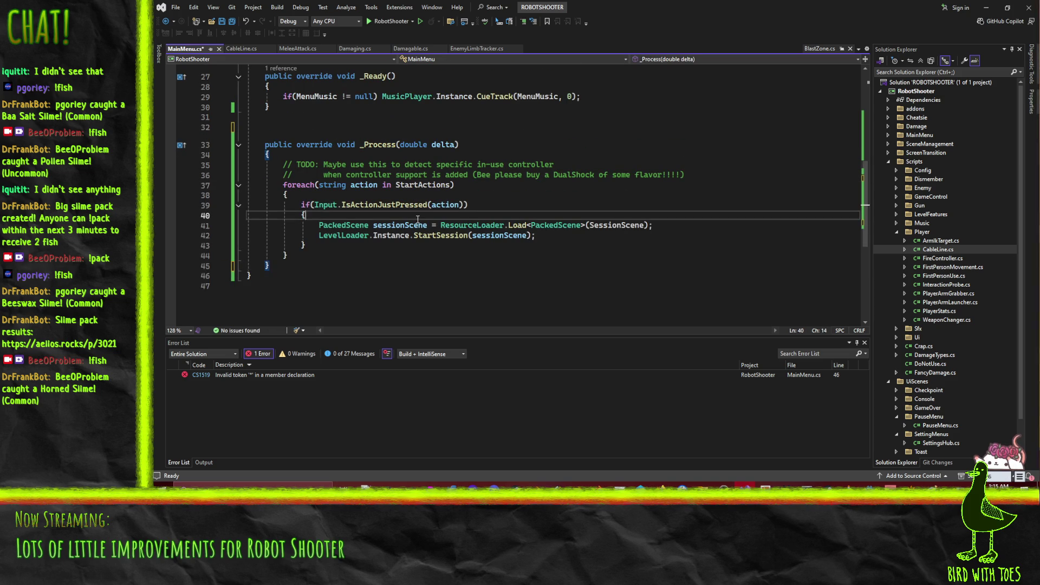
pyautogui.press('Return')
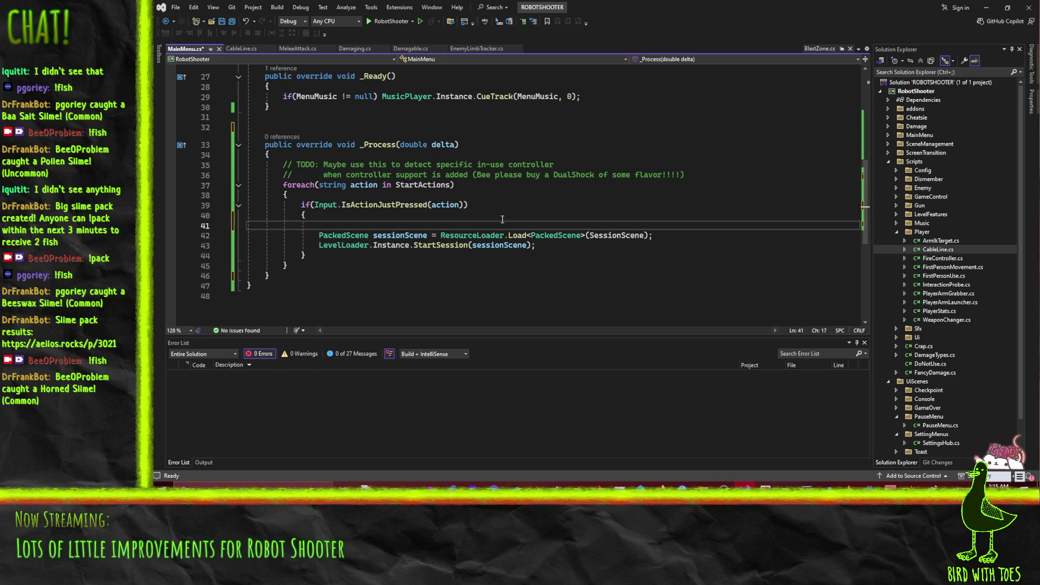
pyautogui.write('SHowMe')
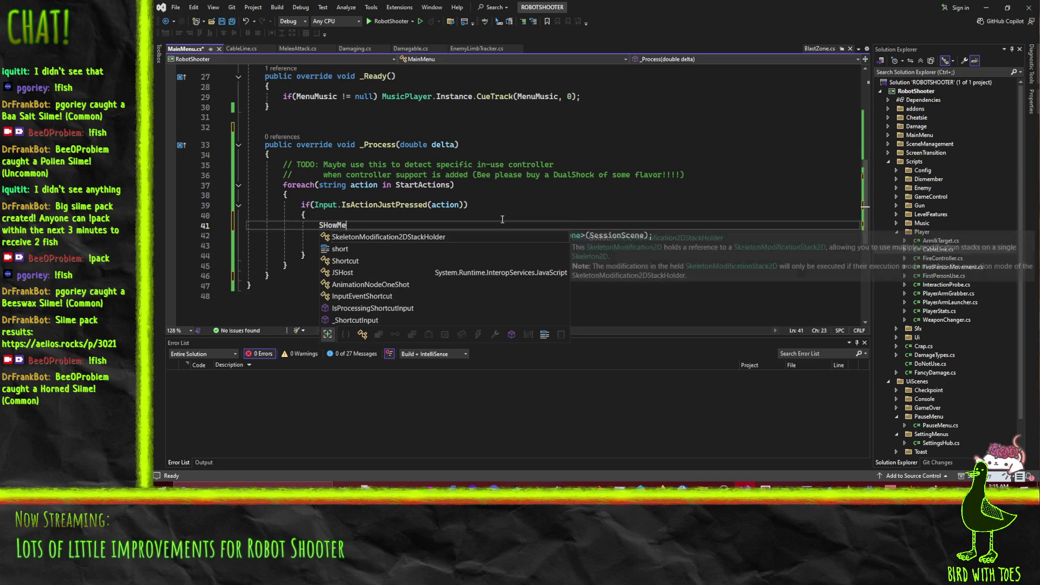
pyautogui.write('nu();')
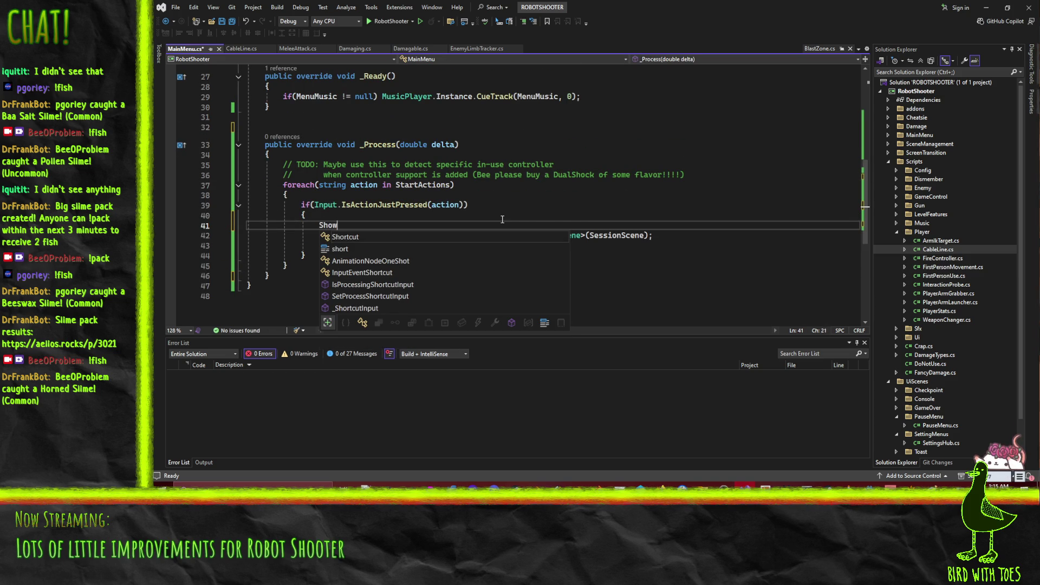
pyautogui.moveTo(254, 235); pyautogui.dragTo(536, 245)
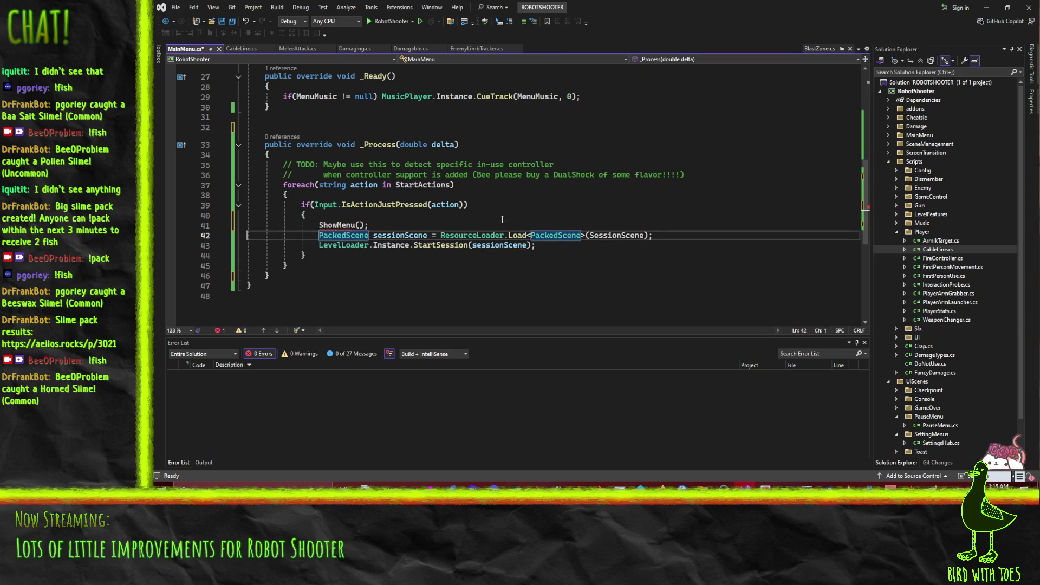
pyautogui.press('Delete')
pyautogui.scroll(4, 467, 211)
pyautogui.scroll(2, 467, 211)
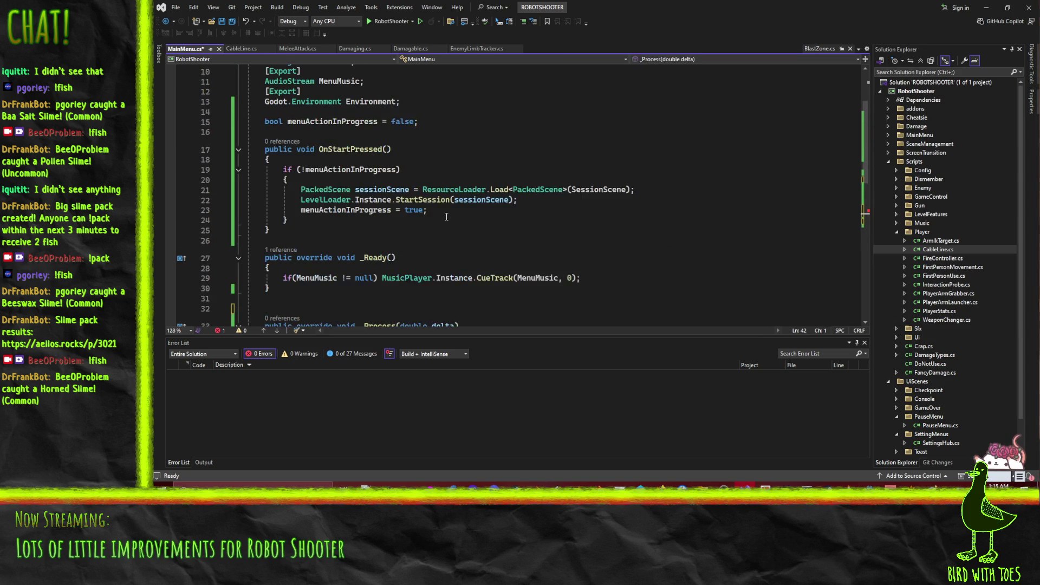
pyautogui.scroll(-5, 466, 309)
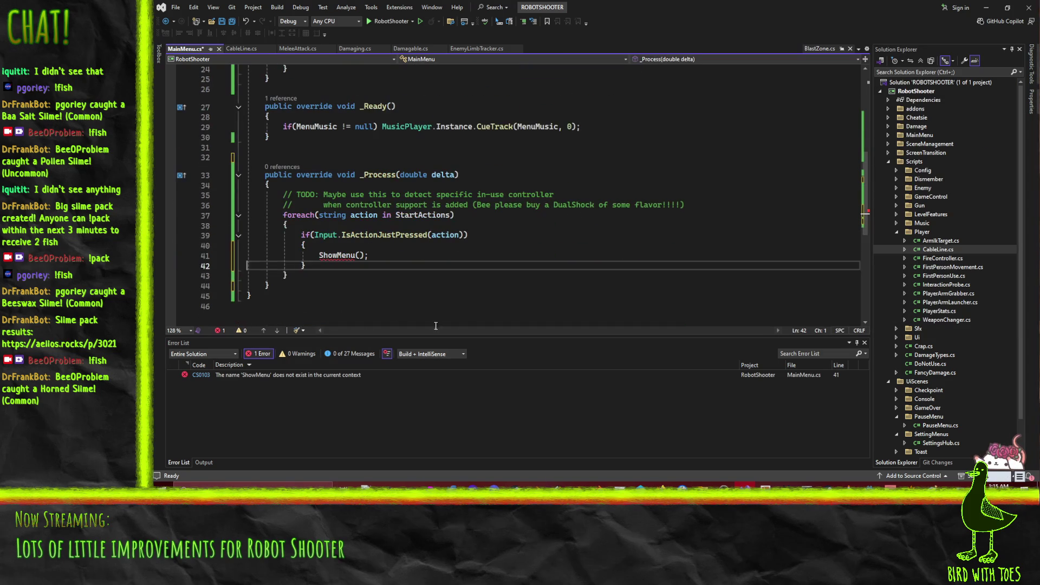
pyautogui.scroll(8, 398, 258)
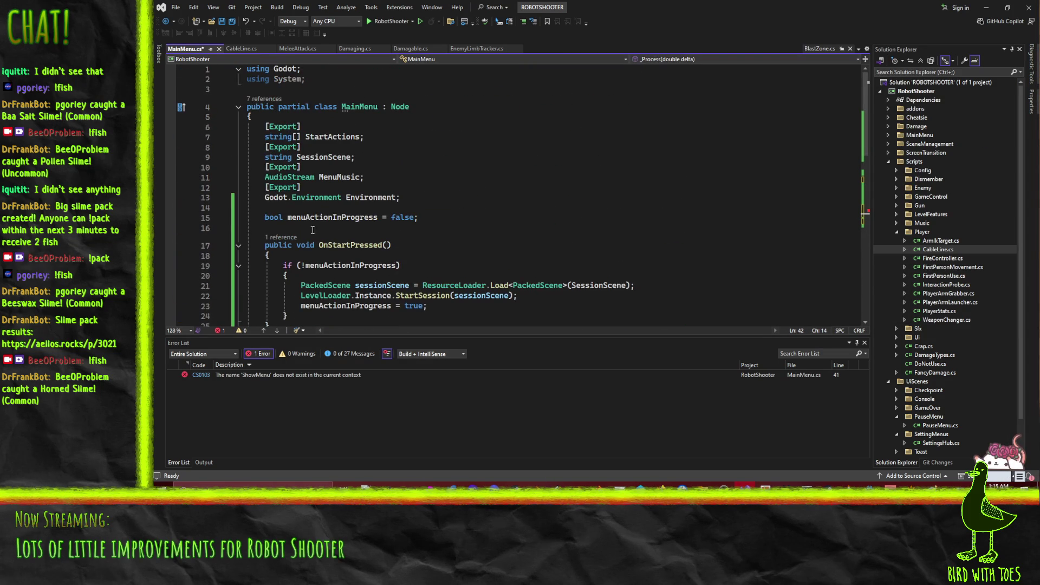
# Declare an [Export] AnimationPlayer field named Animator at the top of the class.
pyautogui.click(352, 117)
pyautogui.press('Return')
pyautogui.write('[Export')
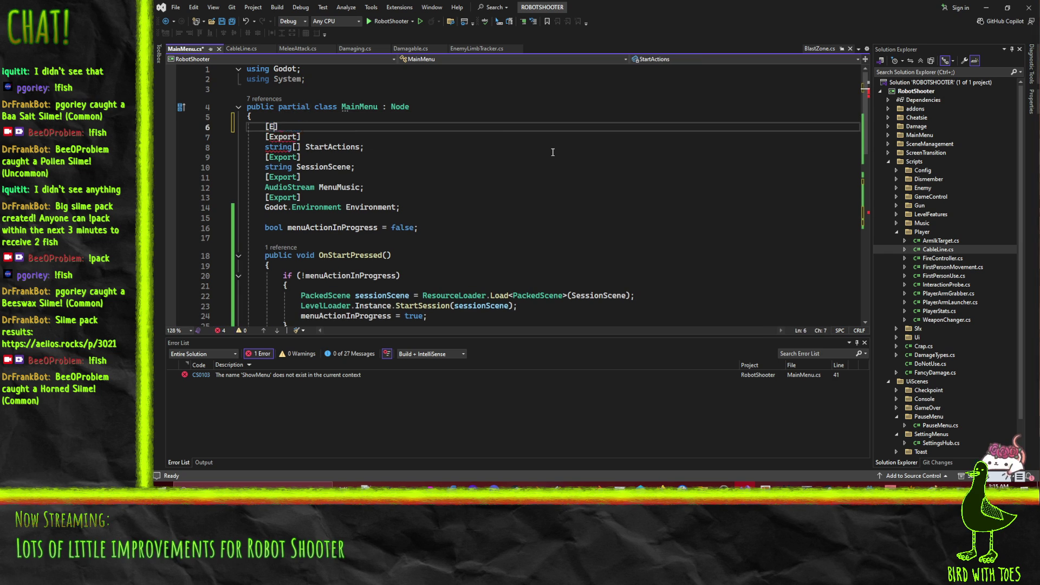
pyautogui.press('Return')
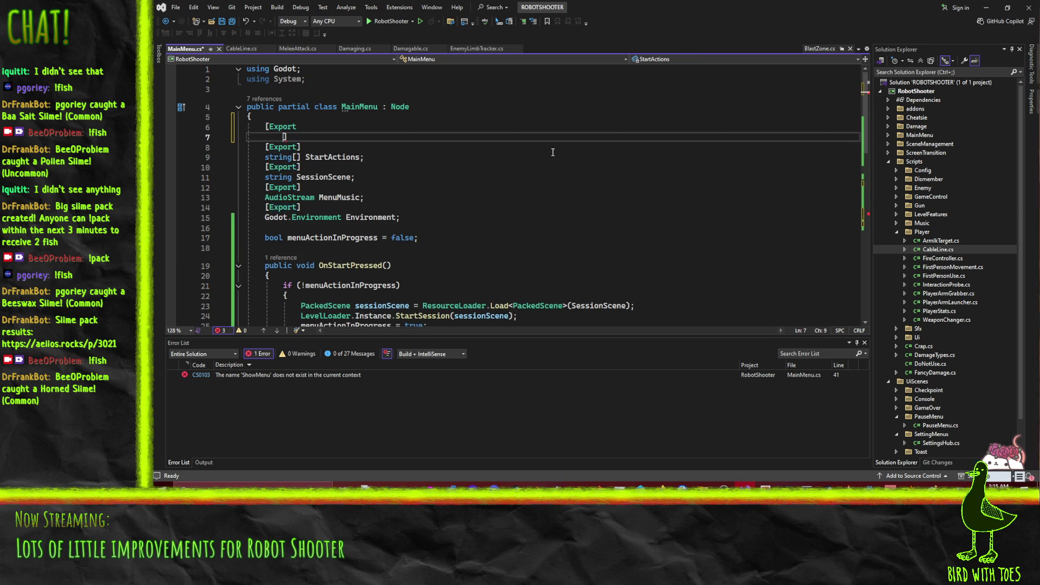
pyautogui.write('AnimationPlayer aniu')
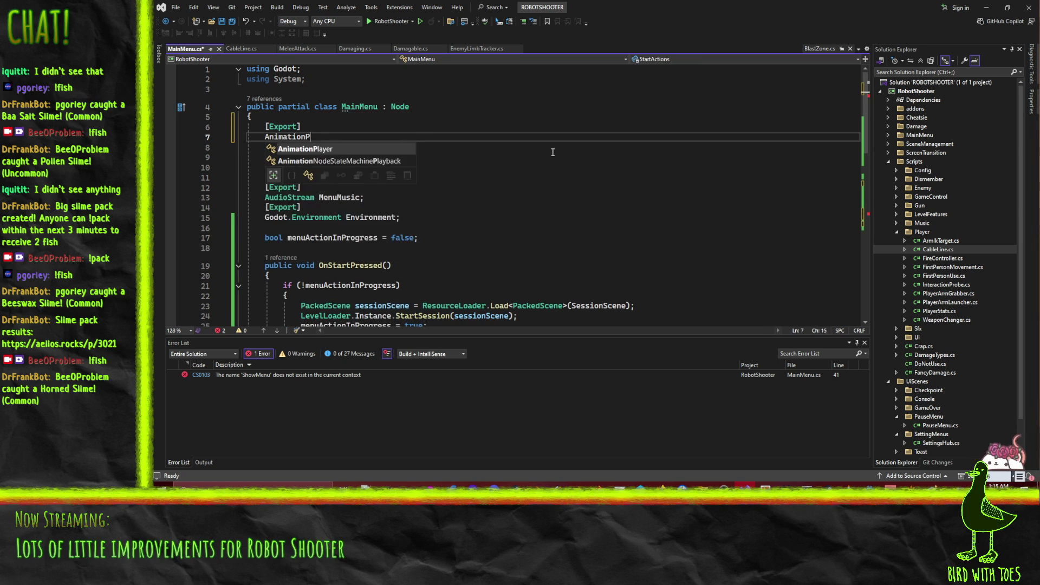
pyautogui.press('BackSpace')
pyautogui.press('BackSpace')
pyautogui.press('BackSpace')
pyautogui.write('Animator;')
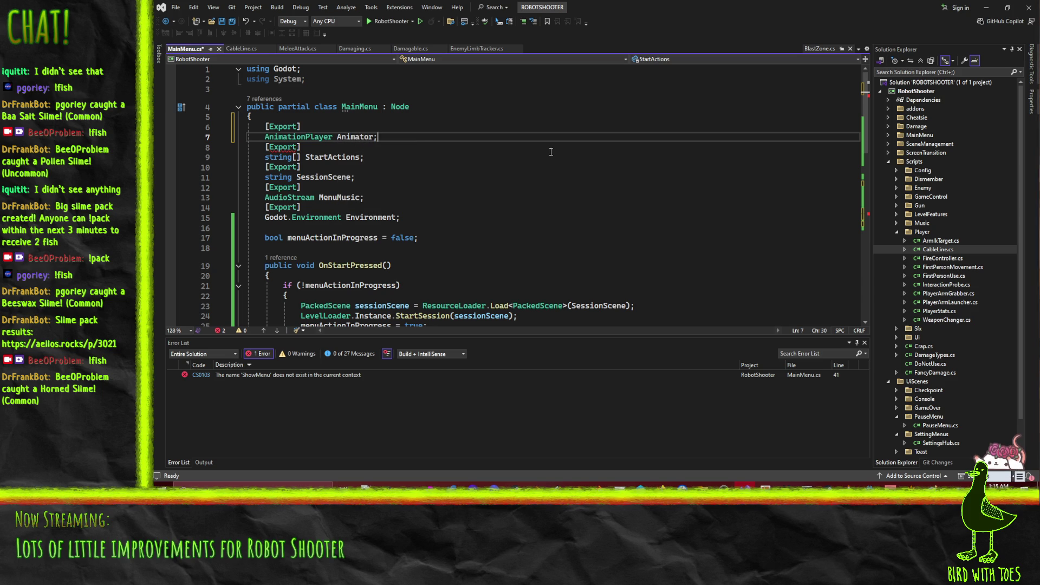
pyautogui.press('Left')
pyautogui.scroll(-11, 384, 156)
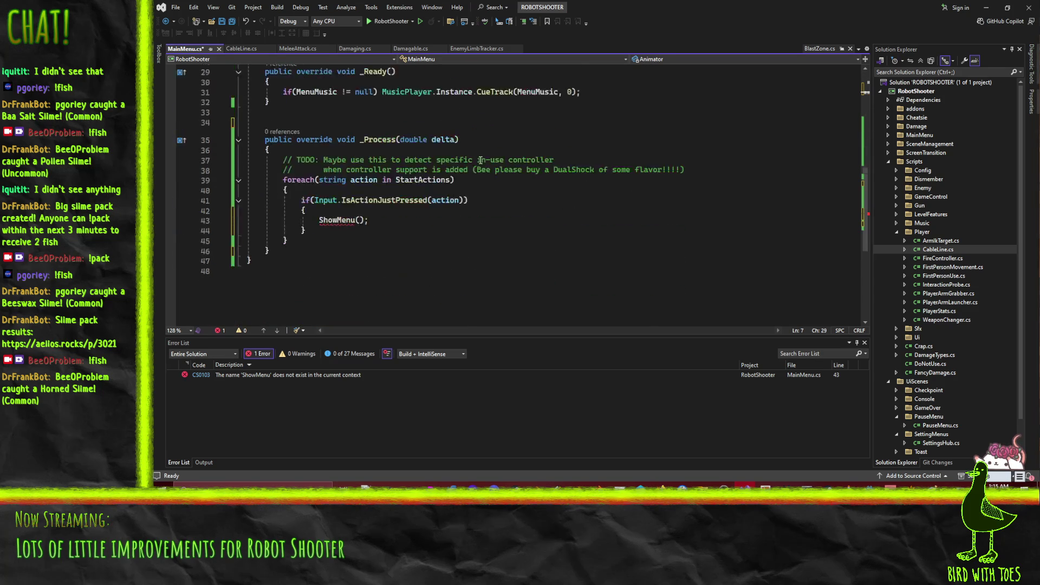
# Add a private ShowMenu() method below _Process that starts an Animator.Play call.
pyautogui.click(368, 159)
pyautogui.scroll(2, 385, 171)
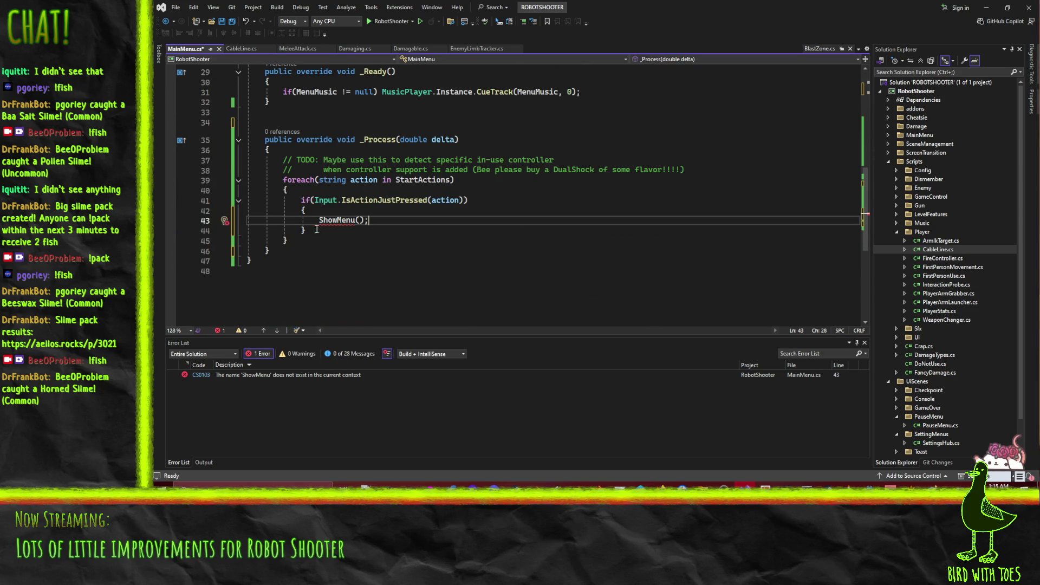
pyautogui.scroll(1, 354, 216)
pyautogui.click(373, 281)
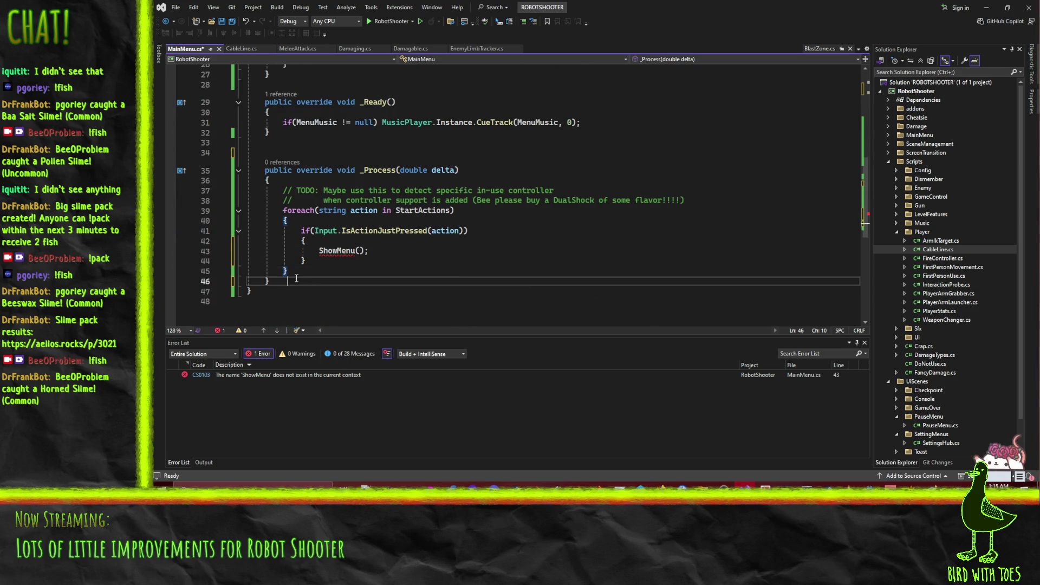
pyautogui.click(374, 281)
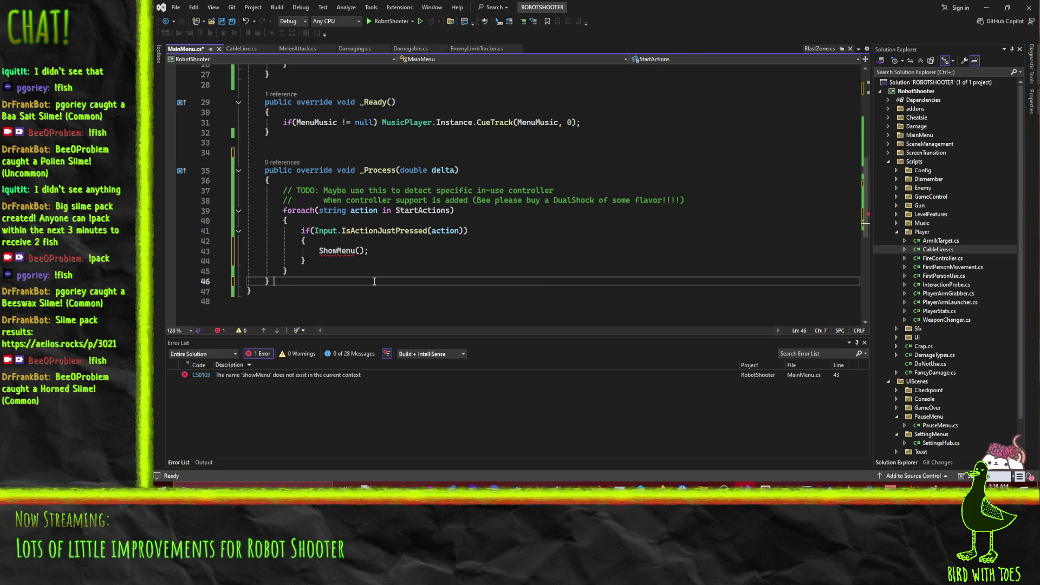
pyautogui.press('Return')
pyautogui.press('Return')
pyautogui.write('priv')
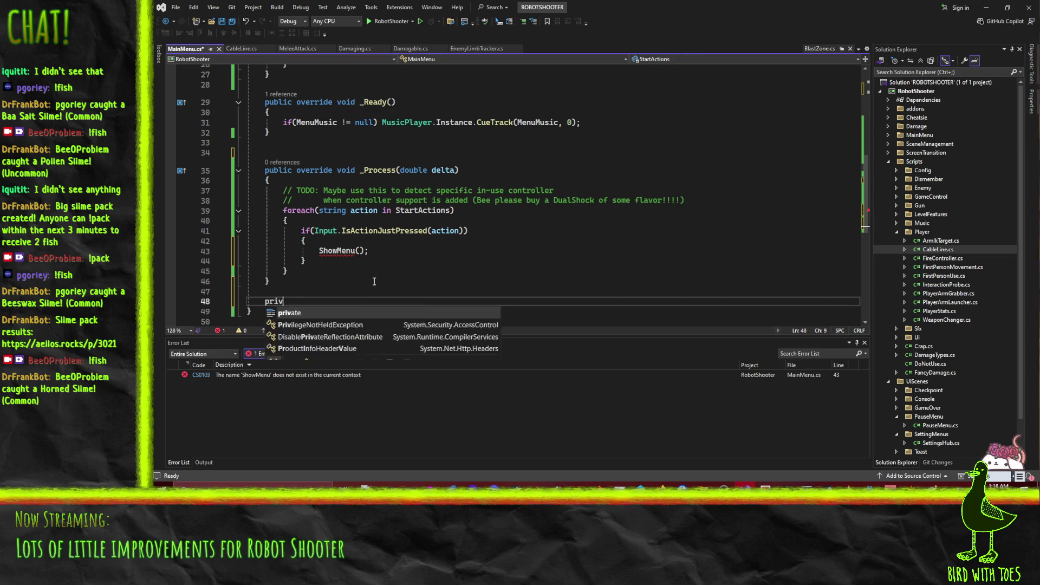
pyautogui.write('ate void ShowM')
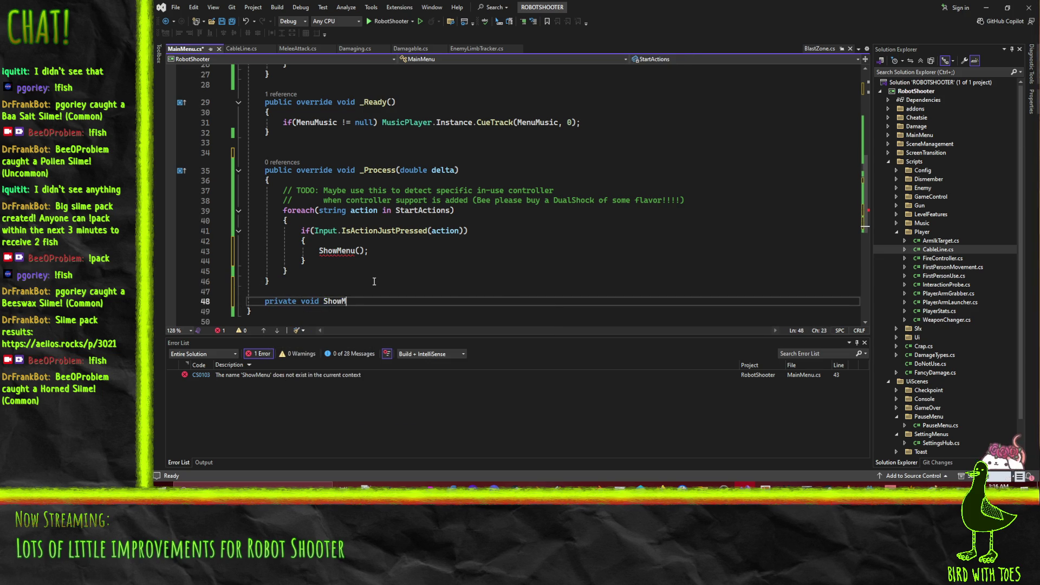
pyautogui.press('Return')
pyautogui.write('{')
pyautogui.press('Return')
pyautogui.write('Animator')
pyautogui.write('.Play("")')
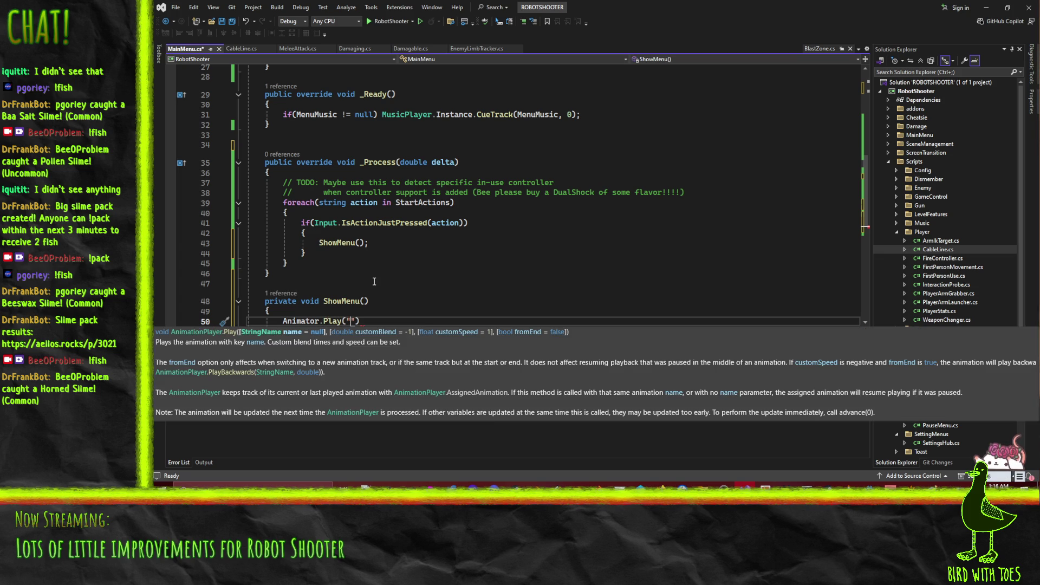
# Check the animation name in Godot, complete Animator.Play("MenuOpen", 0.5f) and save the script.
pyautogui.hotkey('alt', 'Tab')
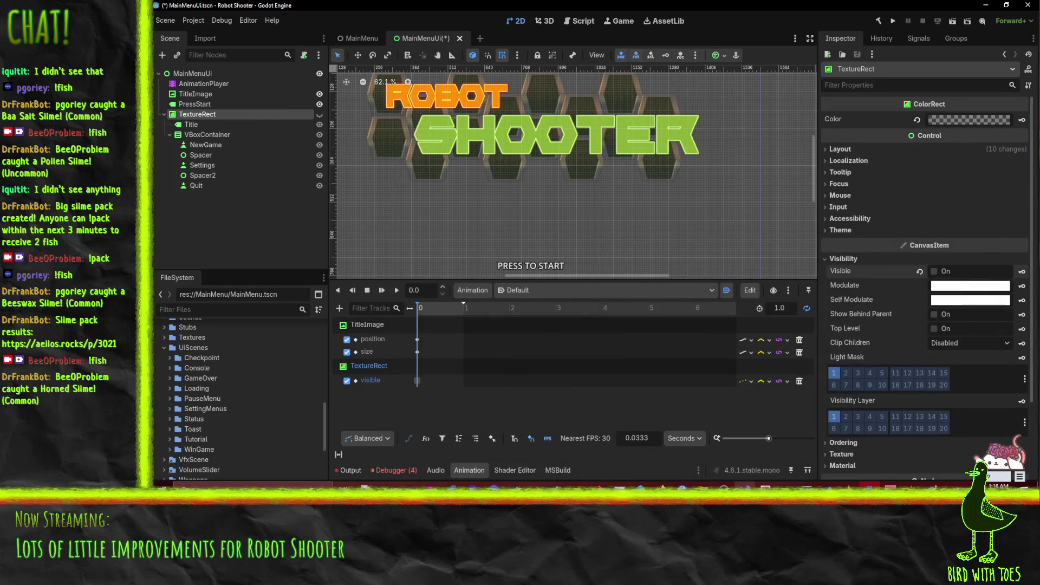
pyautogui.click(553, 289)
pyautogui.click(643, 350)
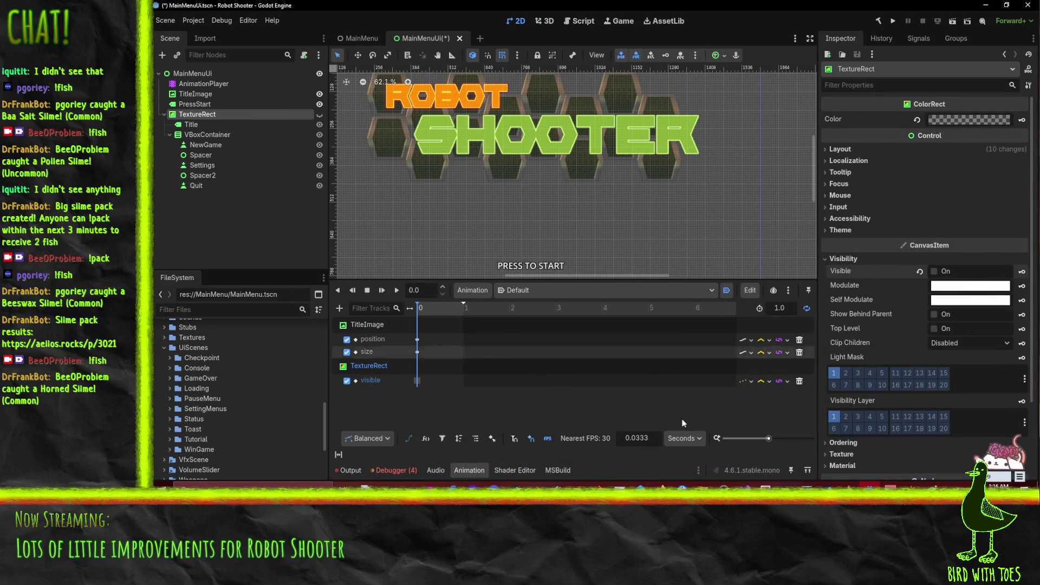
pyautogui.hotkey('alt', 'Tab')
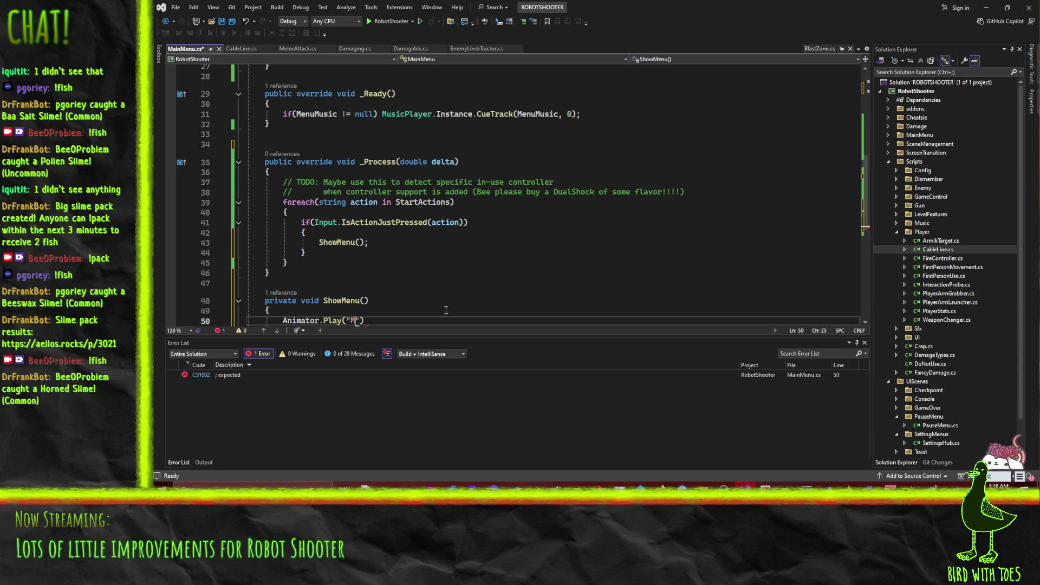
pyautogui.write('Open", 0.5')
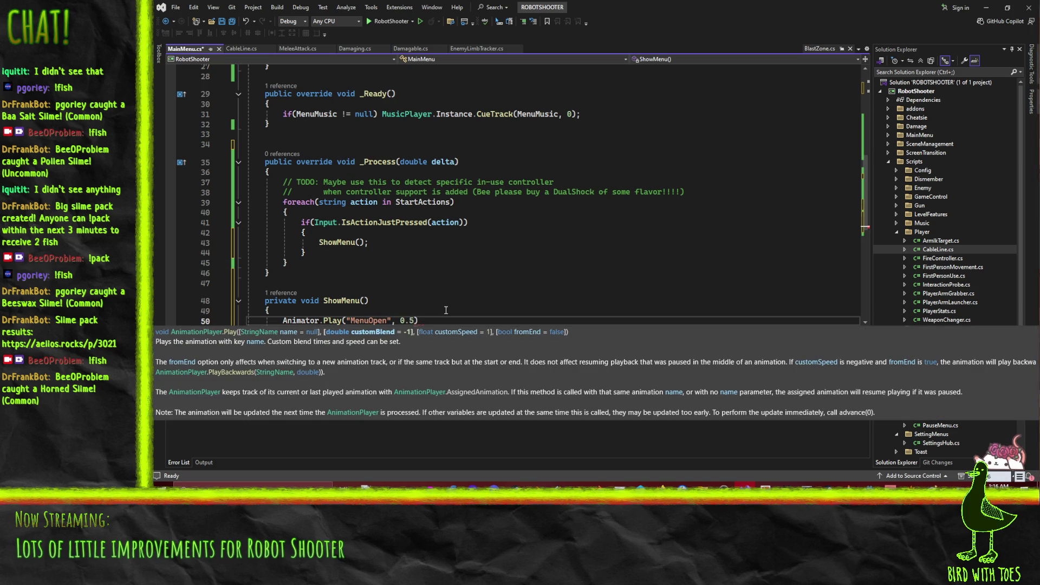
pyautogui.press('Up')
pyautogui.press('Up')
pyautogui.hotkey('ctrl', 's')
# Review the _Process input loop, its if-block and the exported fields in MainMenu.cs.
pyautogui.scroll(4, 542, 243)
pyautogui.scroll(-4, 656, 272)
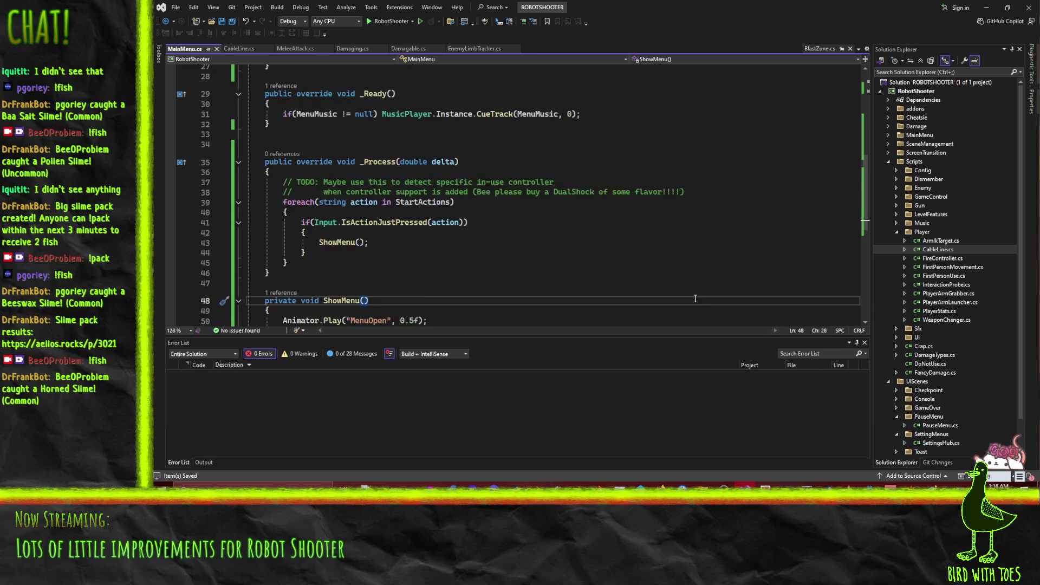
pyautogui.scroll(1, 617, 204)
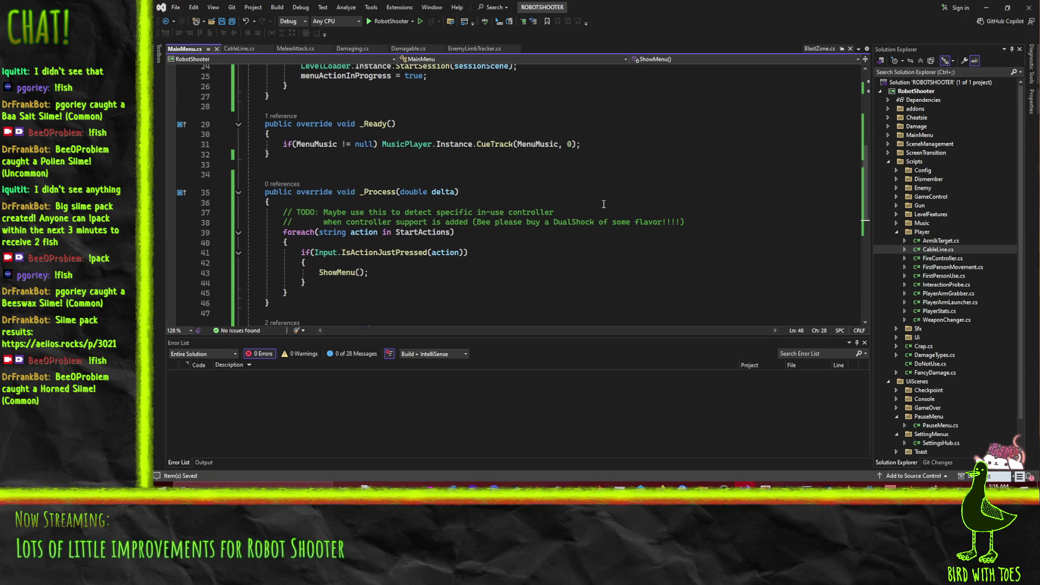
pyautogui.scroll(-2, 584, 233)
pyautogui.click(479, 223)
pyautogui.scroll(3, 515, 211)
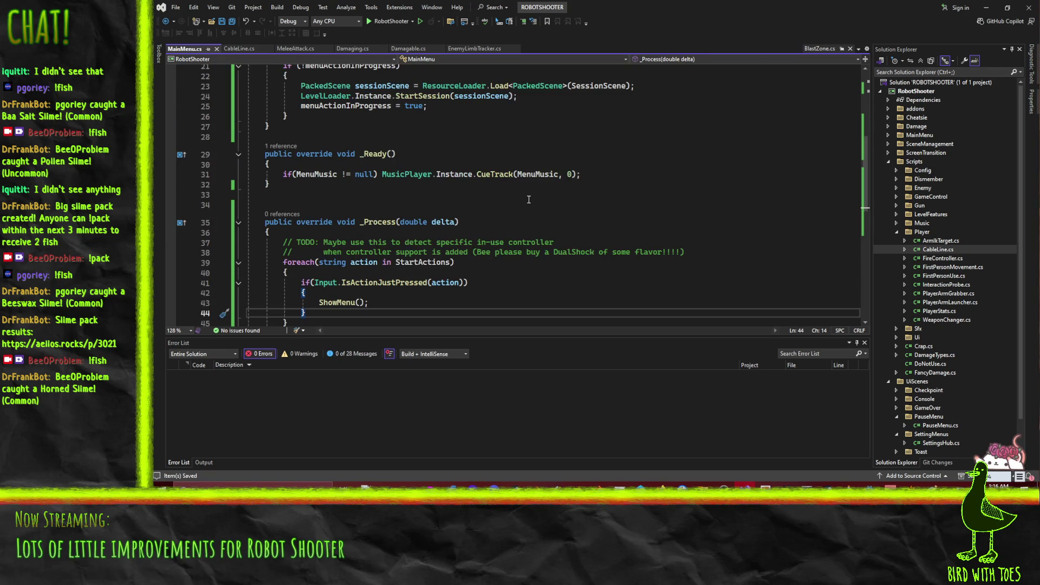
pyautogui.scroll(-2, 384, 292)
pyautogui.press('Down')
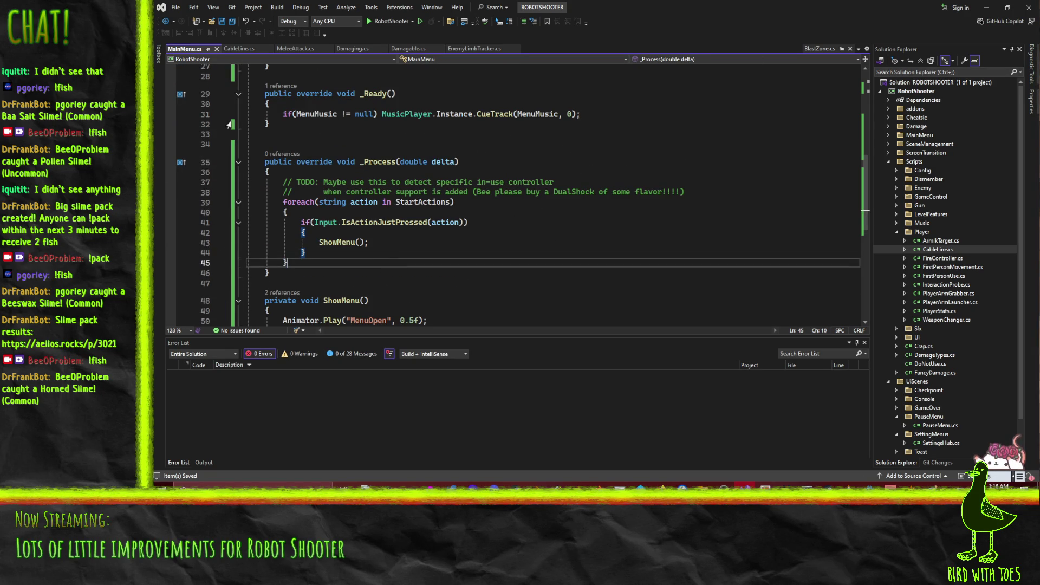
pyautogui.scroll(-1, 408, 259)
pyautogui.click(323, 205)
pyautogui.scroll(8, 590, 226)
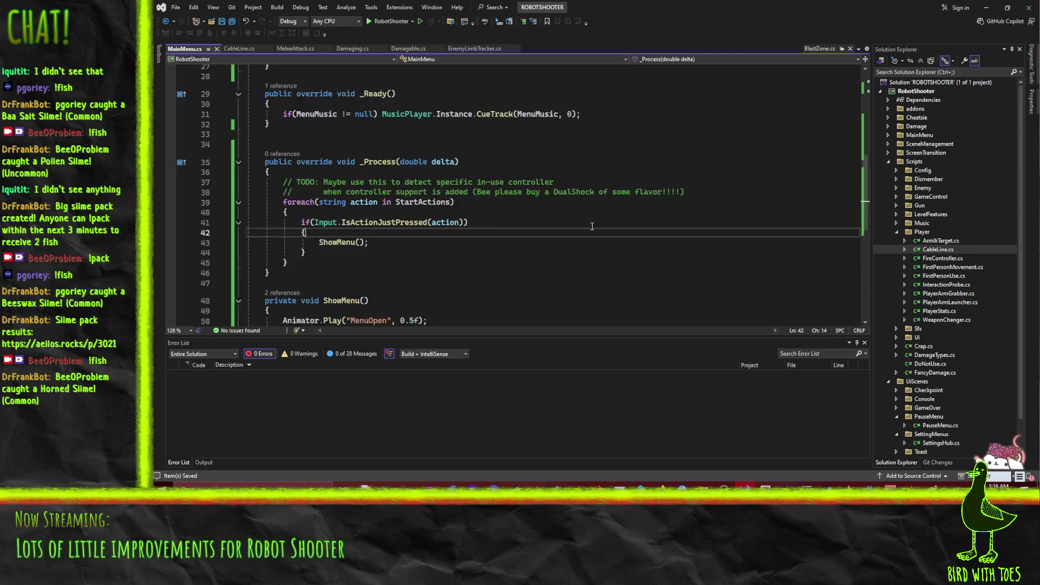
pyautogui.click(325, 159)
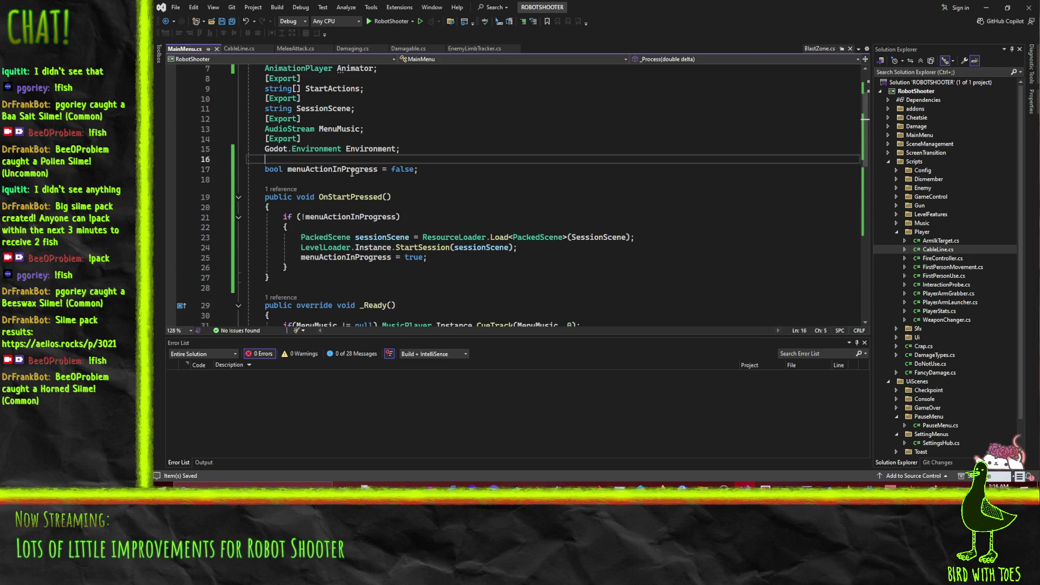
# Declare the field bool menuOpen = false; in MainMenu.cs.
pyautogui.press('Return')
pyautogui.write('b')
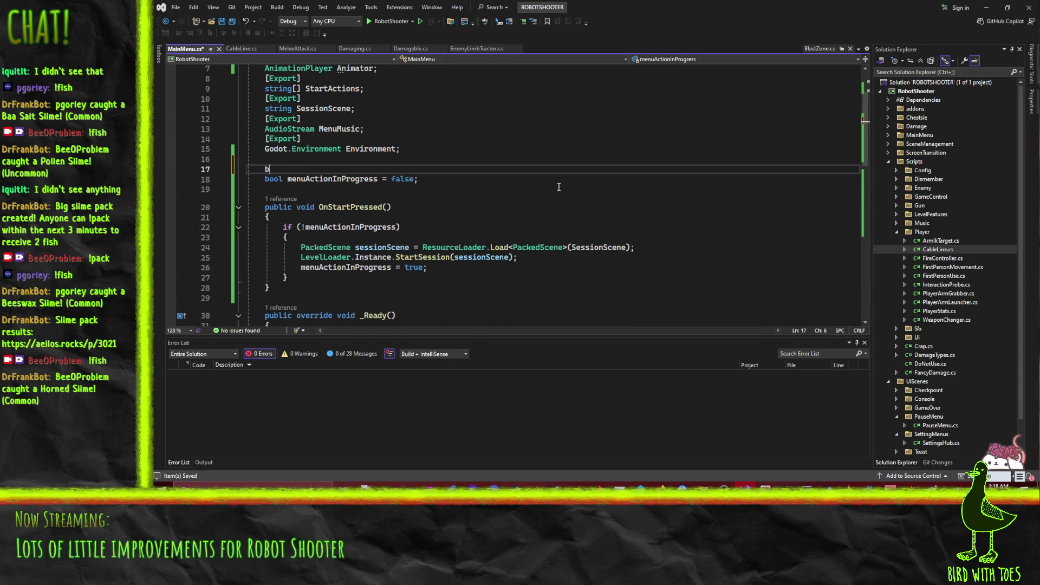
pyautogui.write('ool menuOpen')
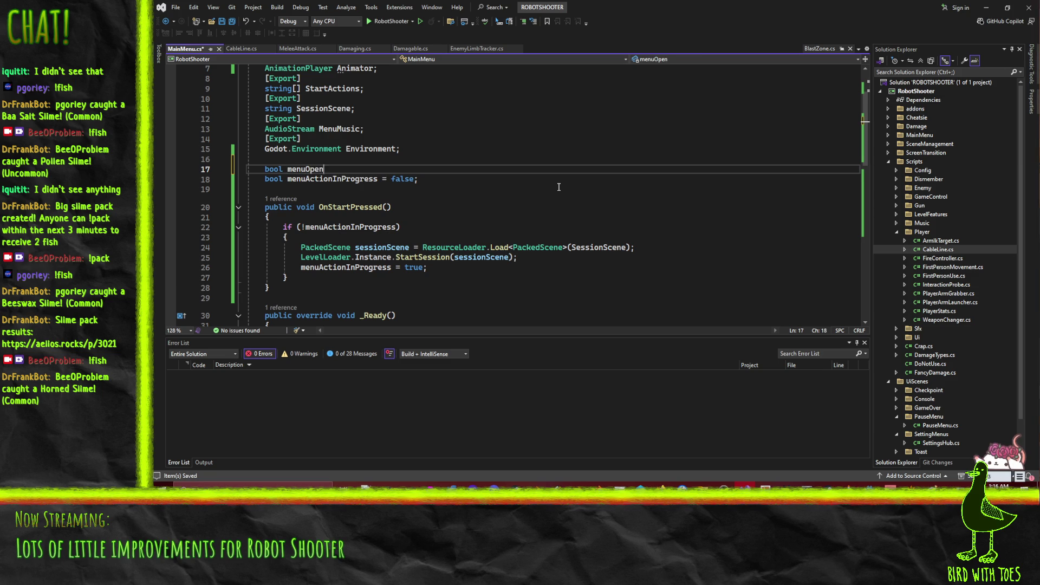
pyautogui.write(' = false;sealed')
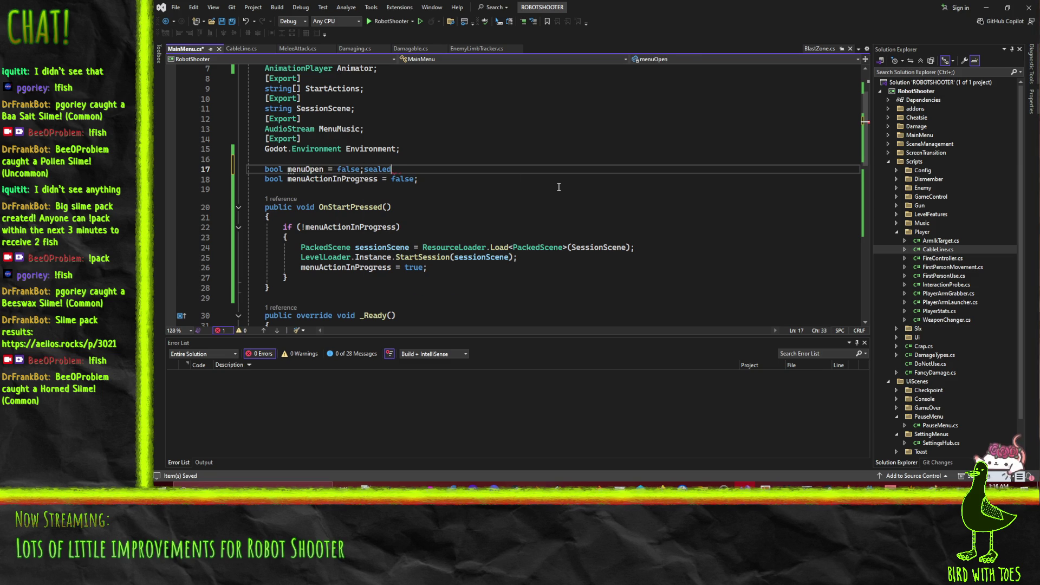
pyautogui.press('BackSpace')
pyautogui.press('BackSpace')
pyautogui.press('BackSpace')
pyautogui.doubleClick(306, 169)
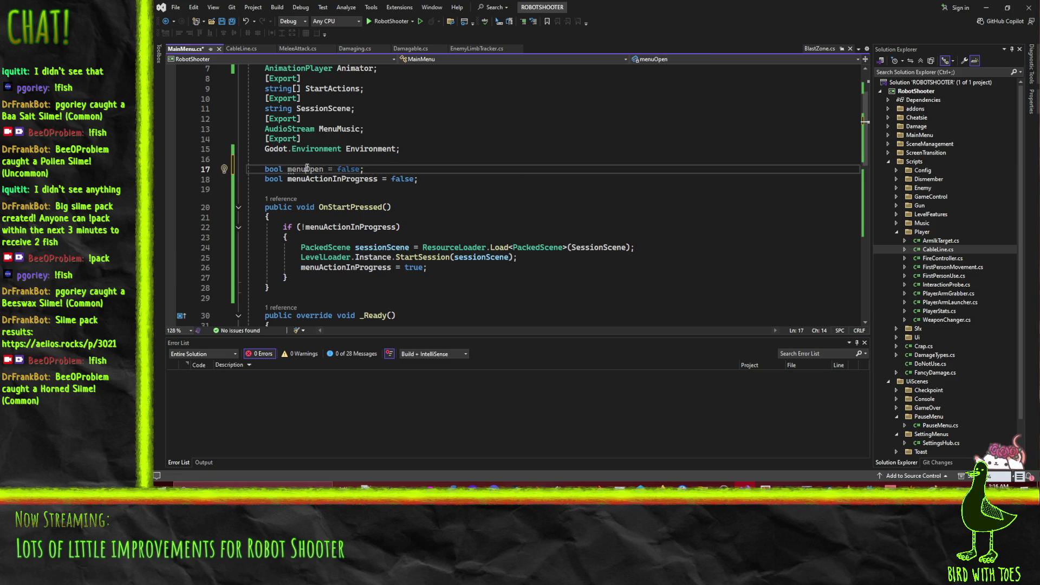
pyautogui.scroll(-9, 432, 211)
pyautogui.scroll(2, 293, 192)
# Add if(menuOpen) return; at the top of _Process.
pyautogui.click(279, 163)
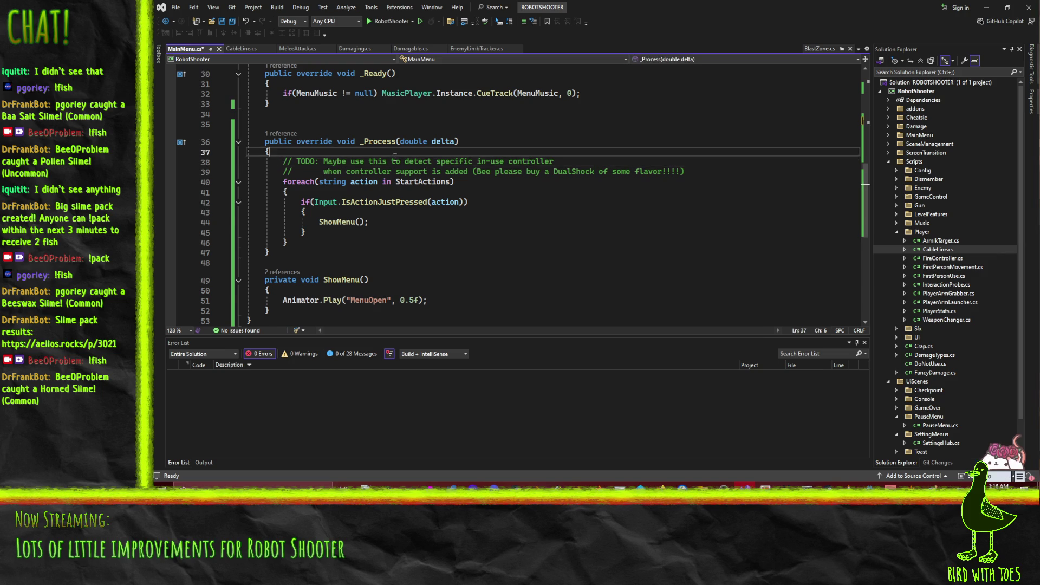
pyautogui.press('Return')
pyautogui.press('Up')
pyautogui.write('if(menuOpen)')
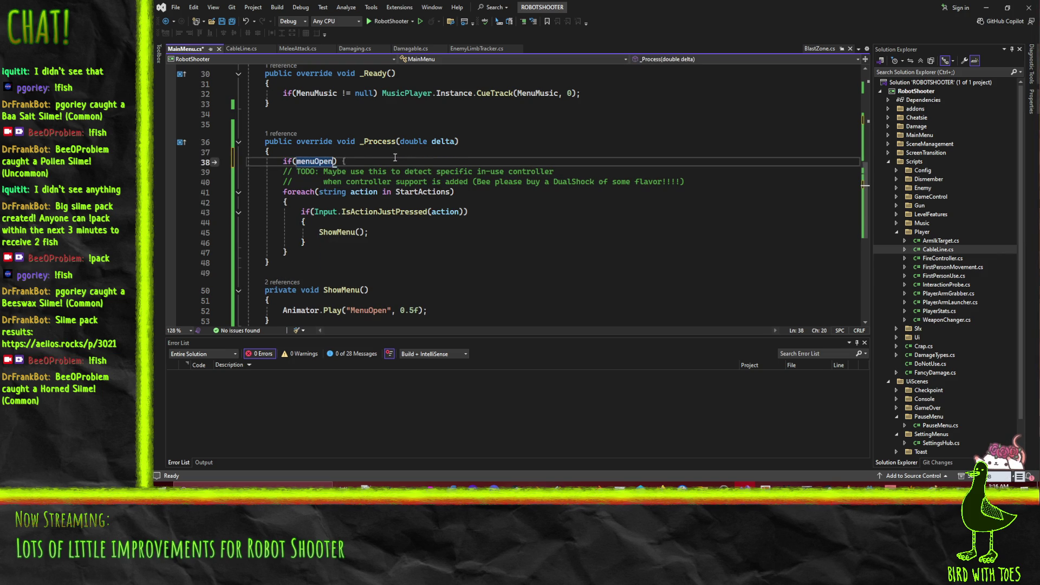
pyautogui.write(' retunr')
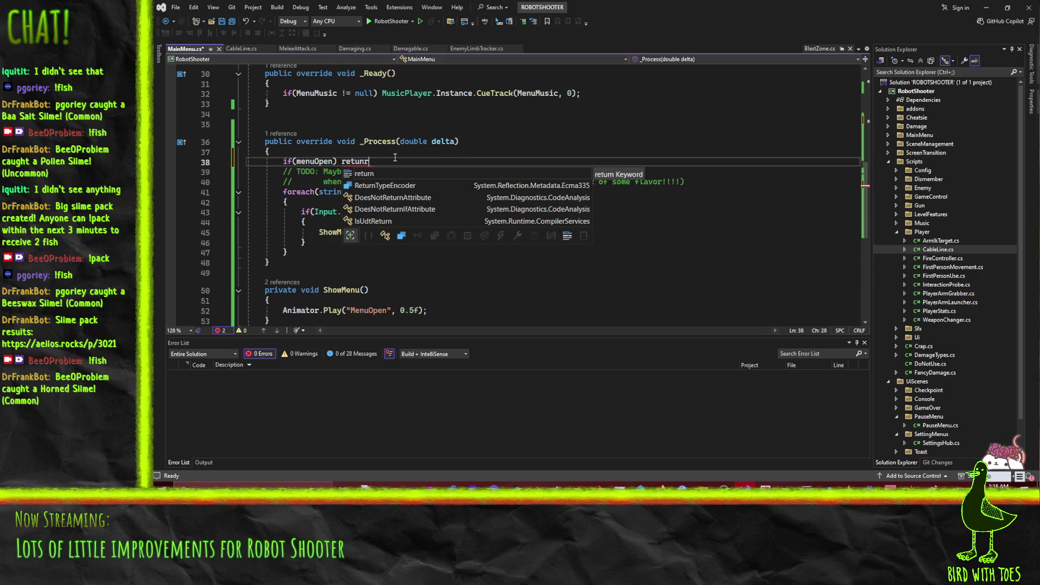
pyautogui.press('Tab')
pyautogui.write(';')
# Add menuOpen = true; at the start of ShowMenu and return to Godot.
pyautogui.scroll(-3, 382, 226)
pyautogui.click(326, 210)
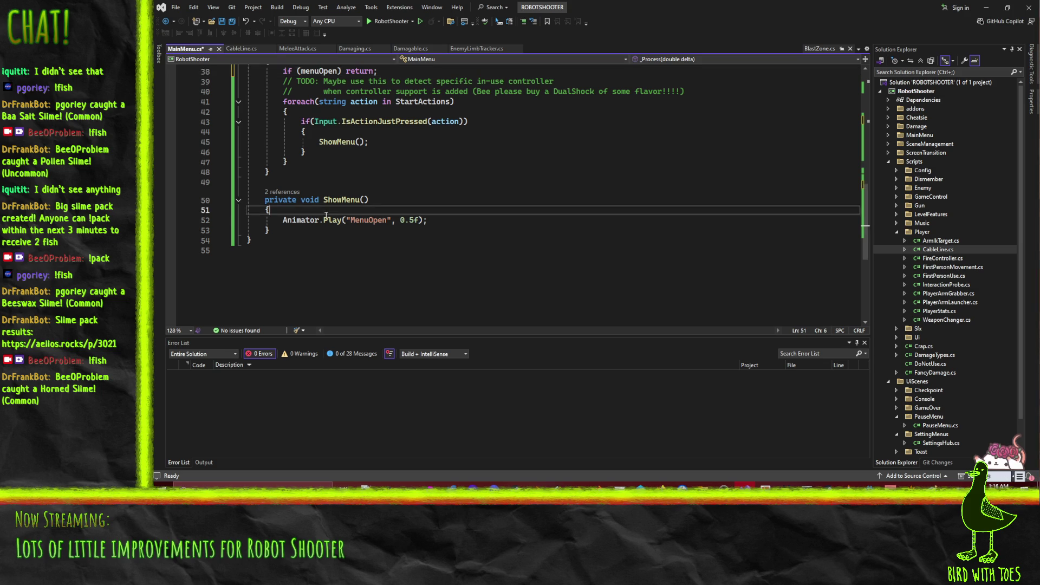
pyautogui.press('Return')
pyautogui.write('menuOpen = true;')
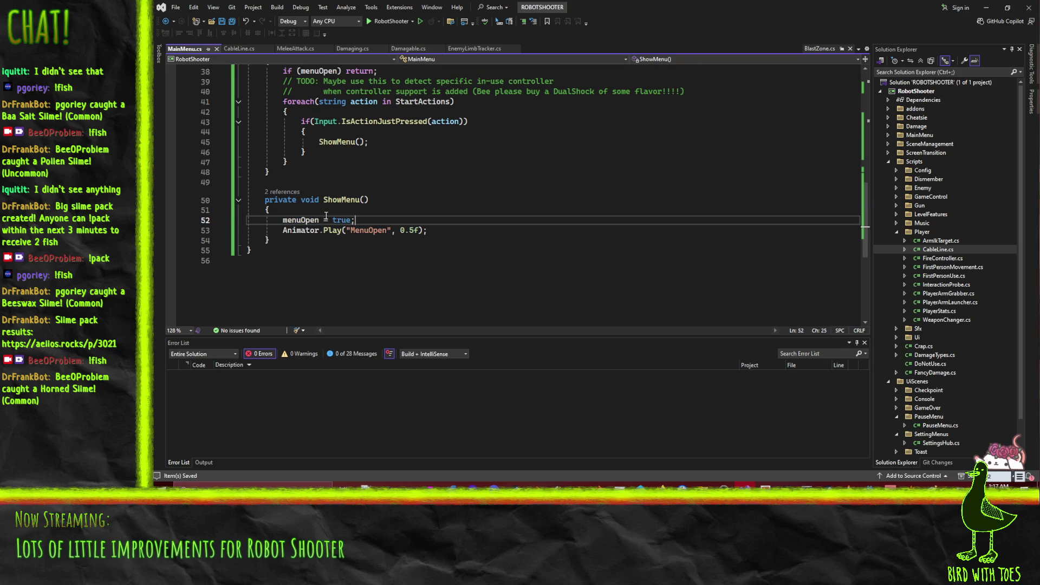
pyautogui.click(974, 8)
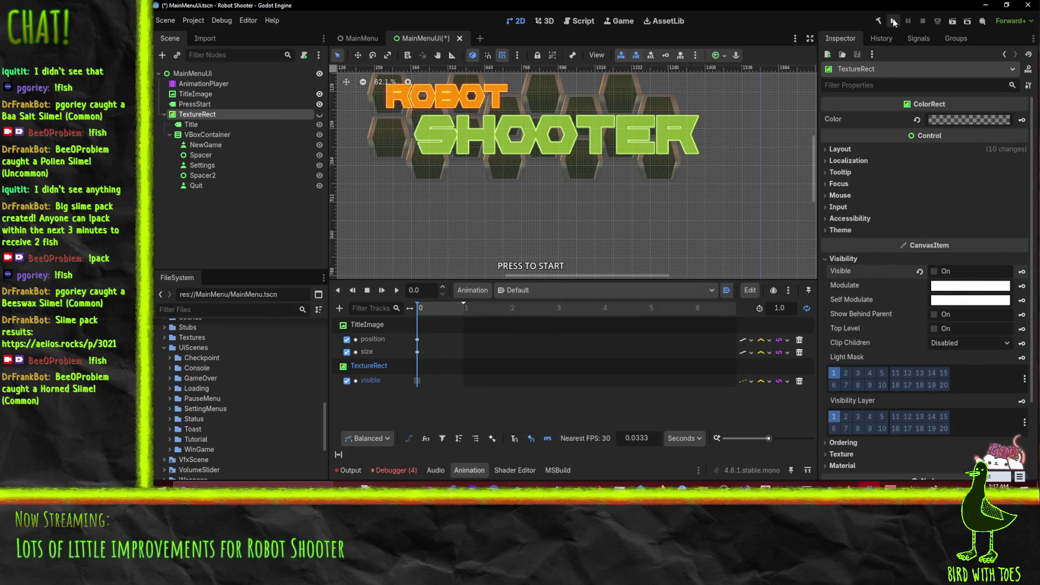
# Run the project to view the PRESS TO START screen, stop it, then select that label.
pyautogui.click(893, 21)
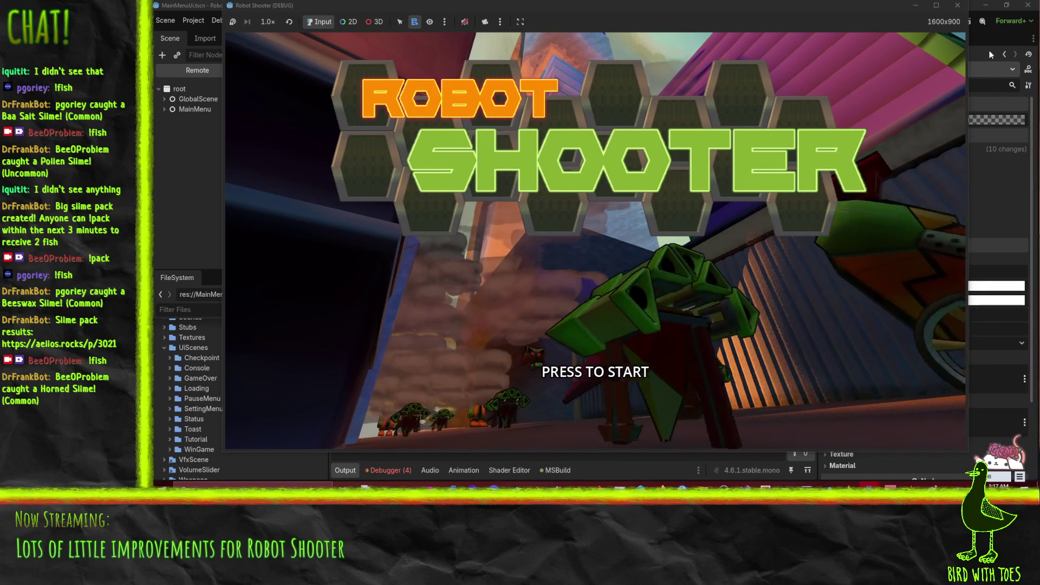
pyautogui.press('F8')
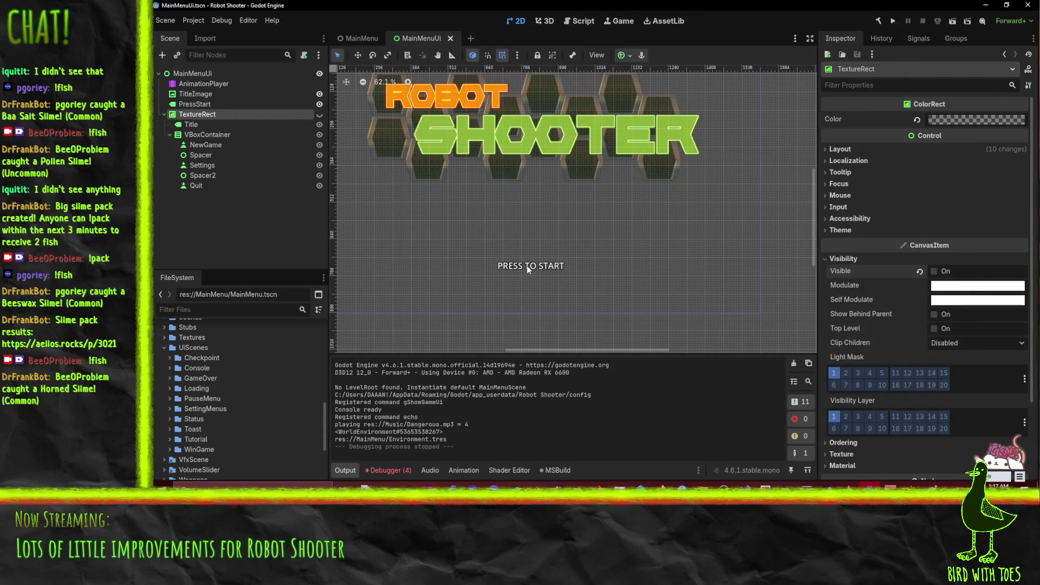
pyautogui.click(529, 269)
# Key the PressStart label's Modulate and Visible properties in the Default animation.
pyautogui.moveTo(440, 318); pyautogui.dragTo(491, 213)
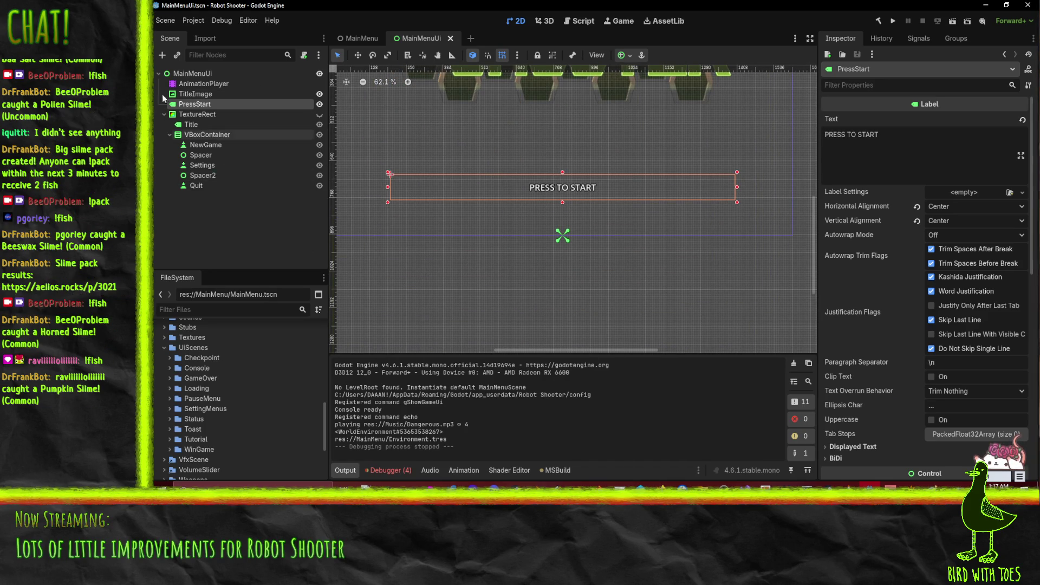
pyautogui.click(201, 84)
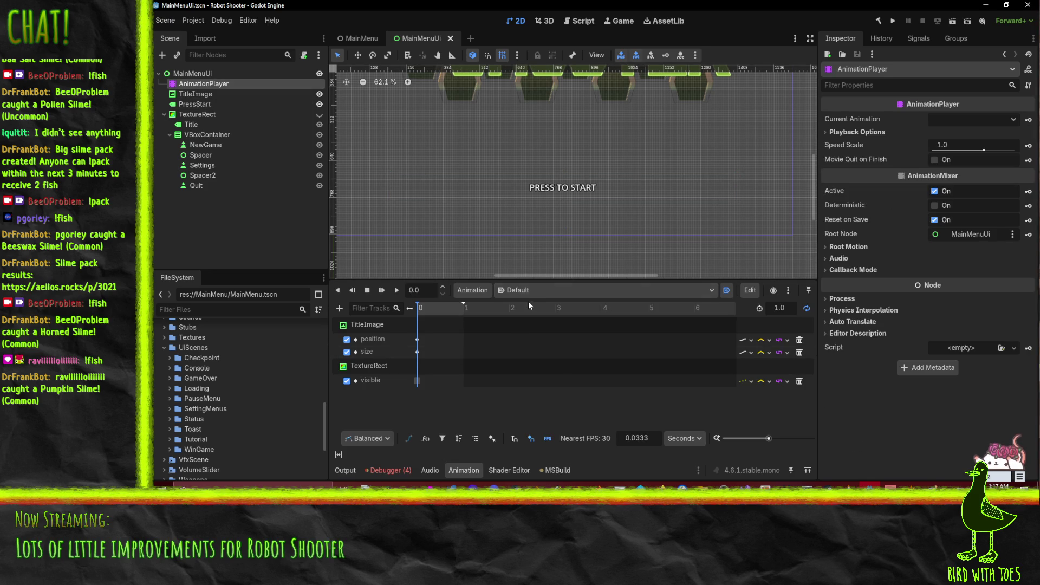
pyautogui.click(561, 195)
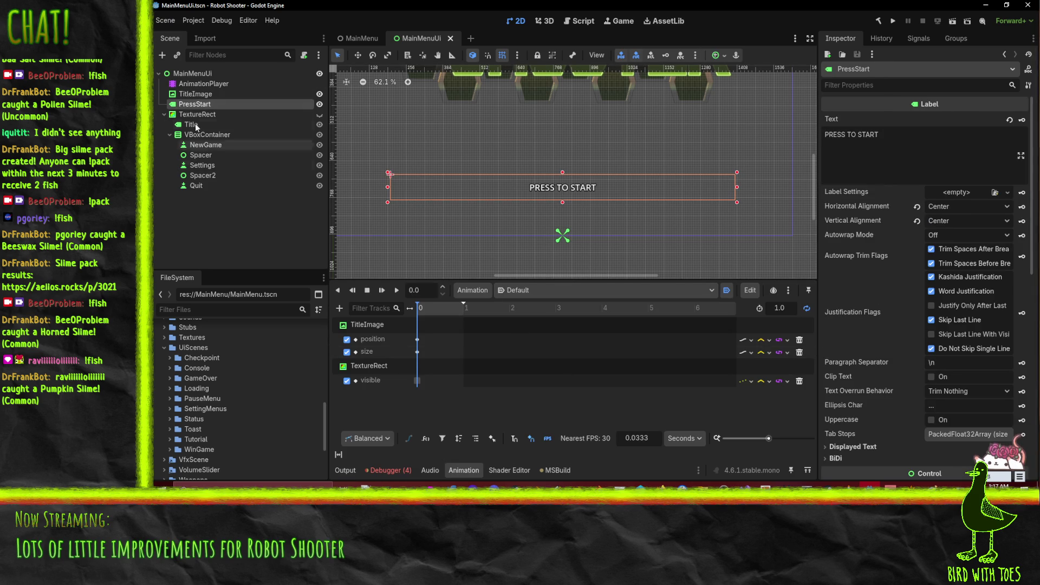
pyautogui.scroll(-10, 872, 271)
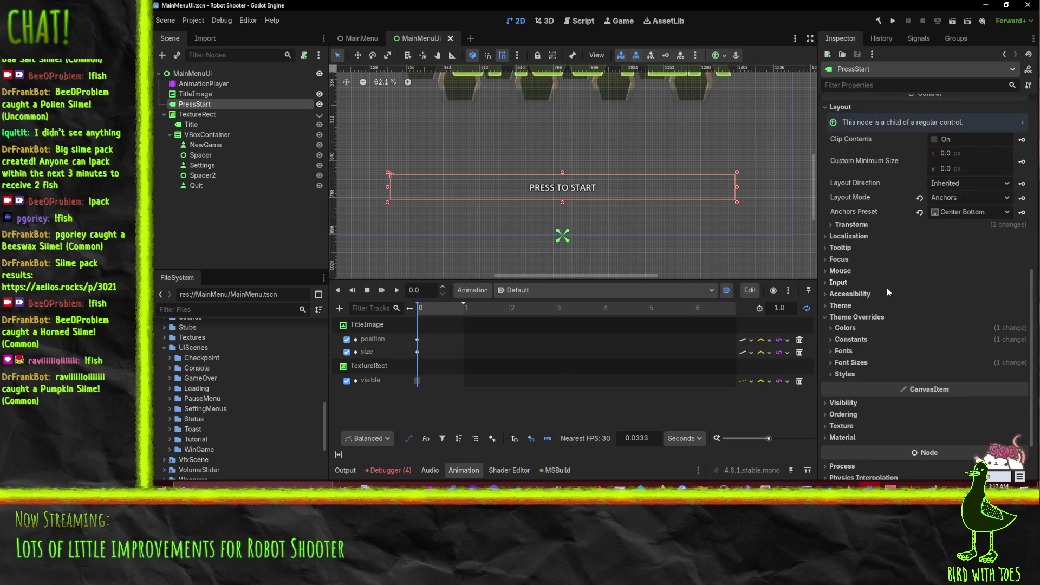
pyautogui.click(848, 403)
pyautogui.scroll(-5, 850, 395)
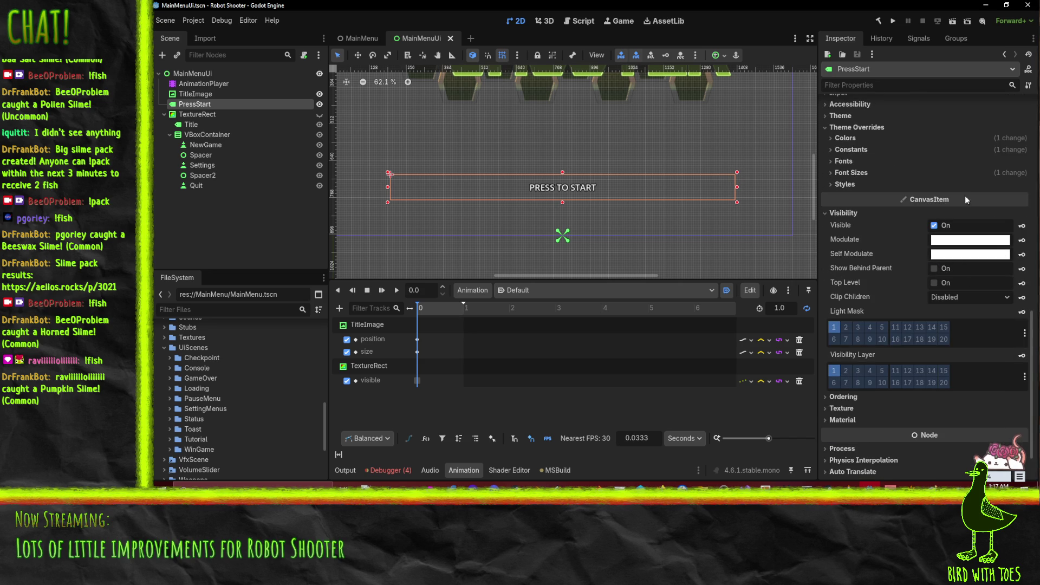
pyautogui.click(1023, 241)
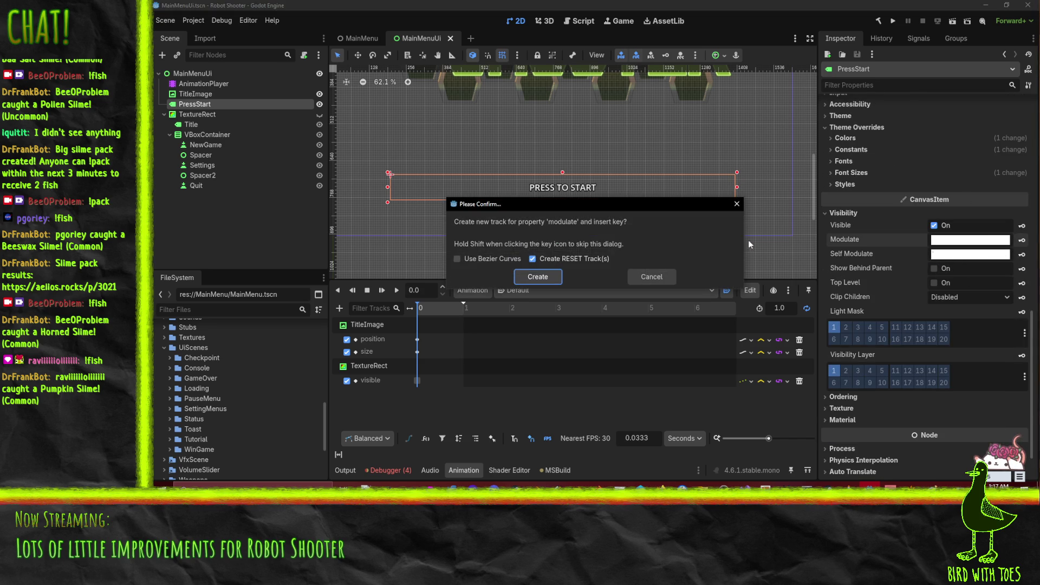
pyautogui.click(535, 277)
pyautogui.click(559, 291)
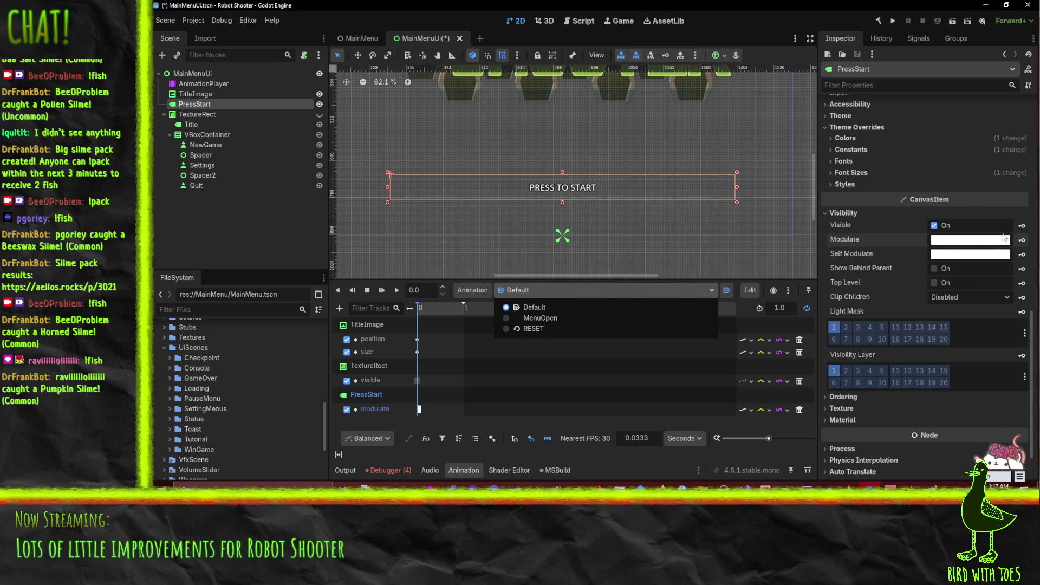
pyautogui.click(608, 307)
pyautogui.click(1022, 225)
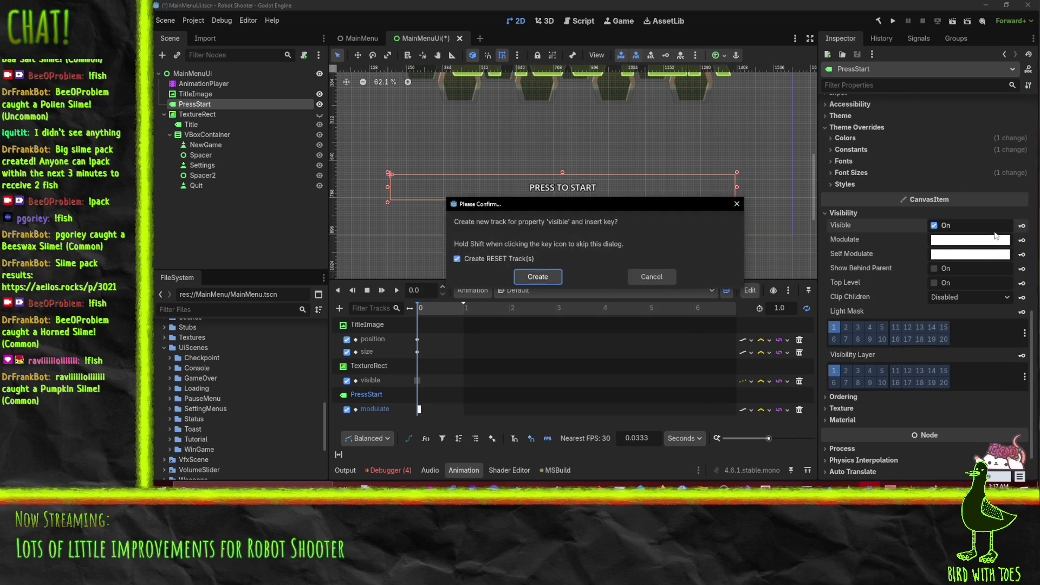
pyautogui.click(538, 277)
# In the MenuOpen animation, set PressStart's Modulate alpha to 0 and key it.
pyautogui.click(538, 292)
pyautogui.click(540, 327)
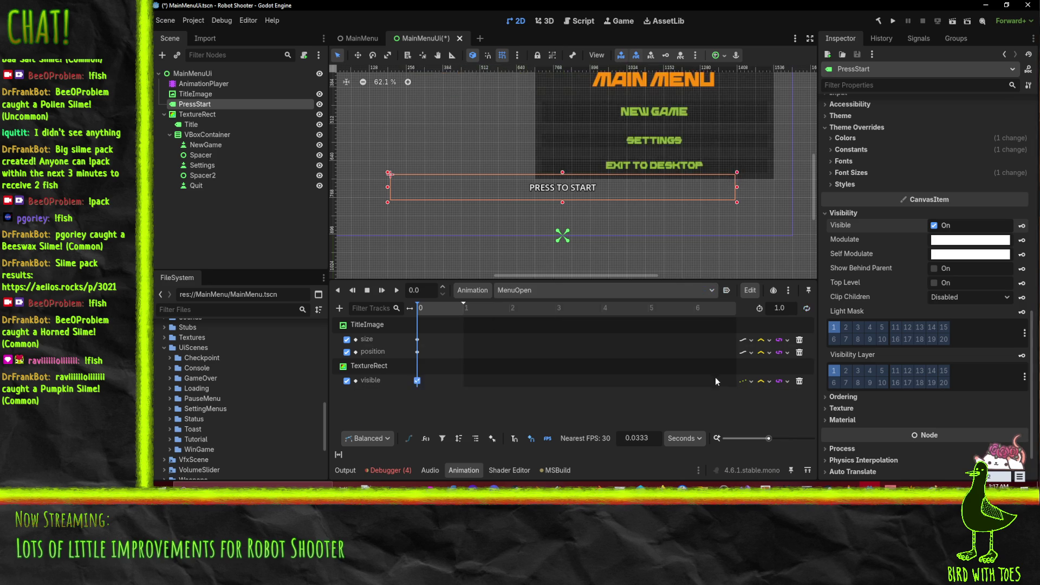
pyautogui.click(964, 243)
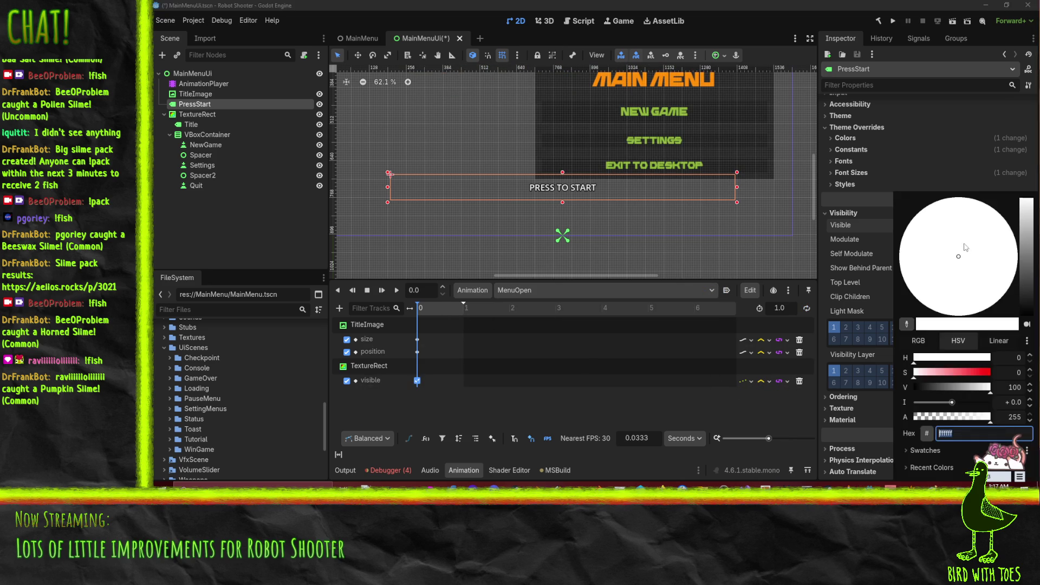
pyautogui.moveTo(935, 417); pyautogui.dragTo(752, 405)
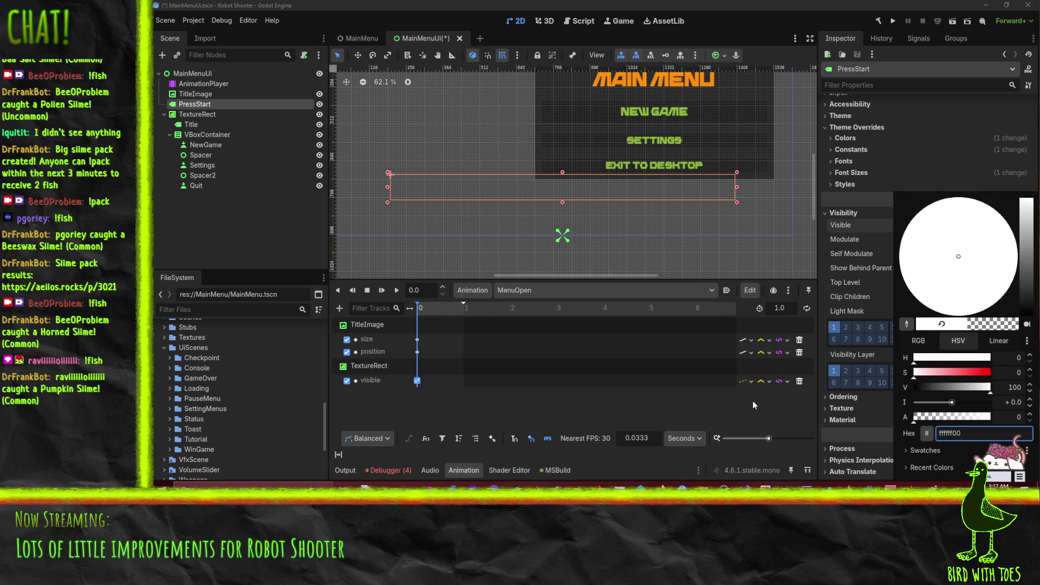
pyautogui.click(818, 420)
pyautogui.click(933, 225)
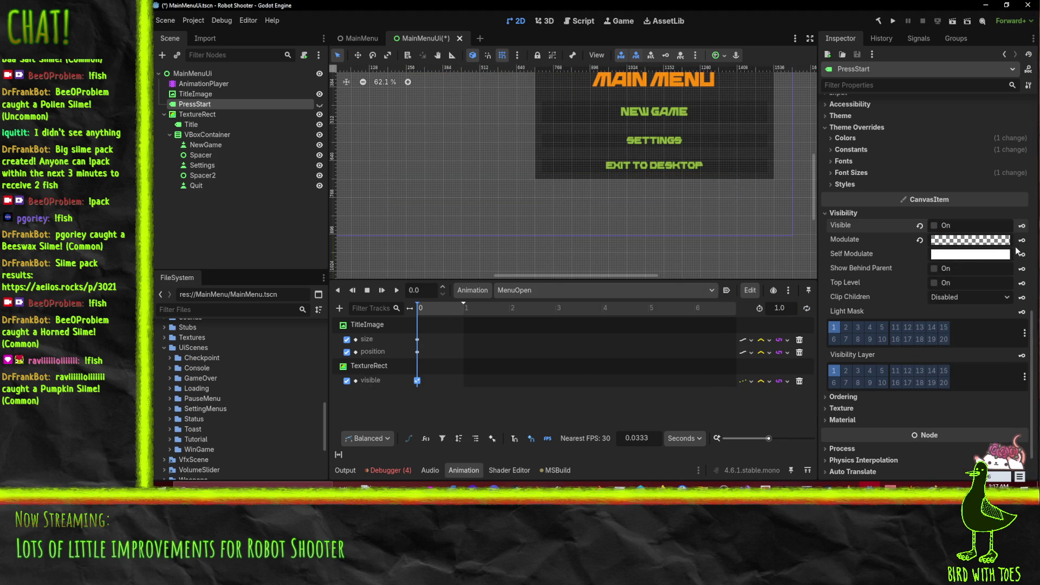
pyautogui.click(935, 225)
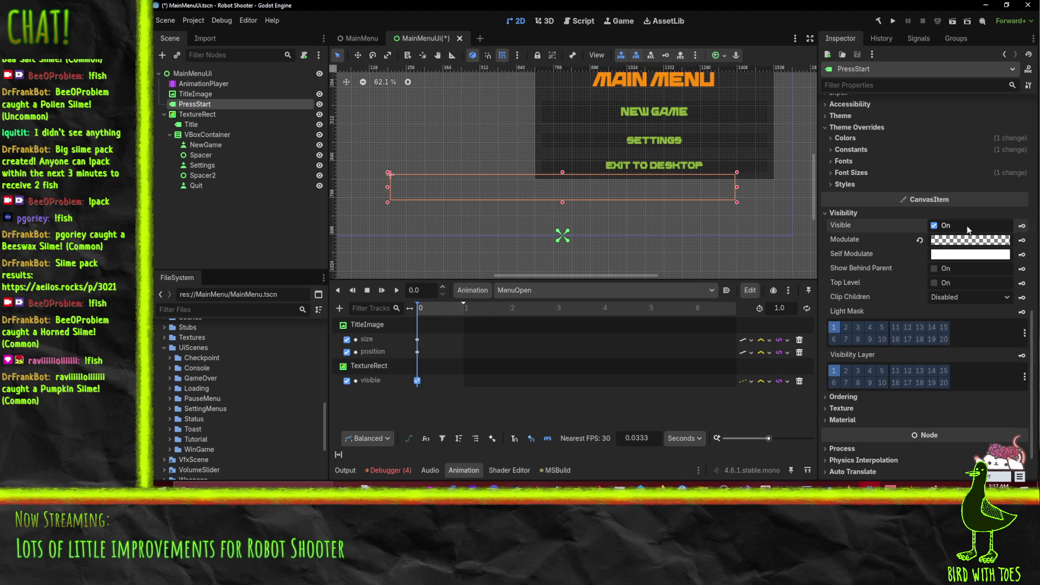
pyautogui.click(1021, 243)
pyautogui.click(536, 276)
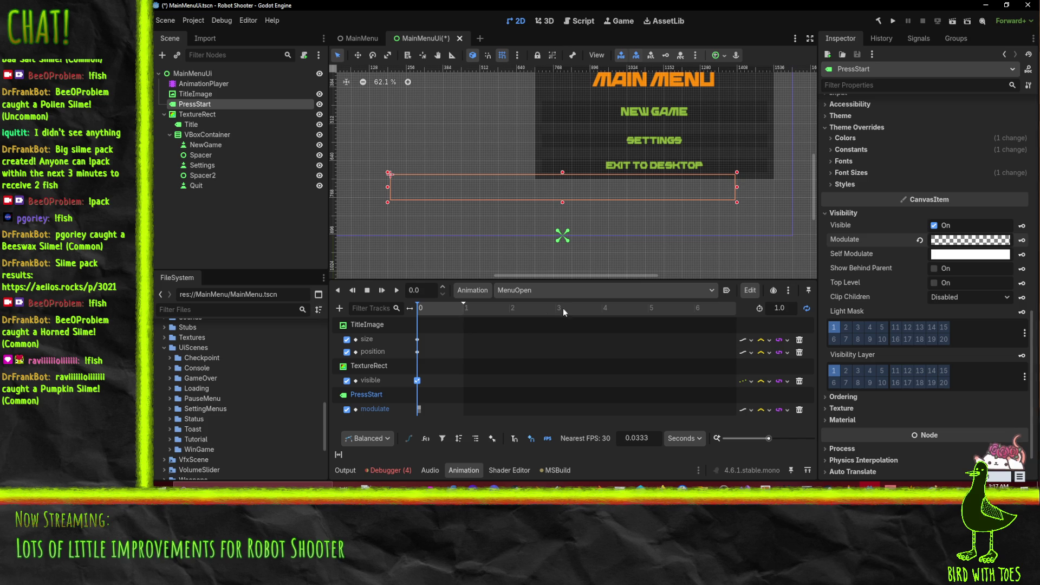
# Switch back to the Default animation and save the MainMenuUi scene.
pyautogui.click(554, 293)
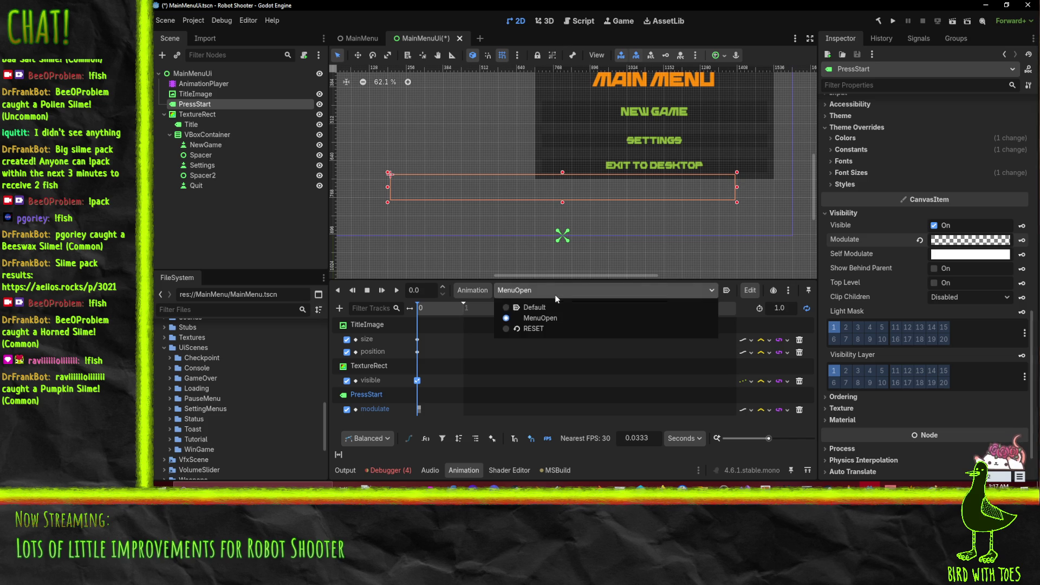
pyautogui.click(546, 308)
pyautogui.scroll(-2, 484, 230)
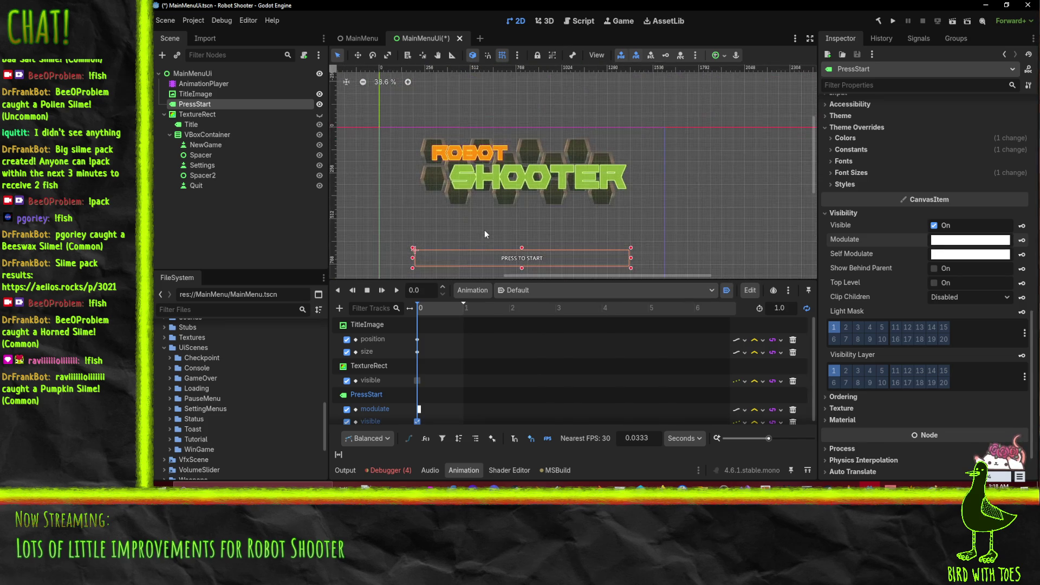
pyautogui.hotkey('ctrl', 's')
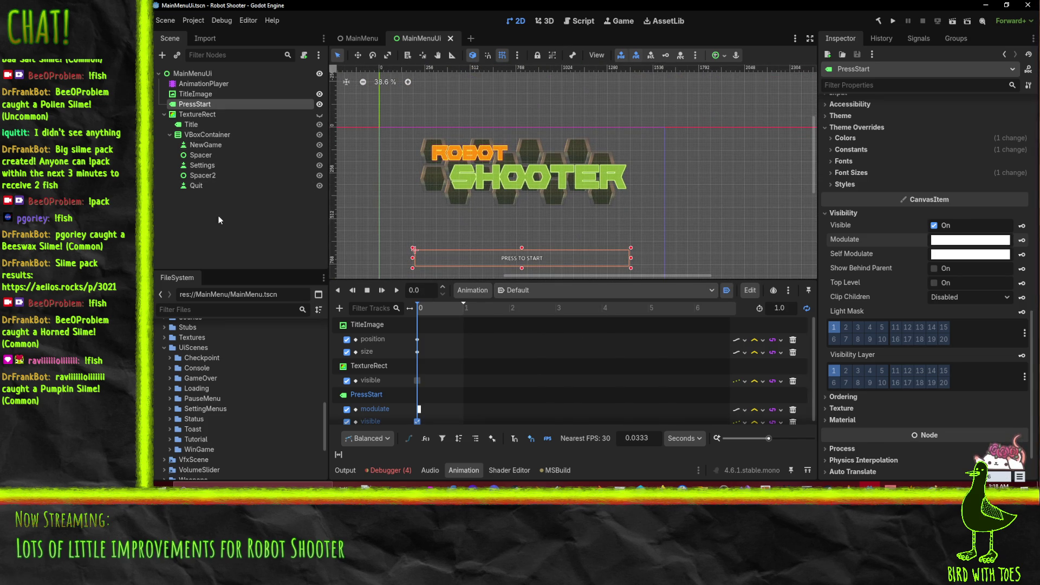
pyautogui.click(203, 73)
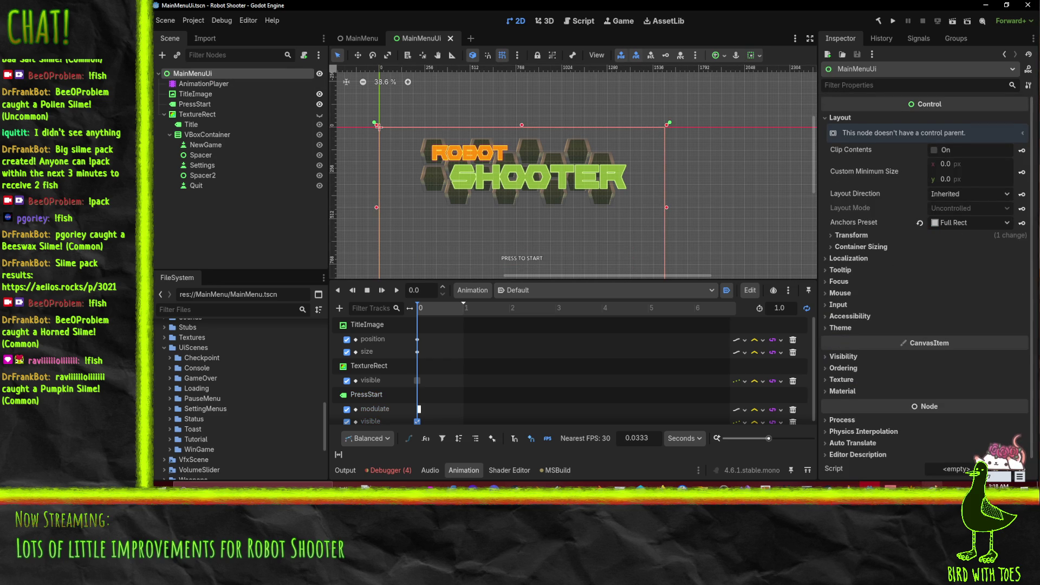
pyautogui.hotkey('alt', 'Tab')
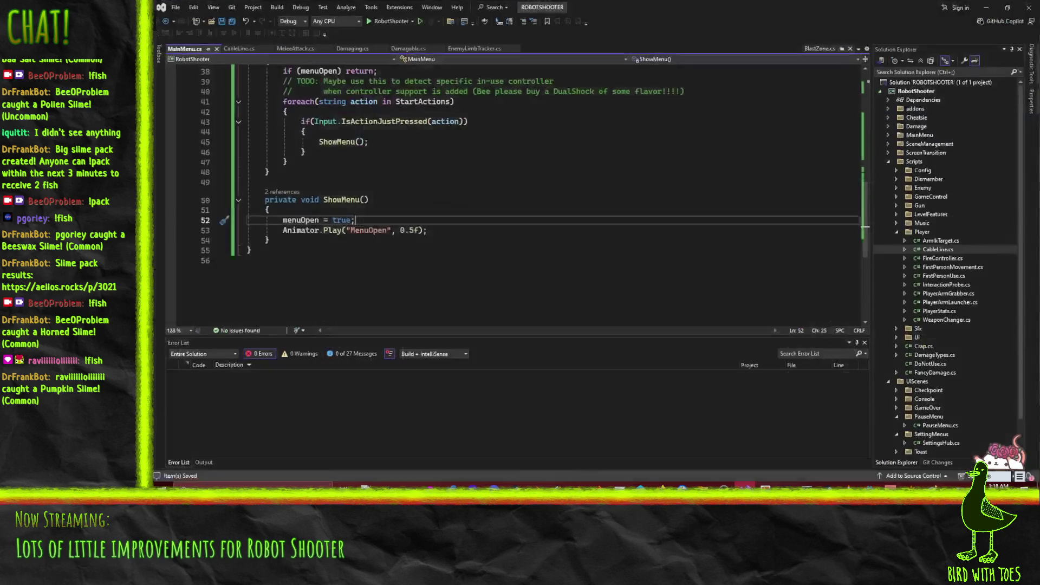
# Add a blank line after the menuOpen check and set a breakpoint on it.
pyautogui.scroll(5, 404, 217)
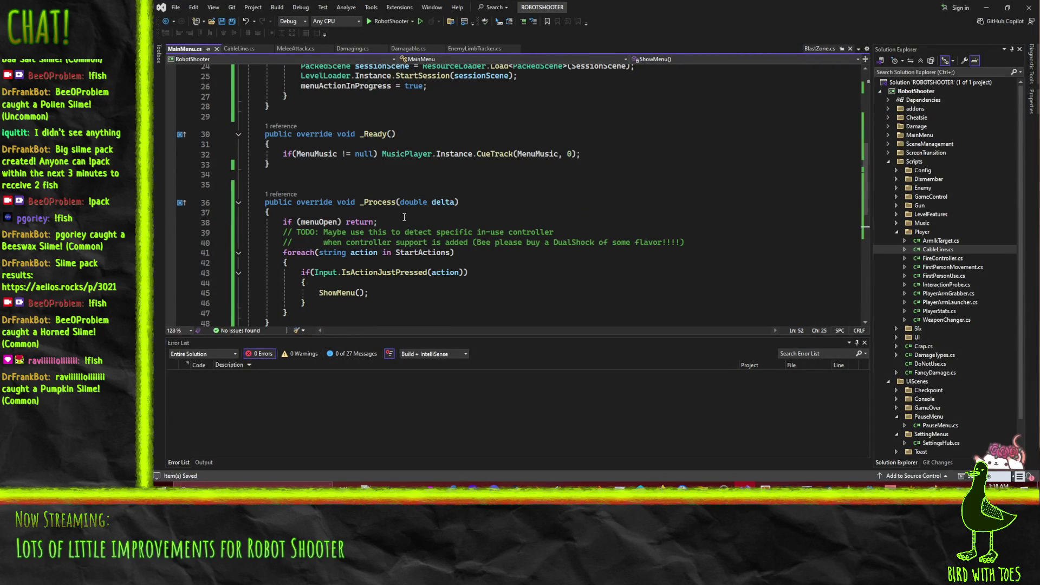
pyautogui.click(403, 215)
pyautogui.click(390, 222)
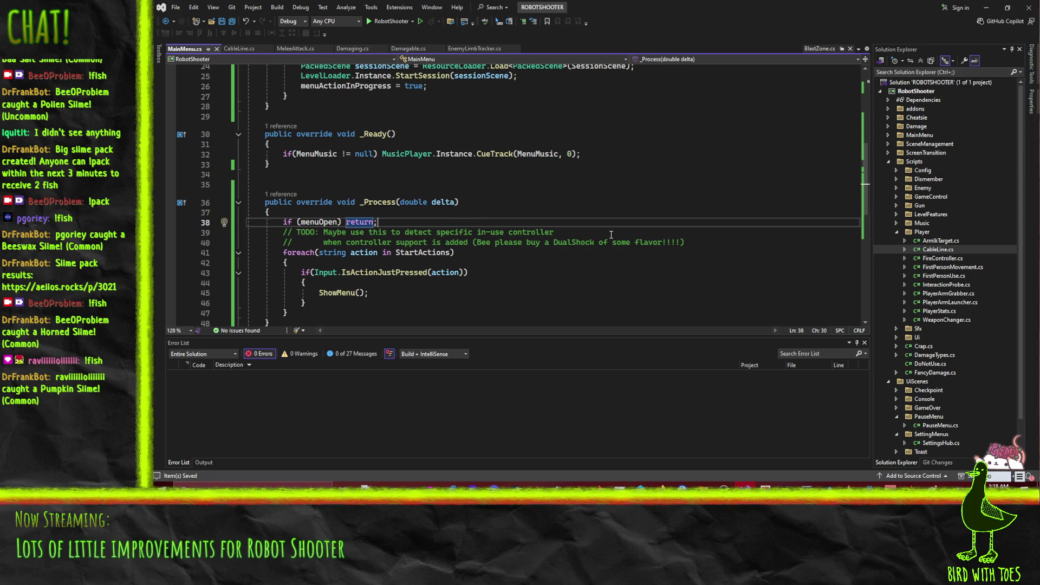
pyautogui.press('Return')
pyautogui.scroll(6, 495, 229)
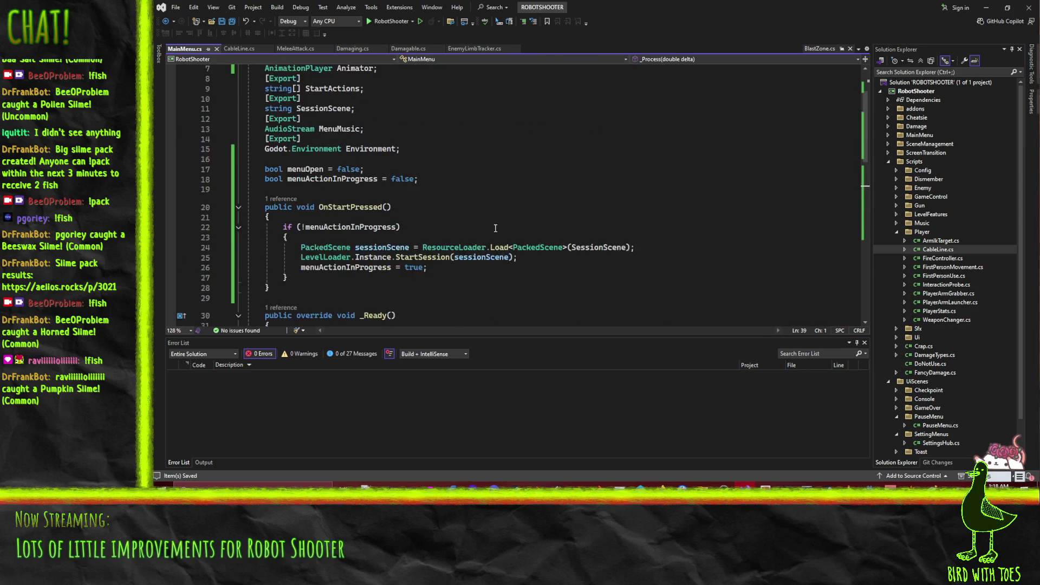
pyautogui.scroll(2, 495, 228)
pyautogui.scroll(-11, 403, 242)
pyautogui.scroll(3, 402, 242)
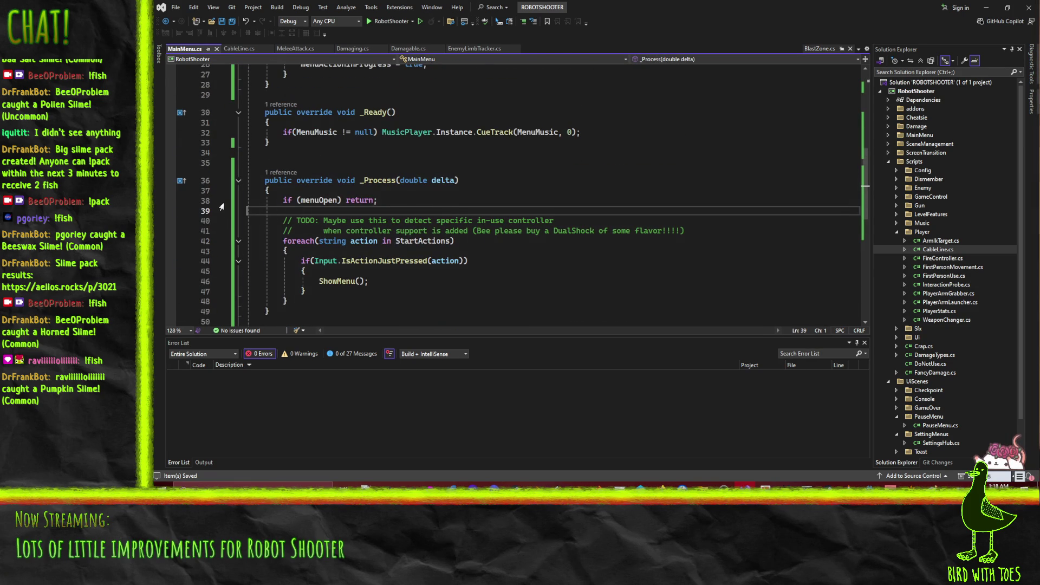
pyautogui.click(171, 201)
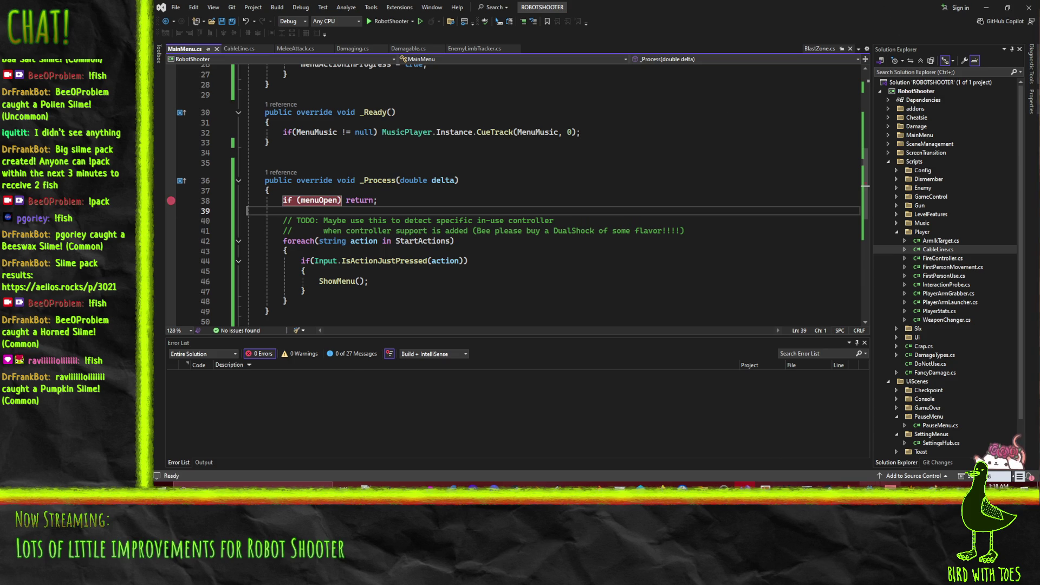
# Run the game with F5 and attach the Visual Studio debugger to its process.
pyautogui.hotkey('alt', 'Tab')
pyautogui.press('F5')
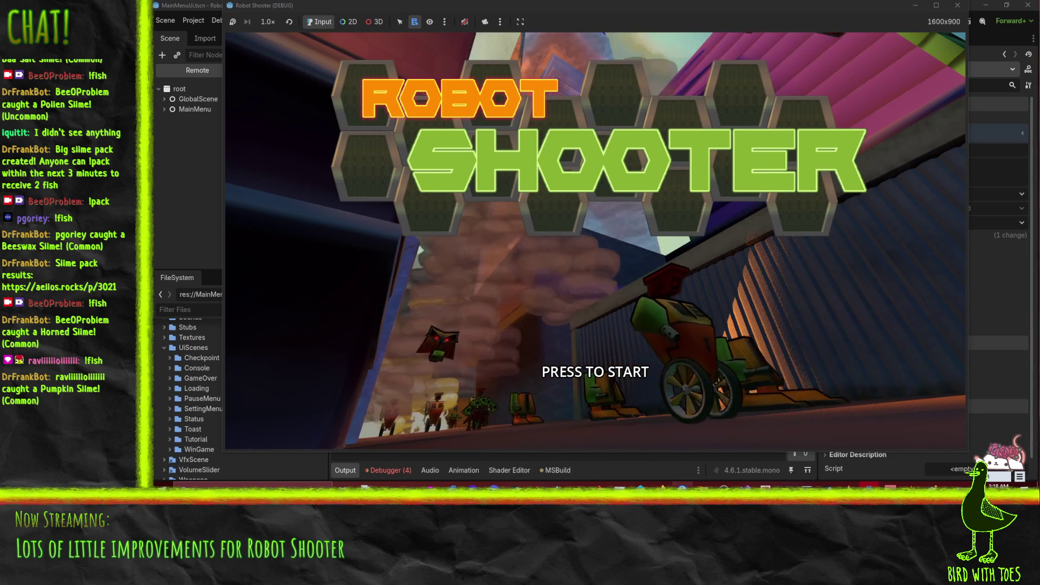
pyautogui.click(730, 484)
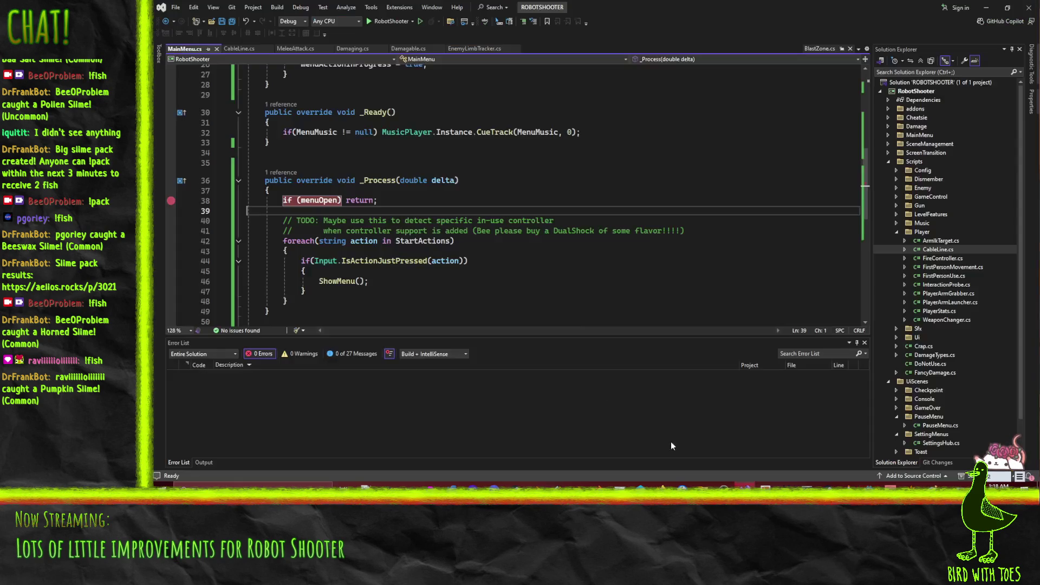
pyautogui.click(476, 282)
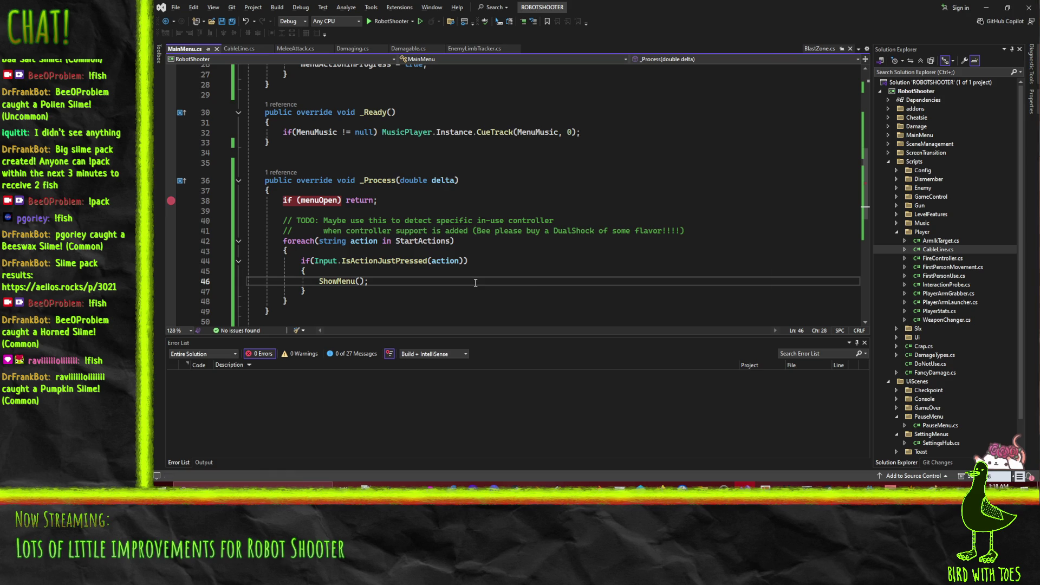
pyautogui.hotkey('shift', 'alt', 'p')
pyautogui.doubleClick(489, 173)
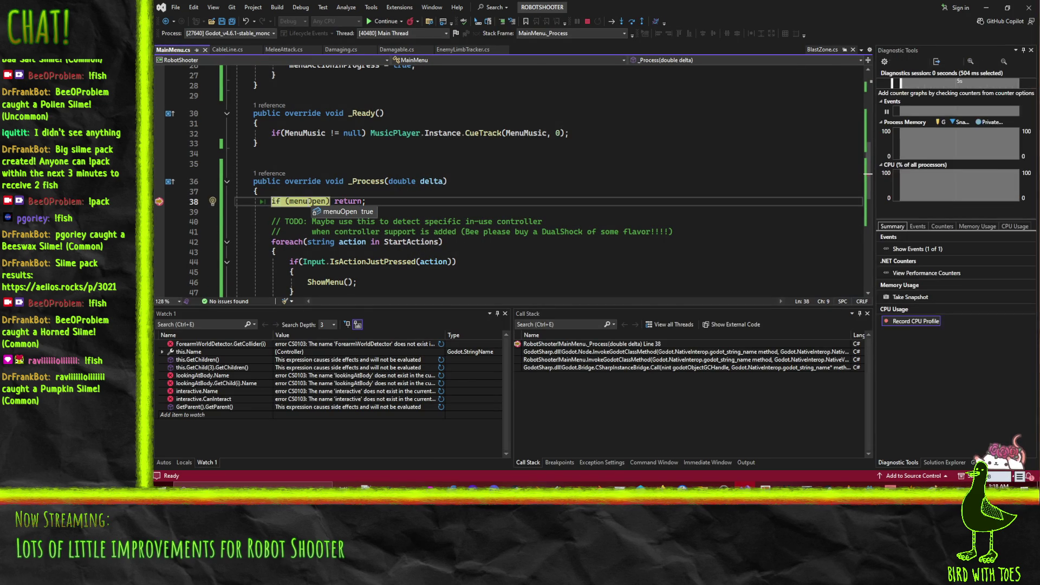
# Stop debugging, place the caret on the ShowMenu header, and return to Godot.
pyautogui.scroll(-4, 617, 208)
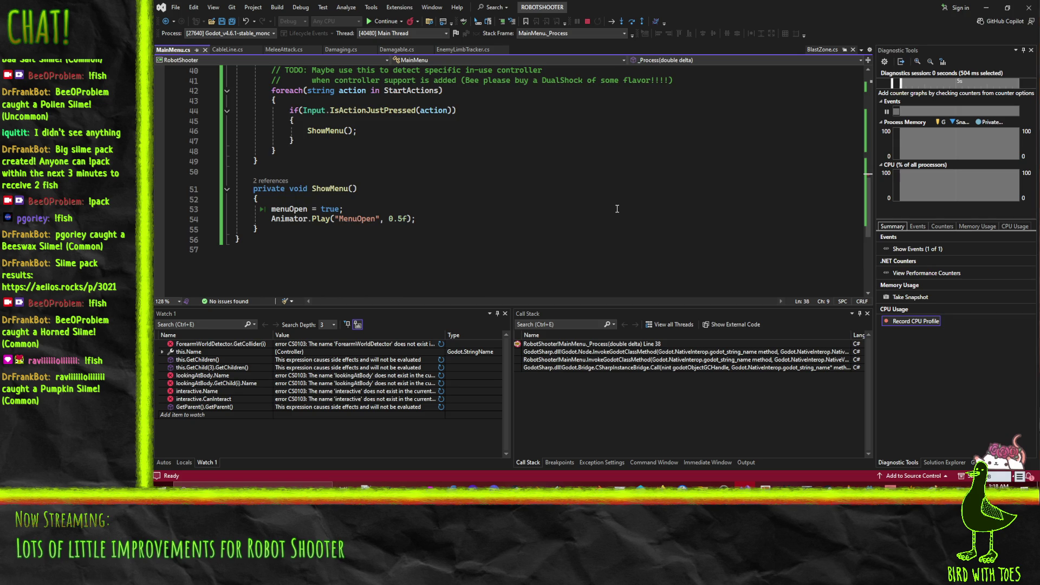
pyautogui.scroll(8, 616, 209)
pyautogui.scroll(5, 617, 209)
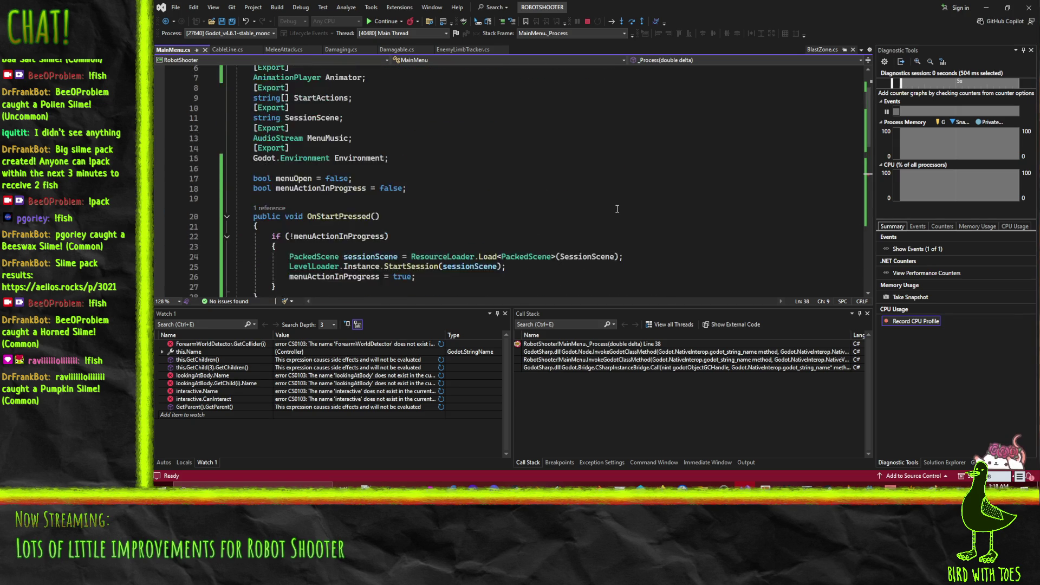
pyautogui.scroll(-12, 616, 207)
pyautogui.scroll(-1, 617, 207)
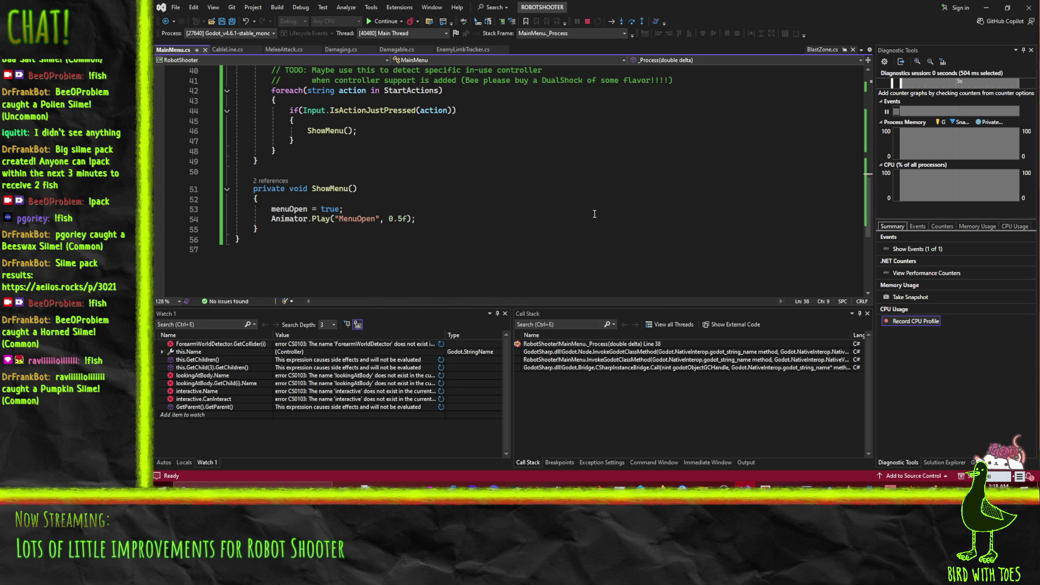
pyautogui.moveTo(289, 219)
pyautogui.click(587, 21)
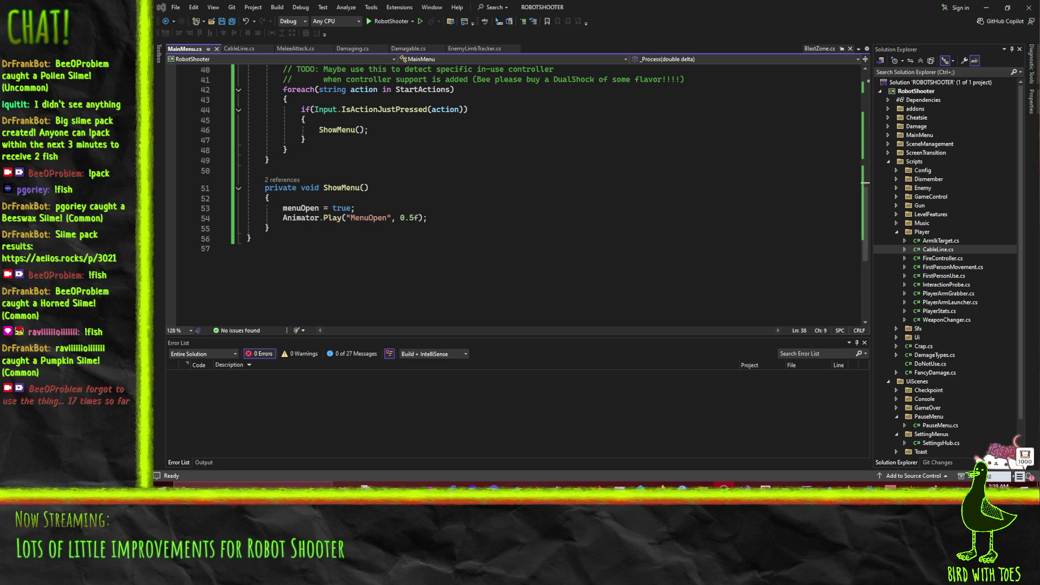
pyautogui.click(673, 187)
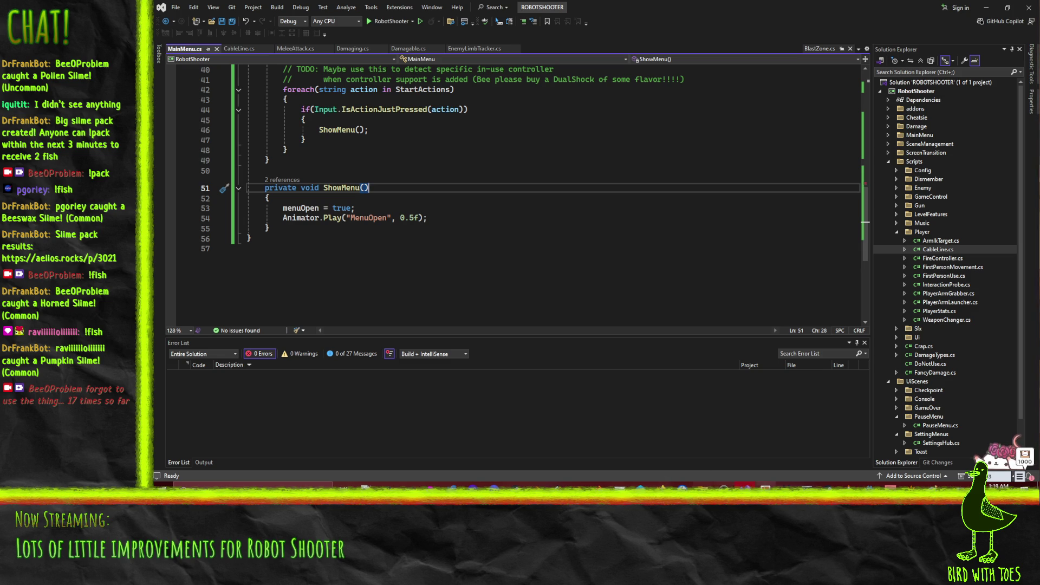
pyautogui.click(858, 485)
pyautogui.click(812, 452)
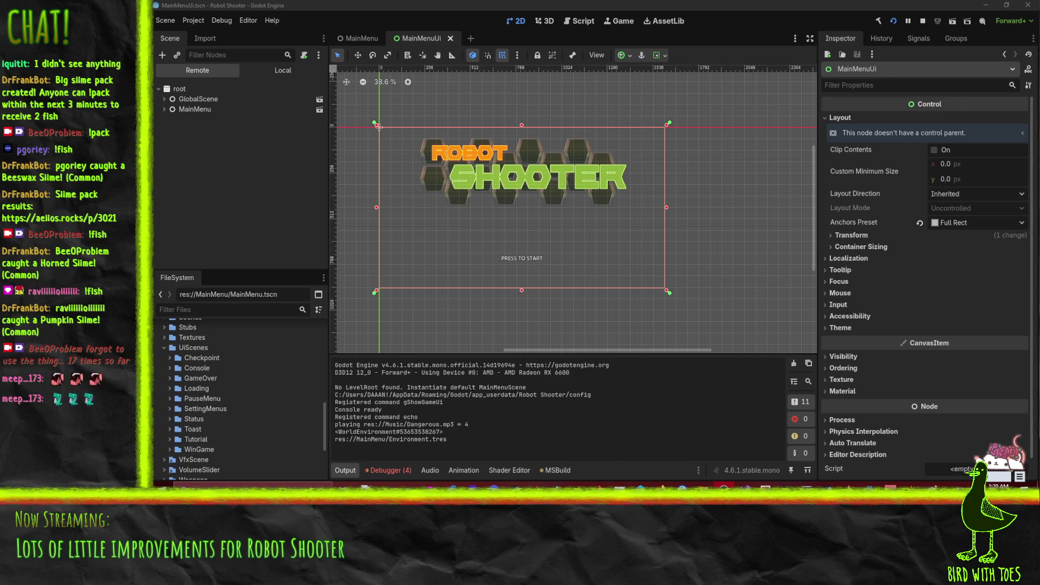
# Stop the game, open the MainMenu scene, and enable Editable Children on MainMenuUi.
pyautogui.press('F8')
pyautogui.scroll(1, 537, 212)
pyautogui.moveTo(537, 211)
pyautogui.mouseDown()
pyautogui.moveTo(603, 205)
pyautogui.moveTo(593, 222)
pyautogui.moveTo(573, 221)
pyautogui.mouseUp()
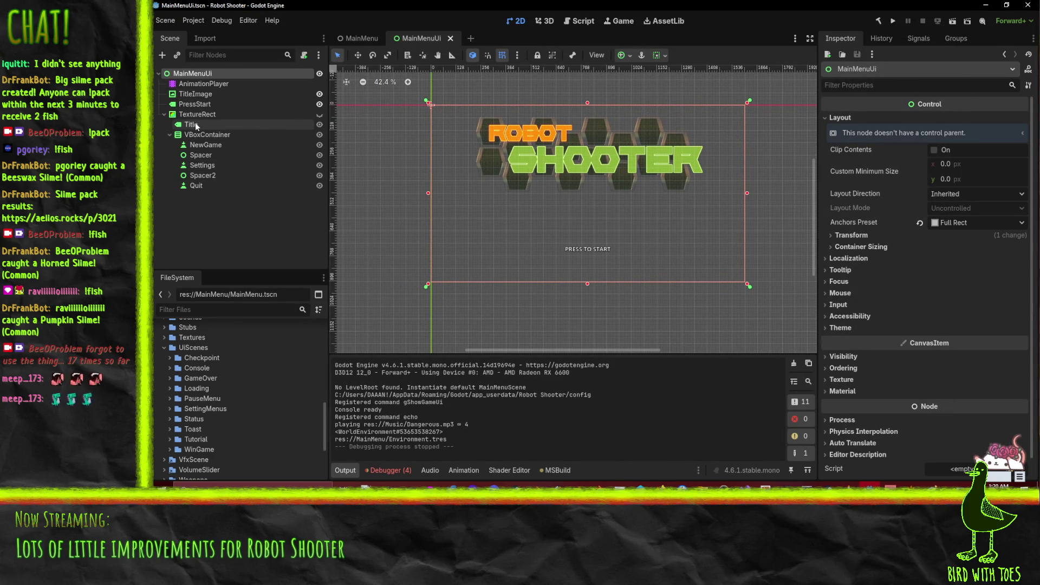
pyautogui.click(360, 38)
pyautogui.click(204, 84)
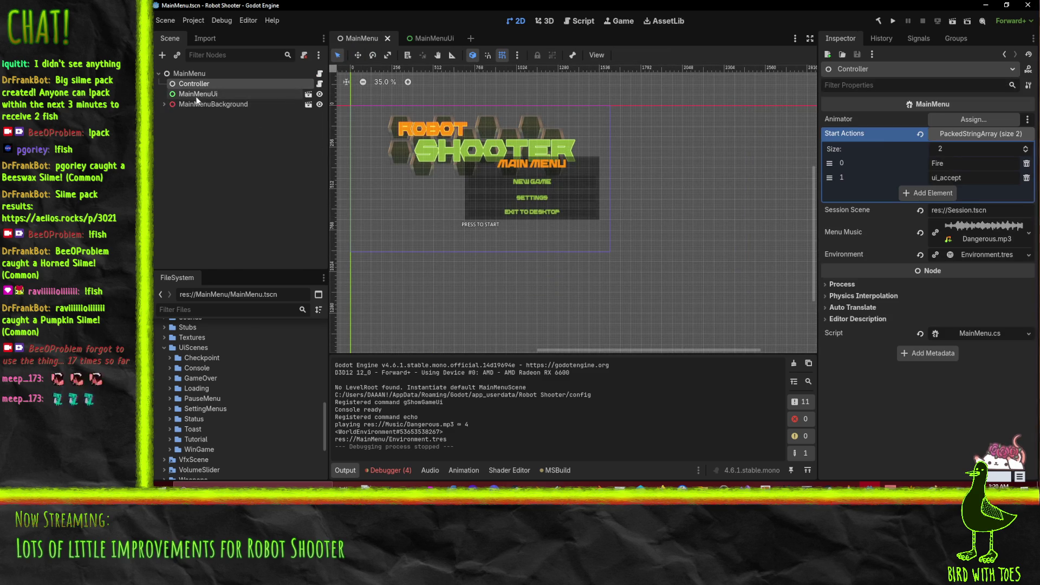
pyautogui.rightClick(198, 95)
pyautogui.click(270, 327)
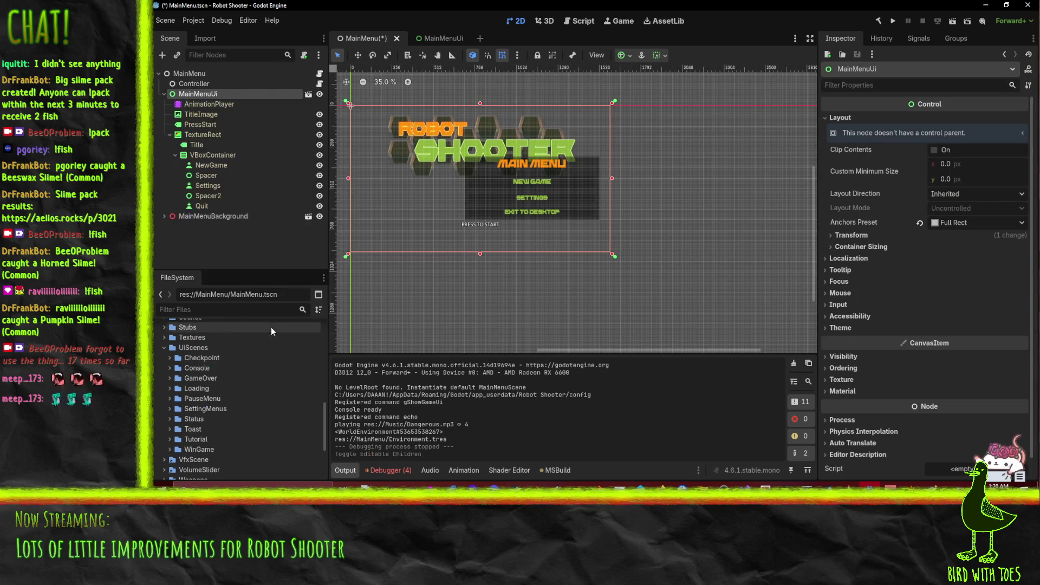
# Assign AnimationPlayer to Controller's Animator, disable Editable Children, and run the project.
pyautogui.click(196, 85)
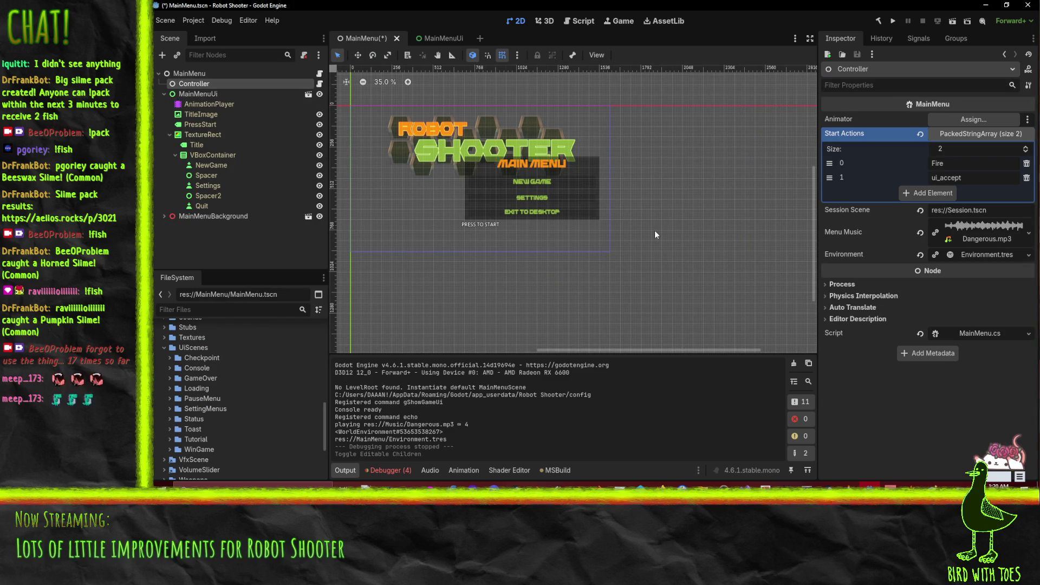
pyautogui.moveTo(209, 104); pyautogui.dragTo(957, 120)
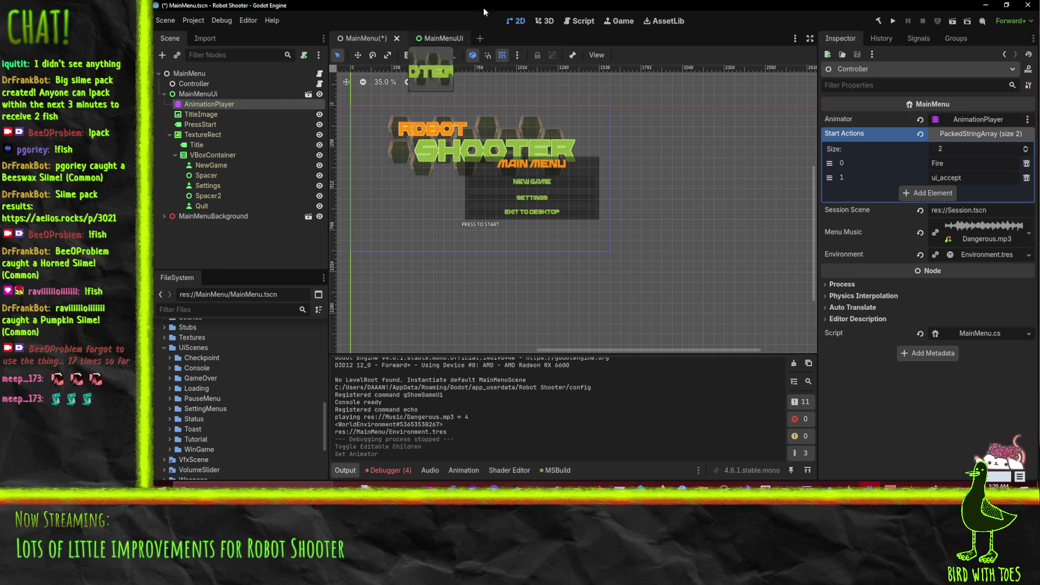
pyautogui.rightClick(213, 91)
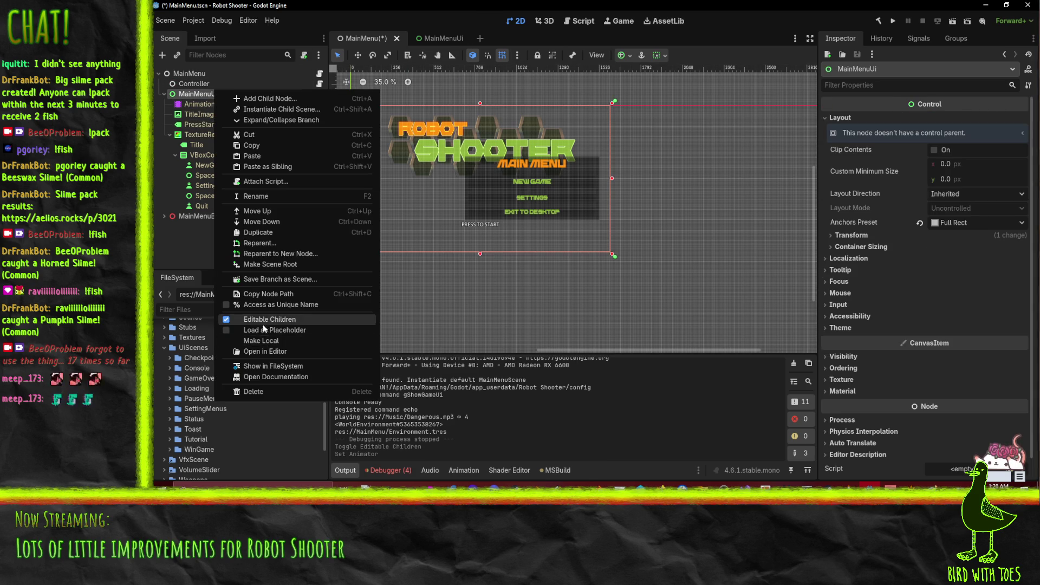
pyautogui.click(269, 319)
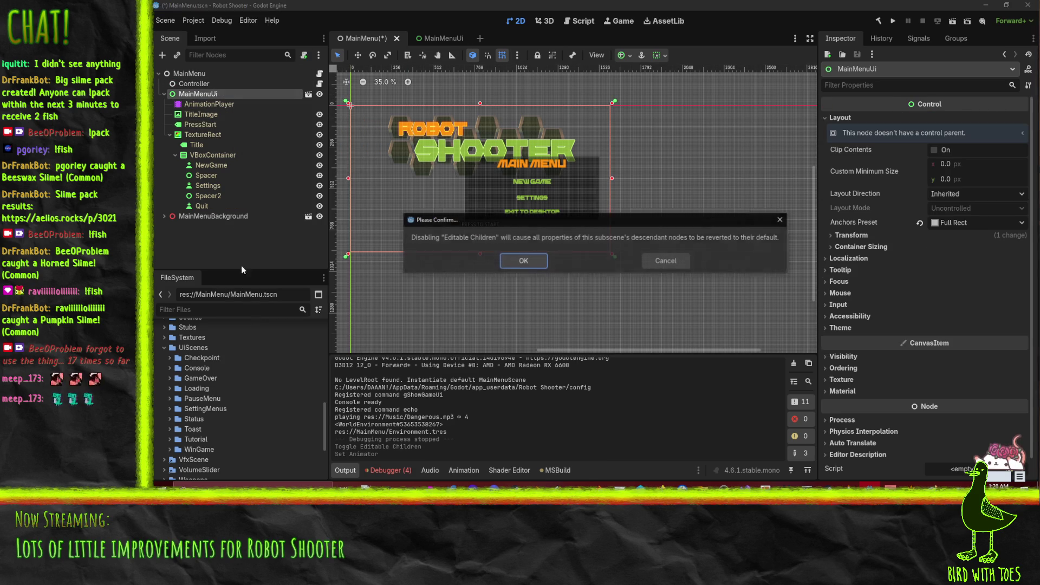
pyautogui.click(527, 263)
pyautogui.click(208, 84)
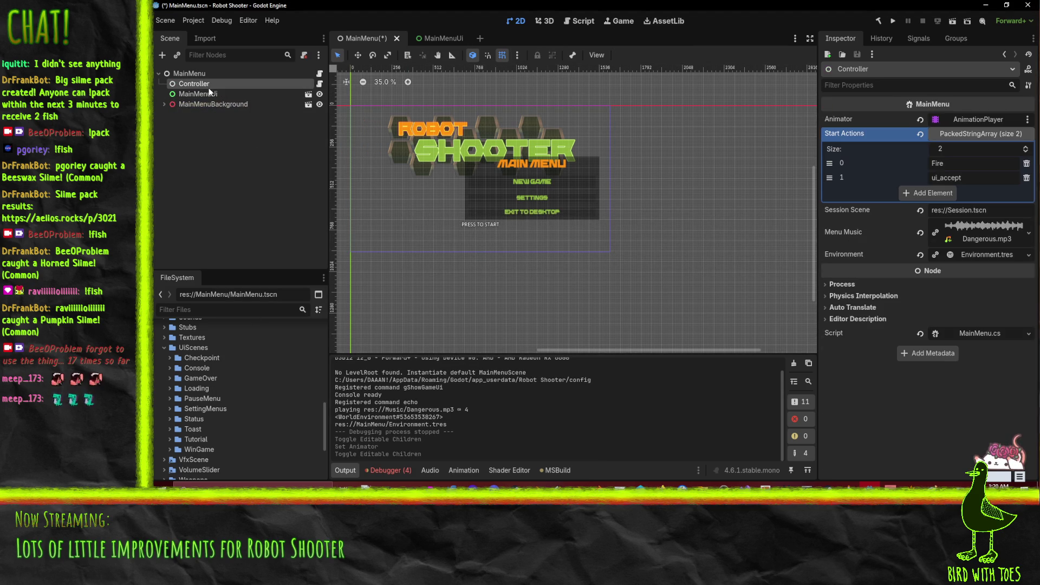
pyautogui.click(893, 21)
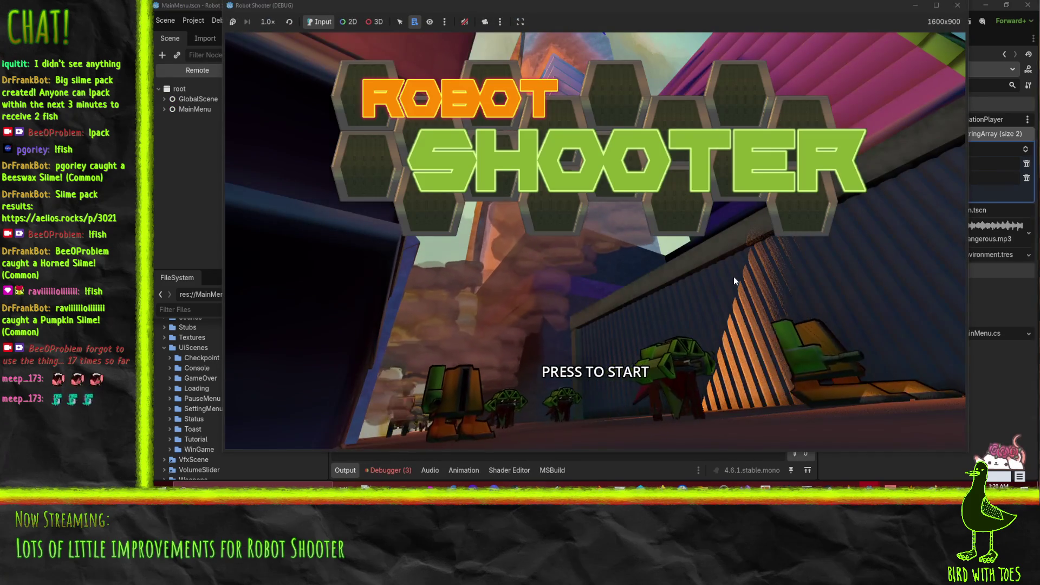
# Press start in the running game so the Main Menu panel animates in, then stop it.
pyautogui.click(734, 276)
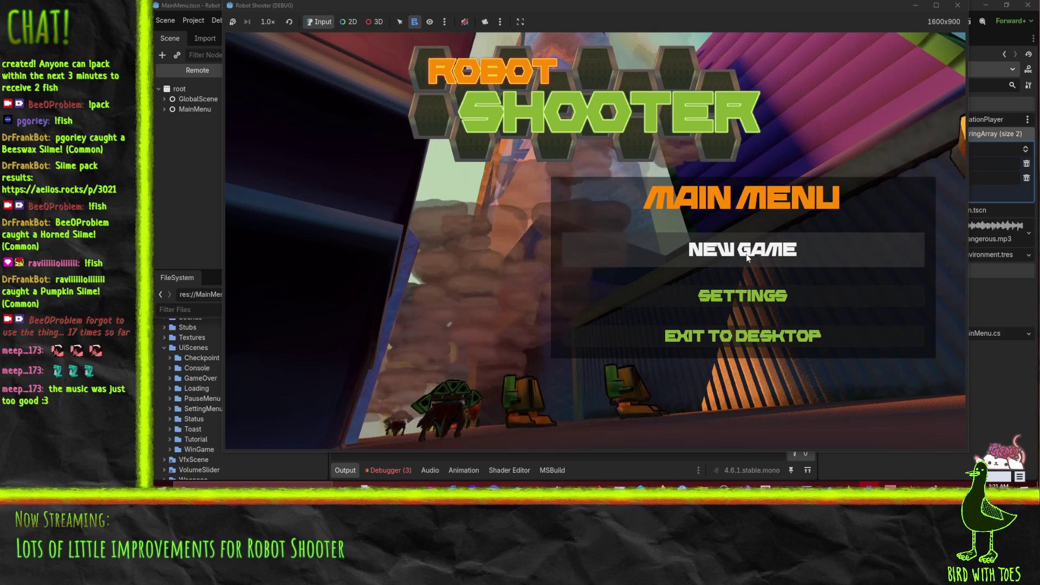
pyautogui.press('F8')
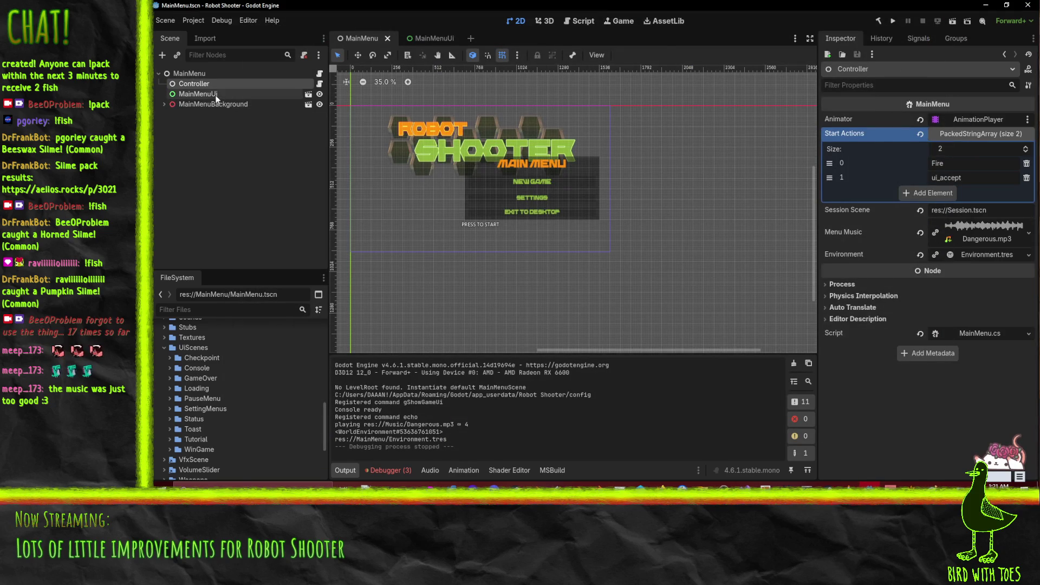
# Enable Editable Children on the MainMenuUi node.
pyautogui.click(213, 94)
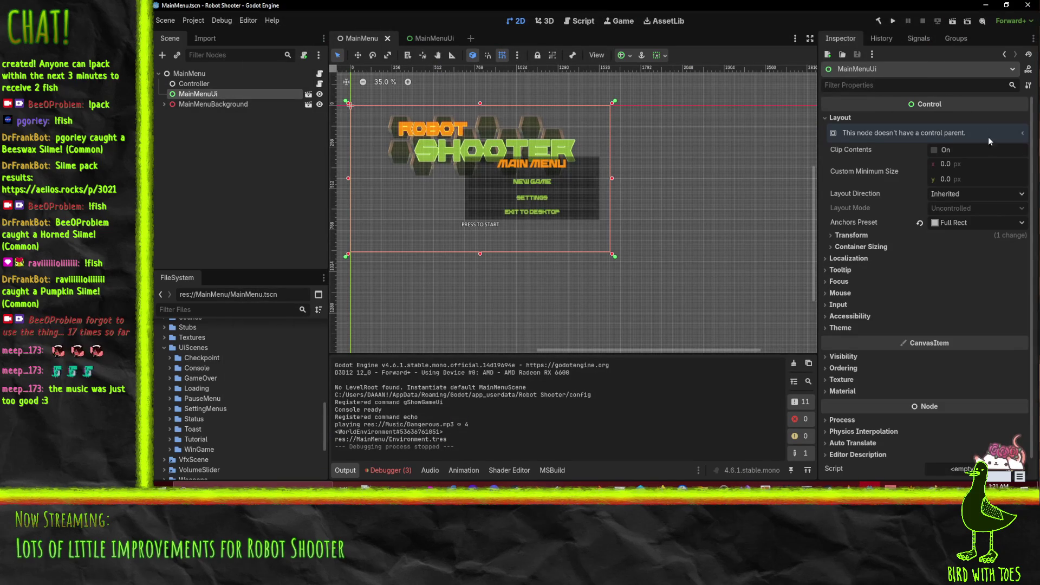
pyautogui.hotkey('alt', 'Tab')
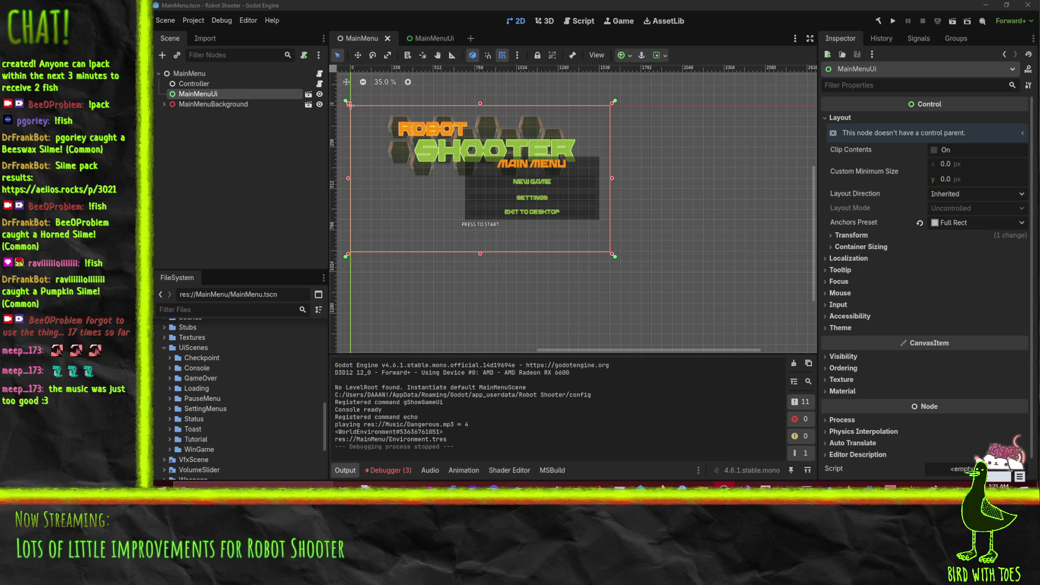
pyautogui.click(506, 4)
pyautogui.click(191, 105)
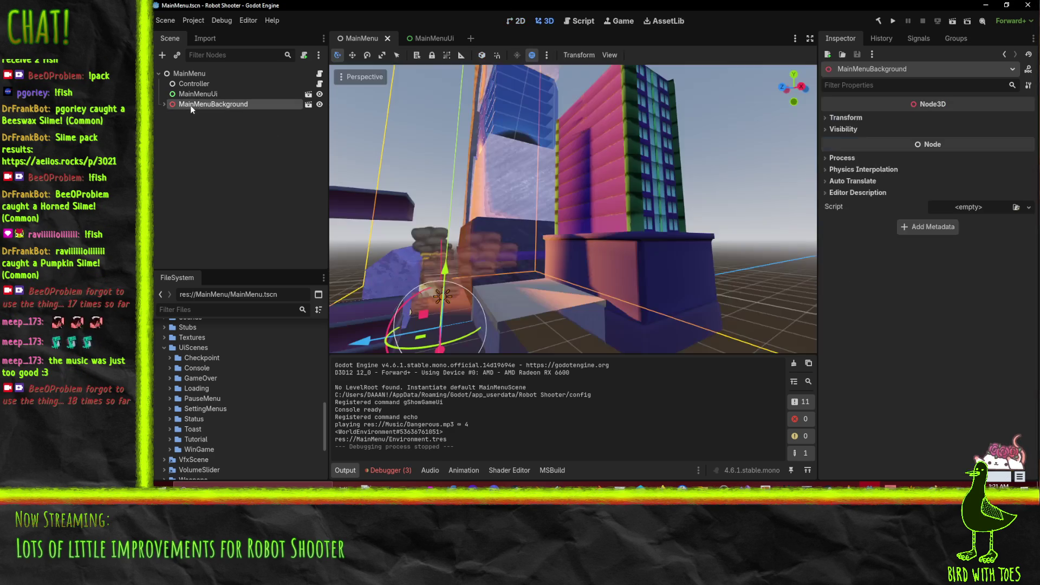
pyautogui.click(190, 94)
pyautogui.rightClick(191, 96)
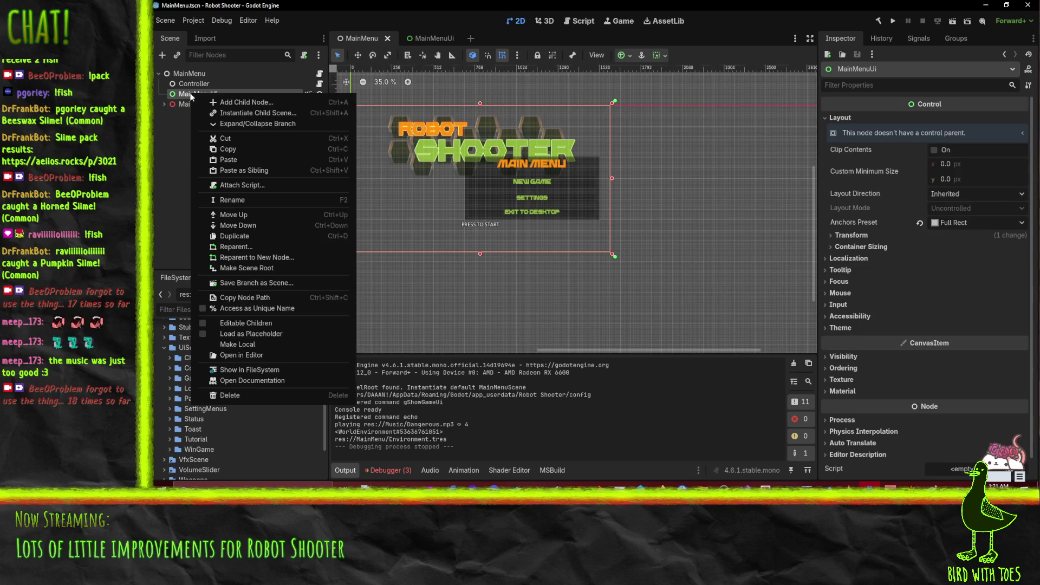
pyautogui.click(268, 324)
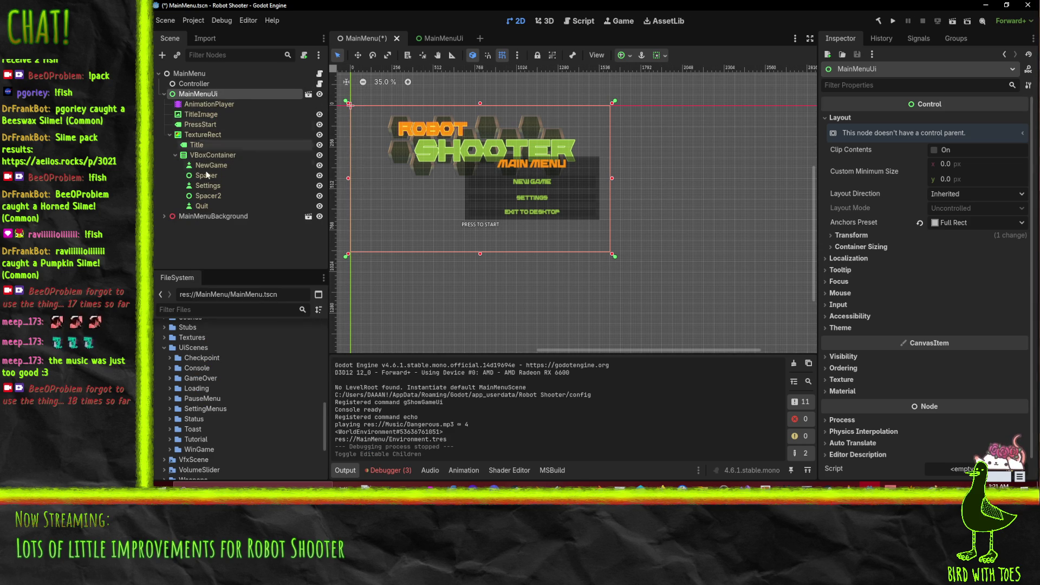
# Connect NewGame's pressed() signal to Controller's OnStartPressed method and run the game.
pyautogui.click(204, 166)
pyautogui.click(907, 37)
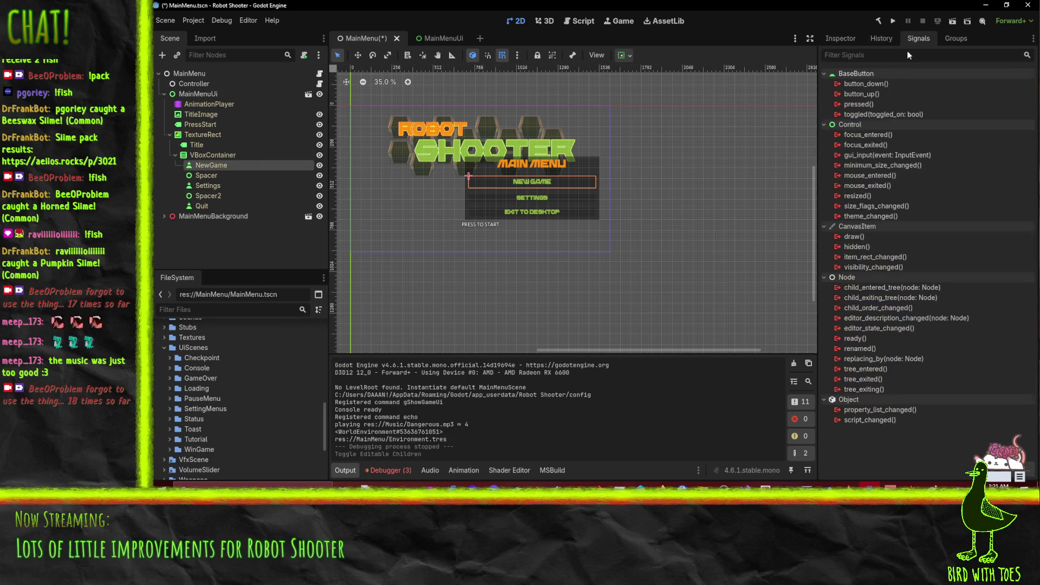
pyautogui.rightClick(856, 104)
pyautogui.click(883, 113)
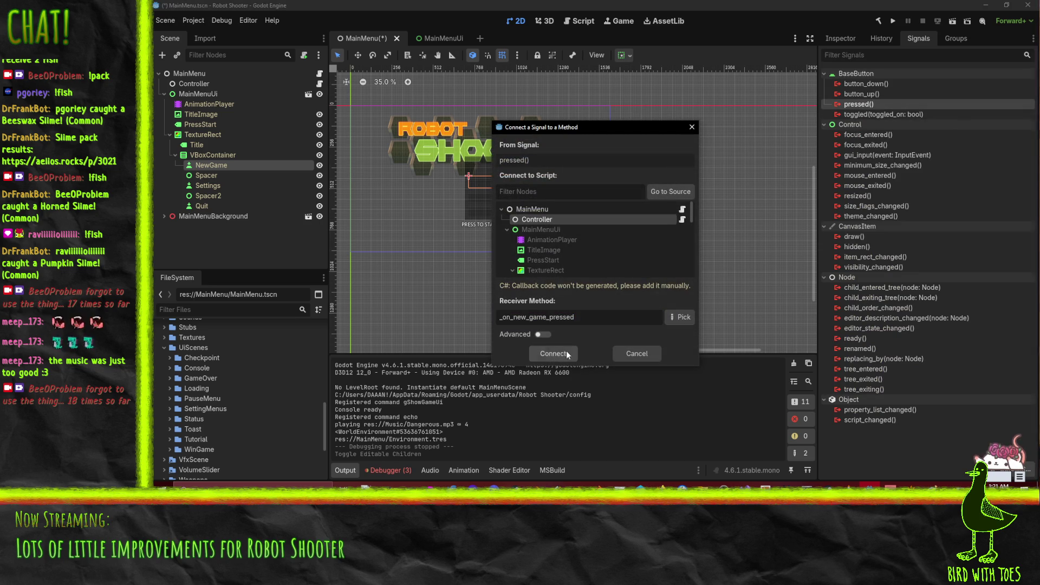
pyautogui.click(683, 316)
pyautogui.click(556, 154)
pyautogui.click(608, 374)
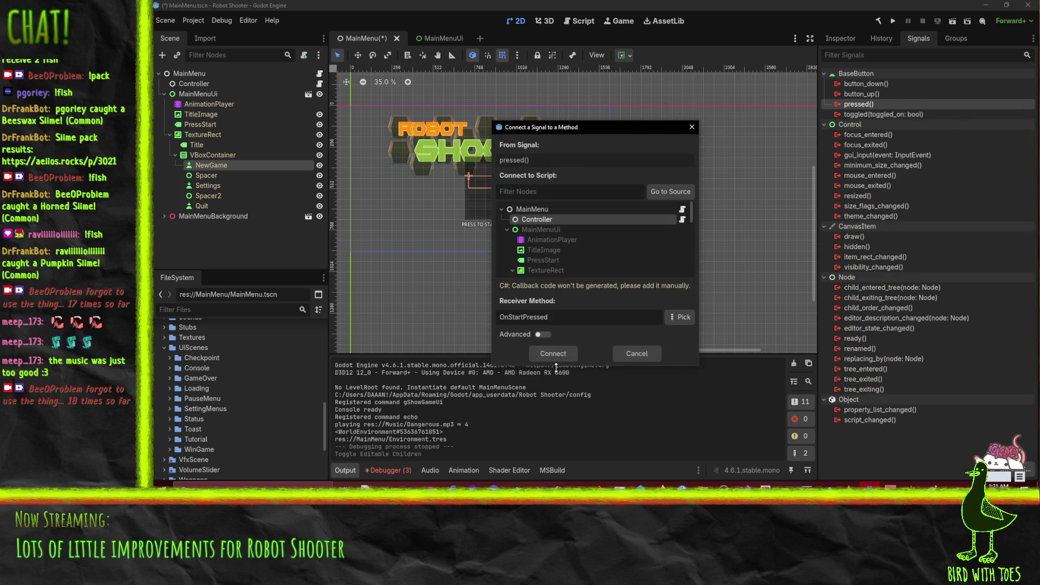
pyautogui.click(553, 354)
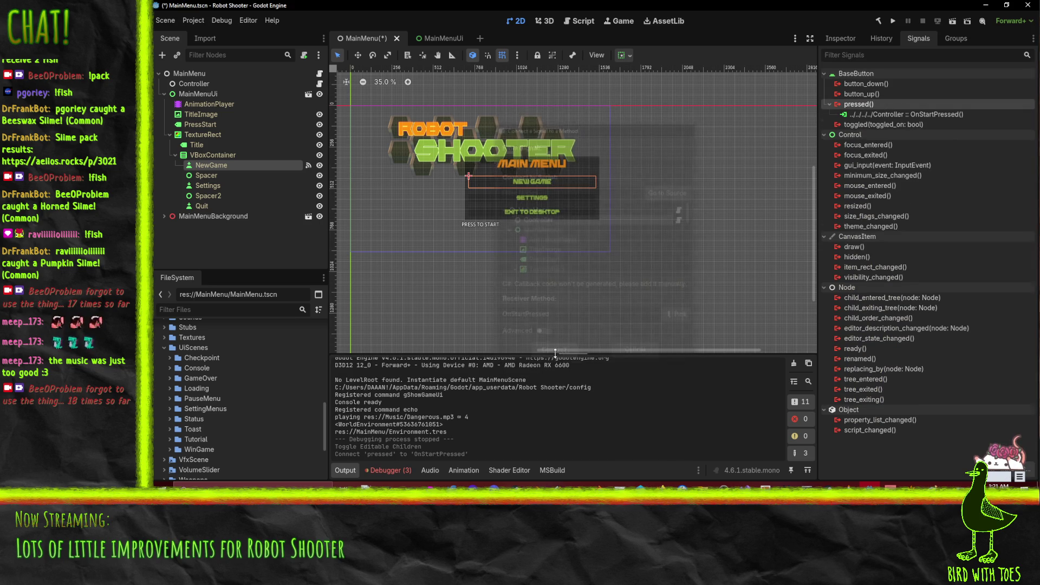
pyautogui.click(892, 22)
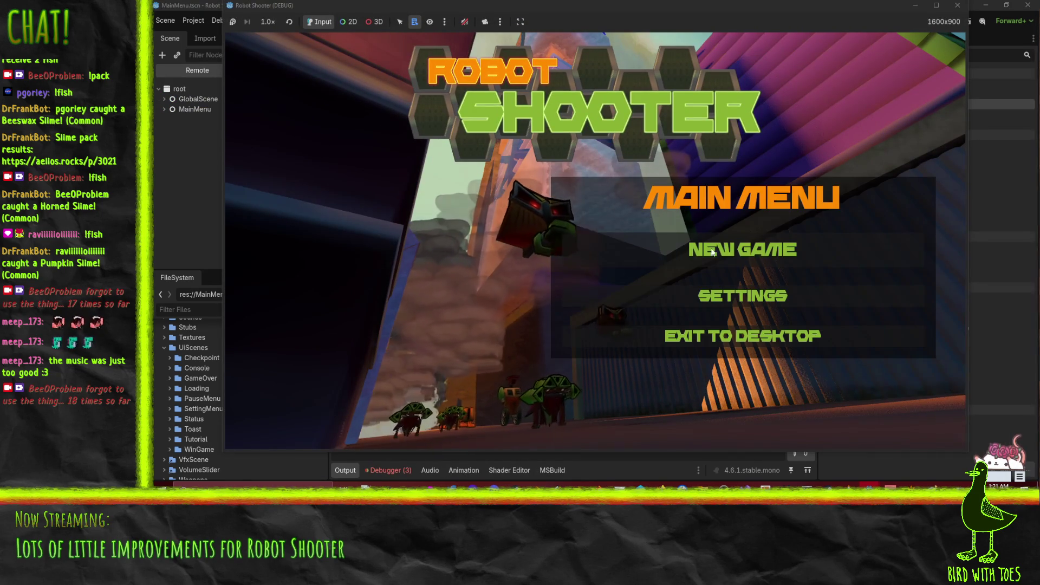
# Click New Game to load the tutorial level, pause with Esc, and choose Exit to Desktop.
pyautogui.click(704, 250)
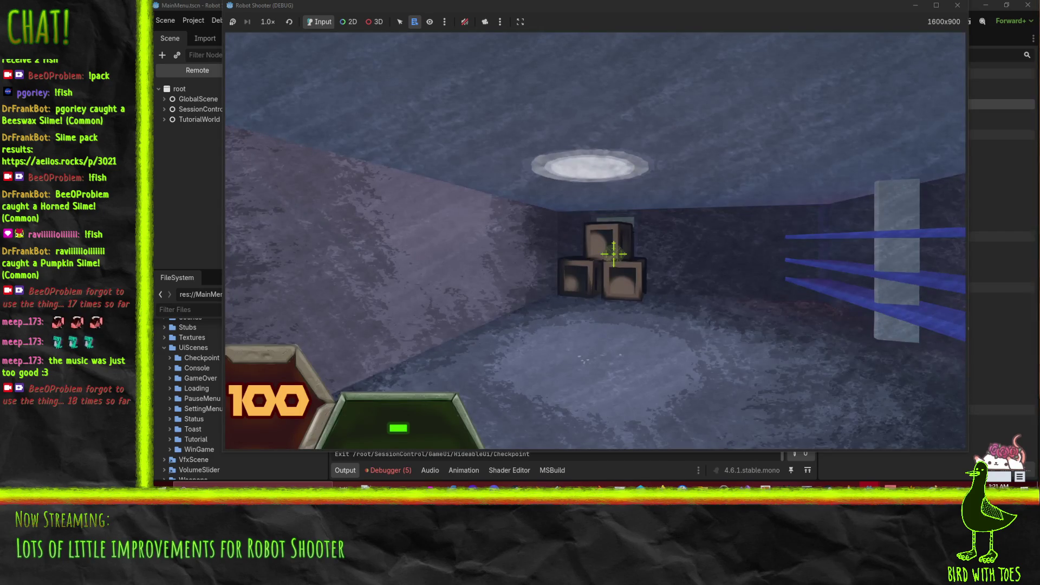
pyautogui.press('Escape')
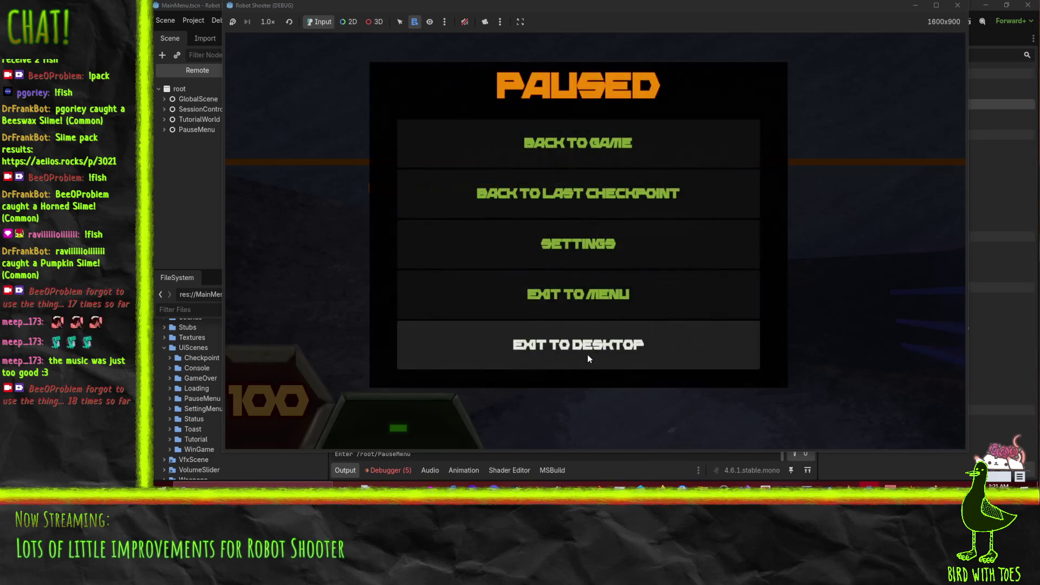
pyautogui.click(588, 358)
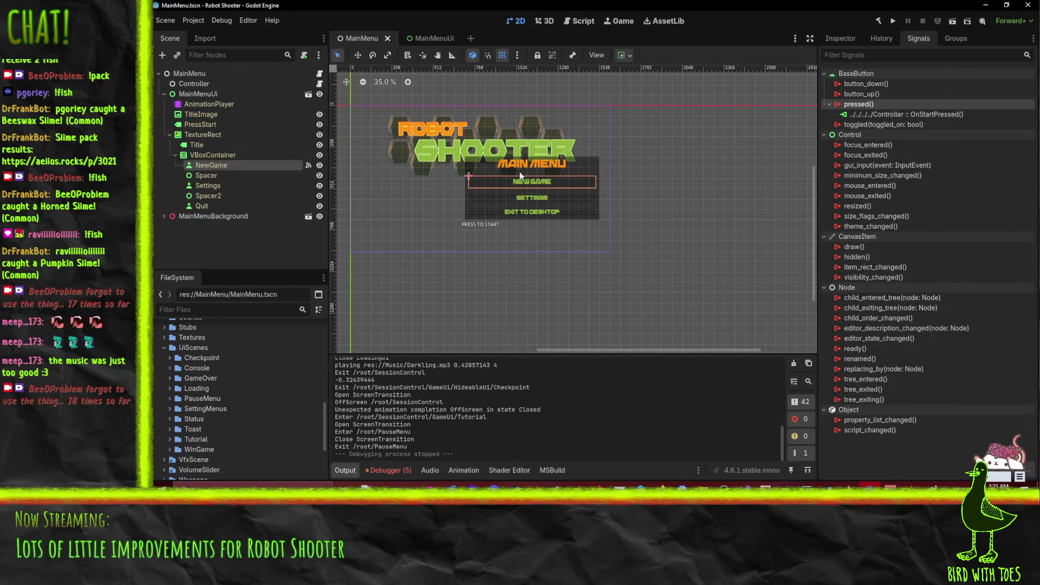
pyautogui.scroll(3, 520, 175)
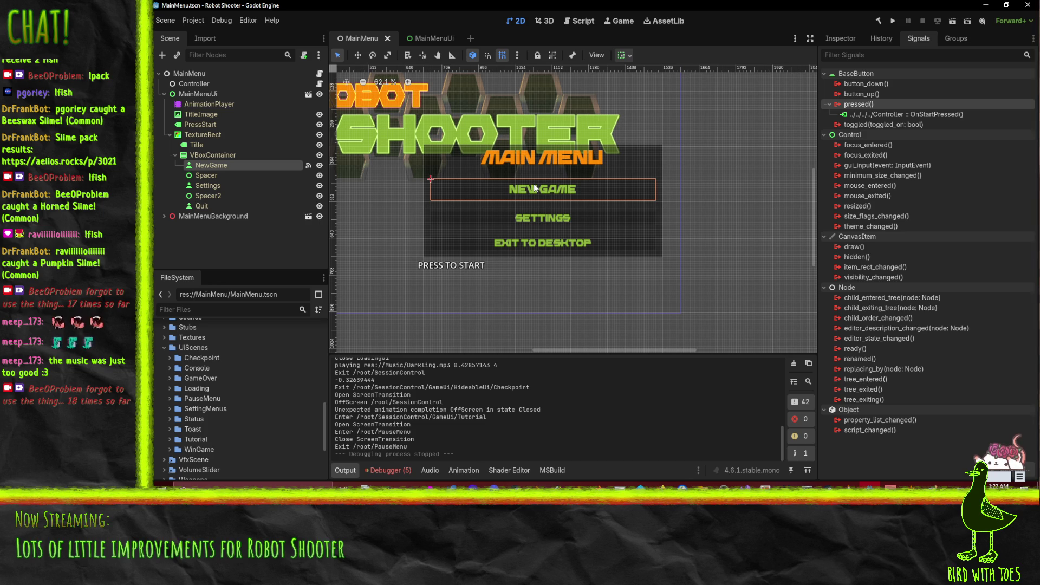
# Rename the TextureRect node to MainMenuPanel and make it visible in the editor.
pyautogui.click(207, 135)
pyautogui.click(433, 39)
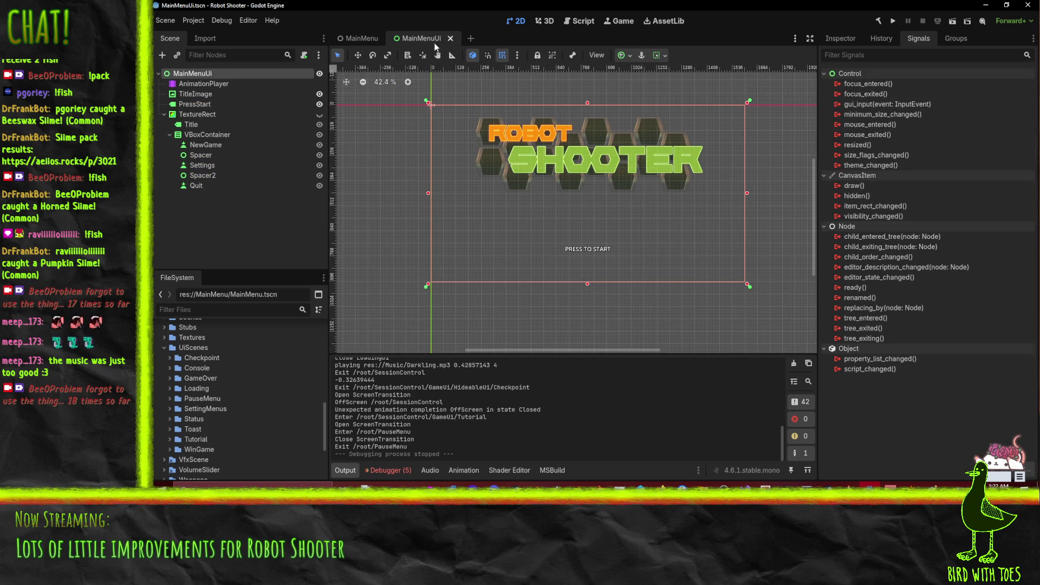
pyautogui.click(205, 114)
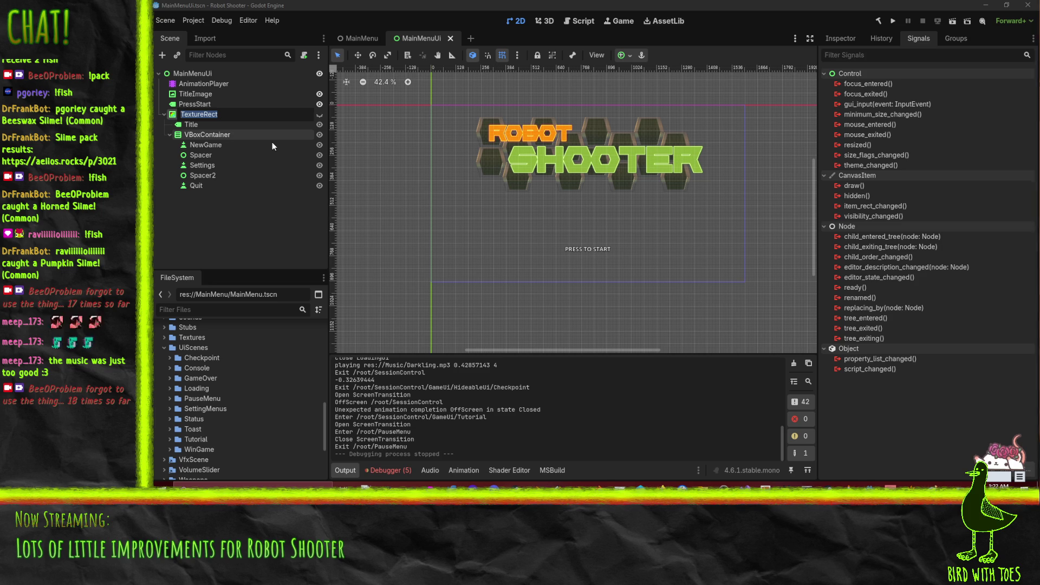
pyautogui.write('MainMenu')
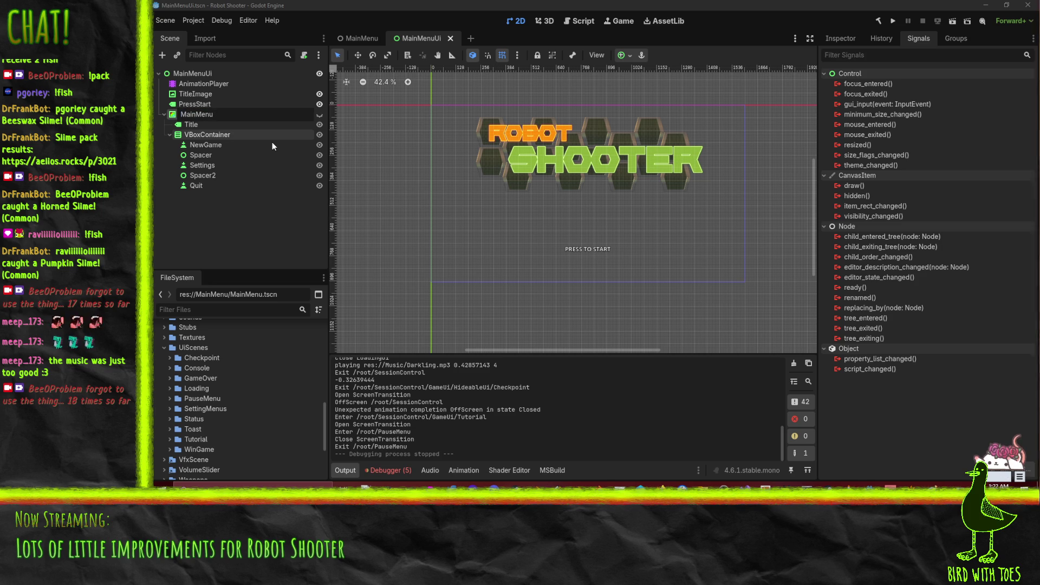
pyautogui.write('Panel')
pyautogui.press('Return')
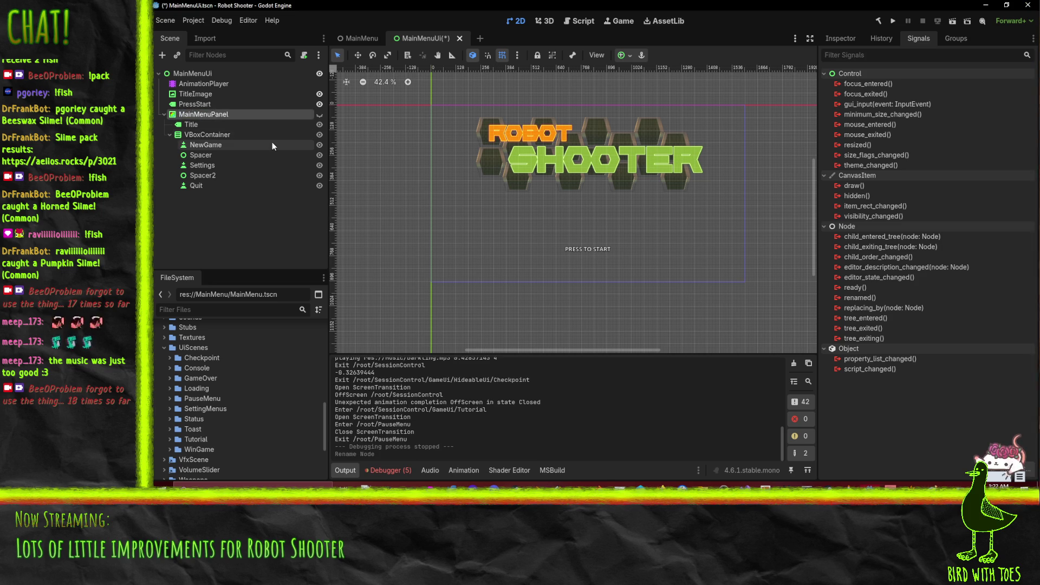
pyautogui.click(320, 114)
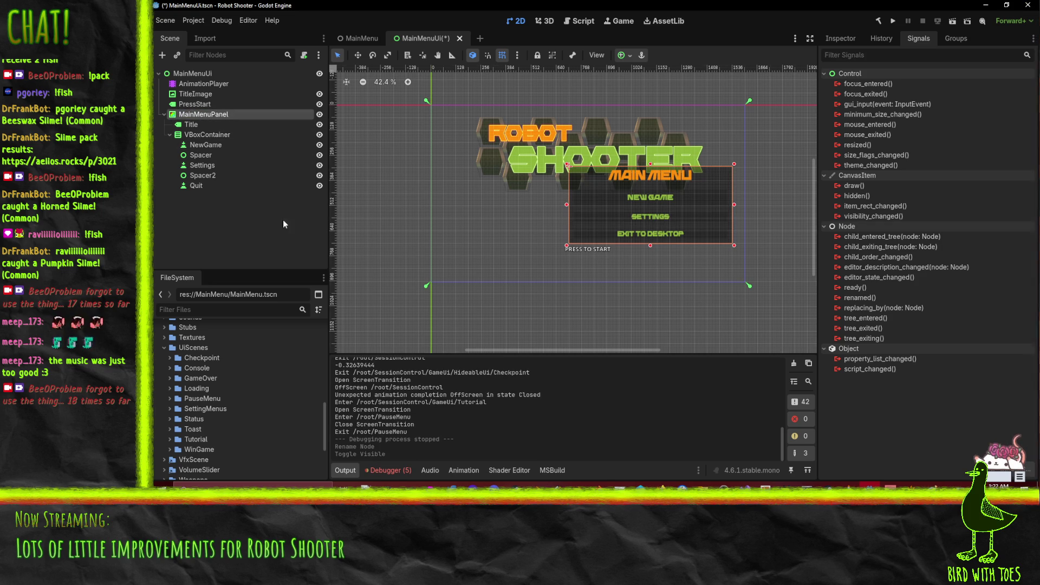
# Replace the panel's visible track with a fully transparent Modulate key in Default.
pyautogui.click(479, 470)
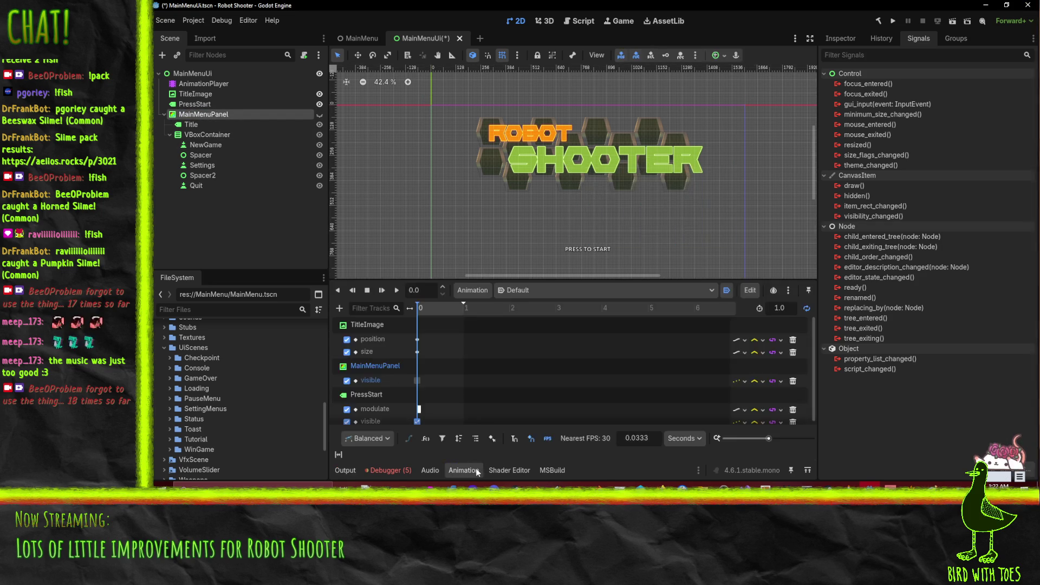
pyautogui.scroll(-1, 570, 400)
pyautogui.scroll(1, 528, 401)
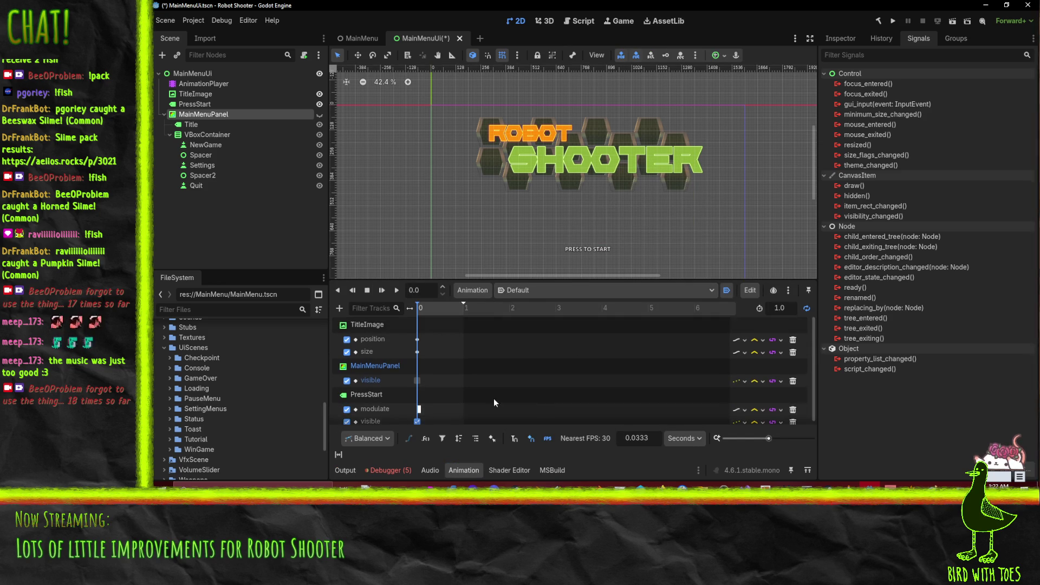
pyautogui.click(793, 382)
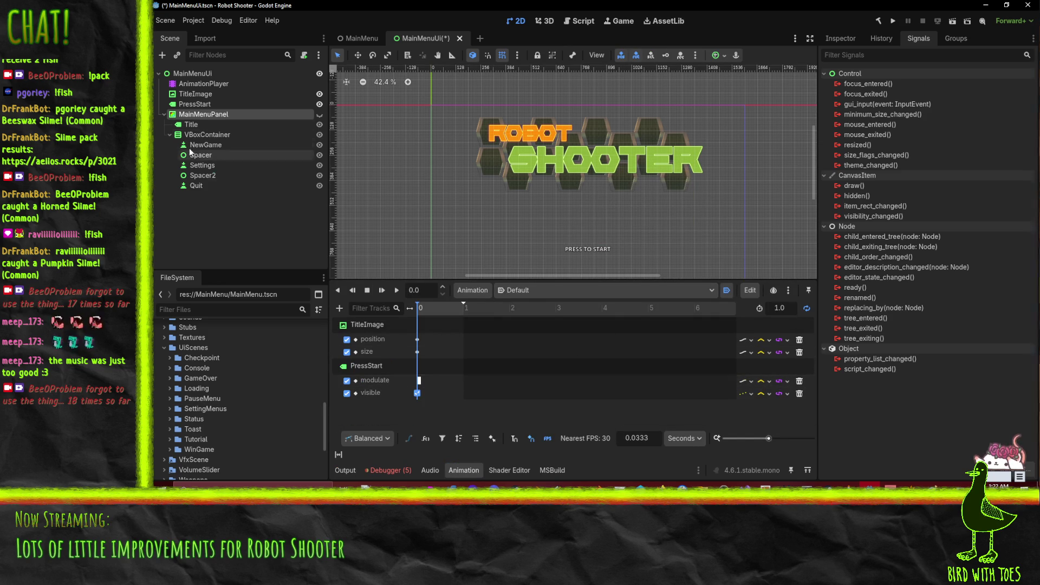
pyautogui.click(840, 38)
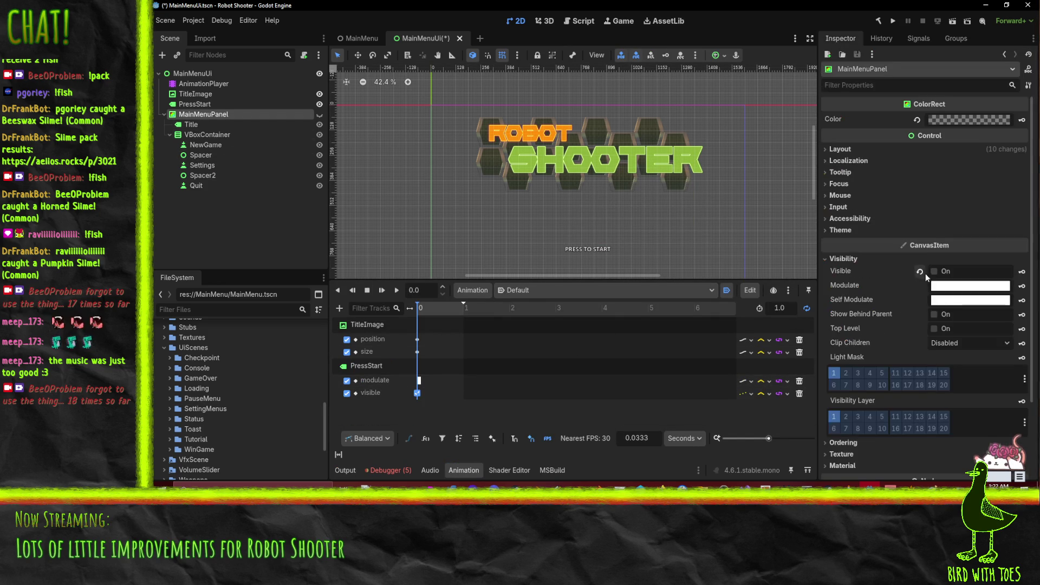
pyautogui.click(962, 288)
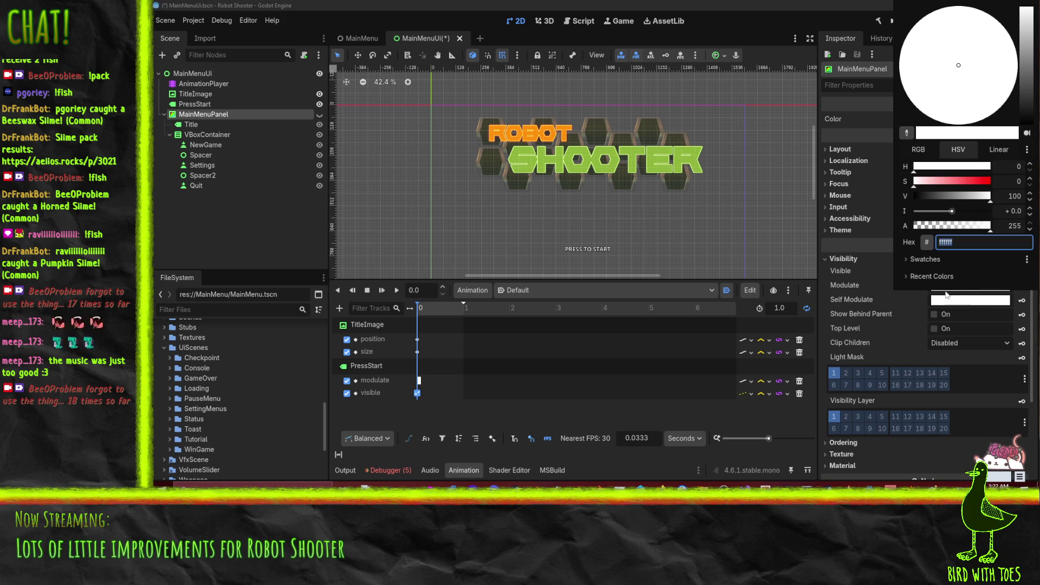
pyautogui.moveTo(943, 232); pyautogui.dragTo(784, 229)
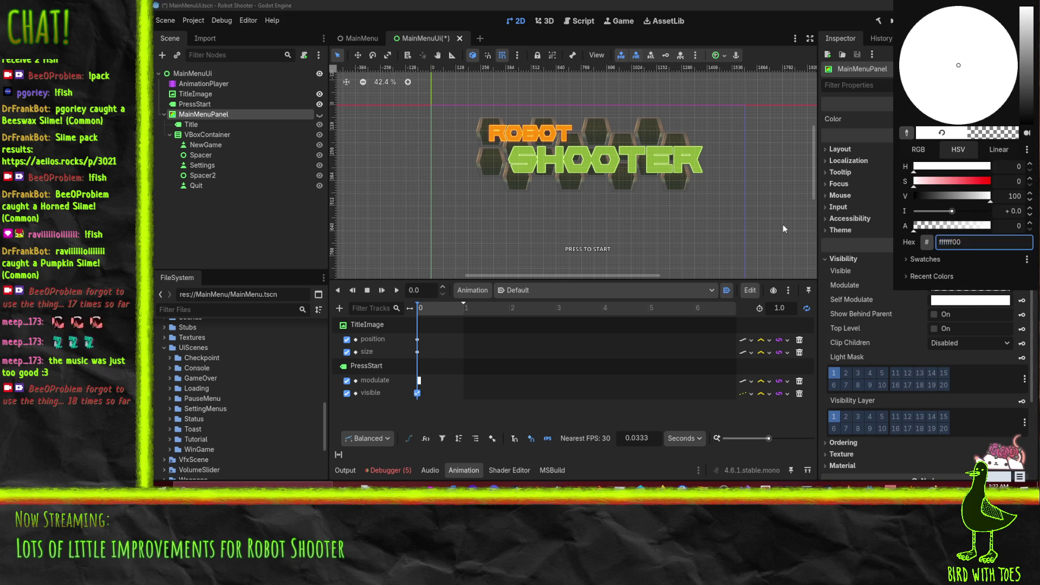
pyautogui.click(865, 284)
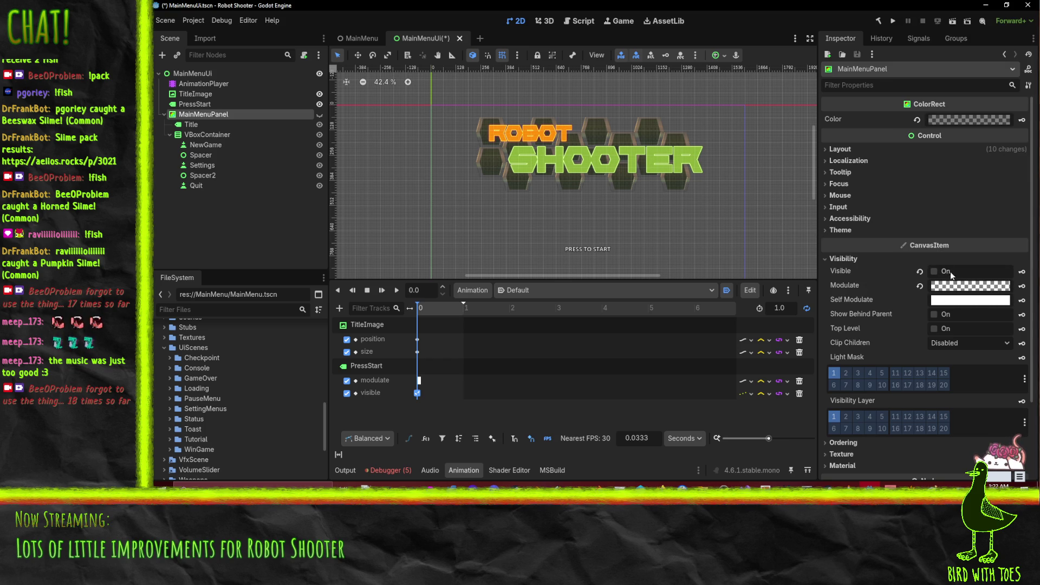
pyautogui.click(1022, 287)
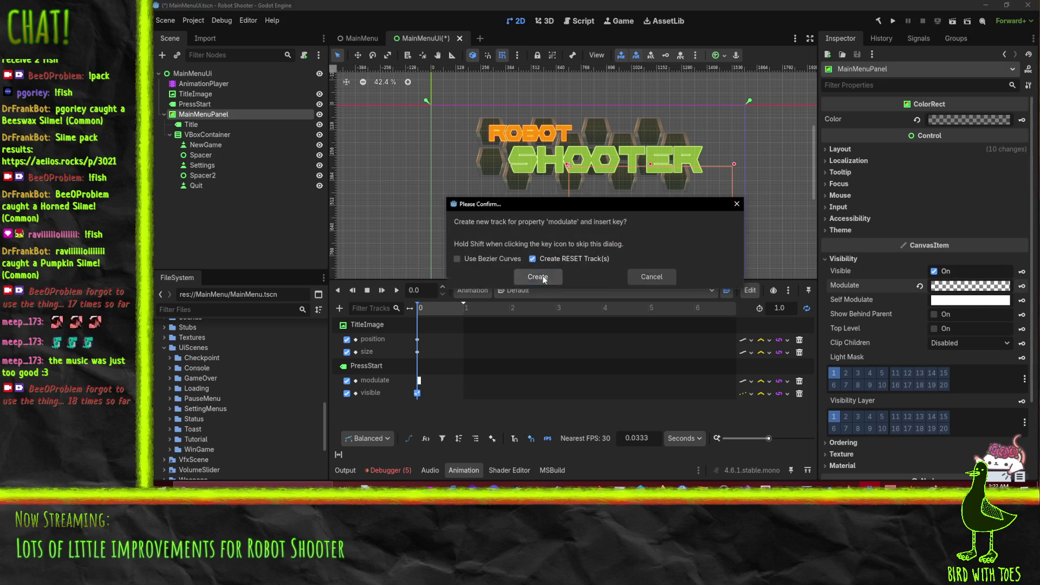
pyautogui.click(544, 278)
# Set the panel's Modulate key in the RESET animation to opaque white ffffffff.
pyautogui.click(550, 291)
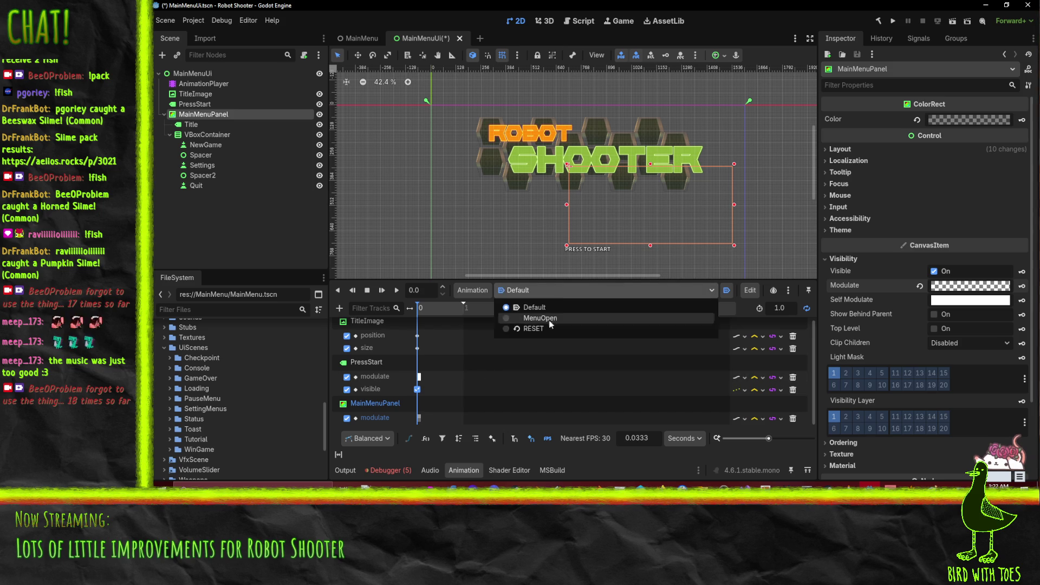
pyautogui.click(550, 326)
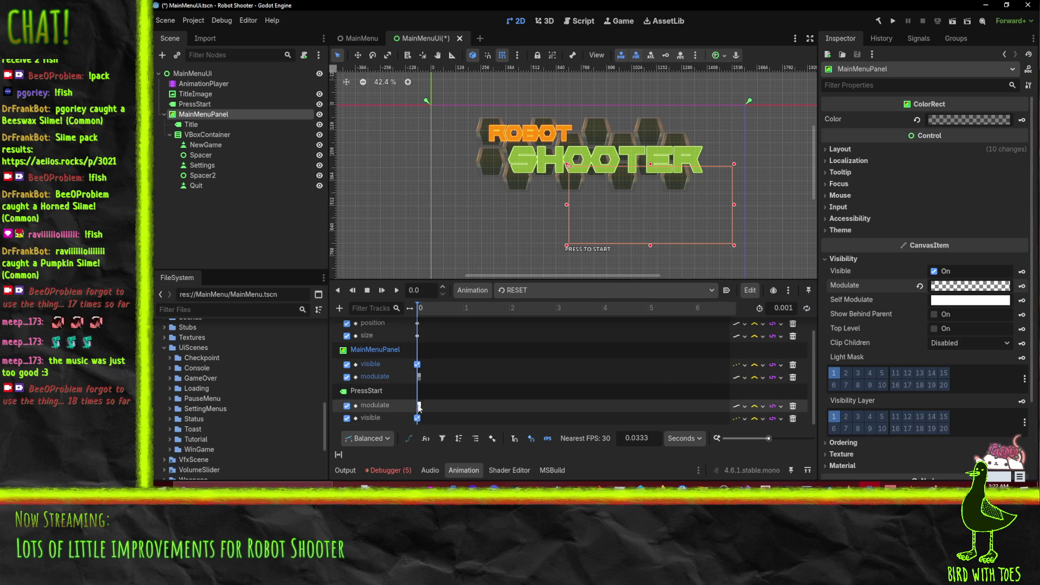
pyautogui.click(419, 377)
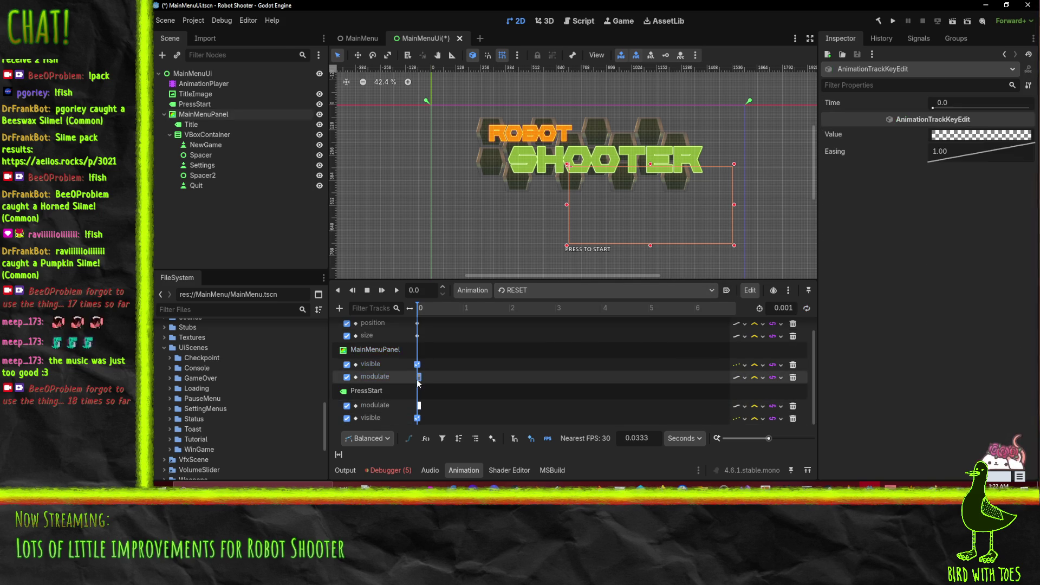
pyautogui.click(956, 136)
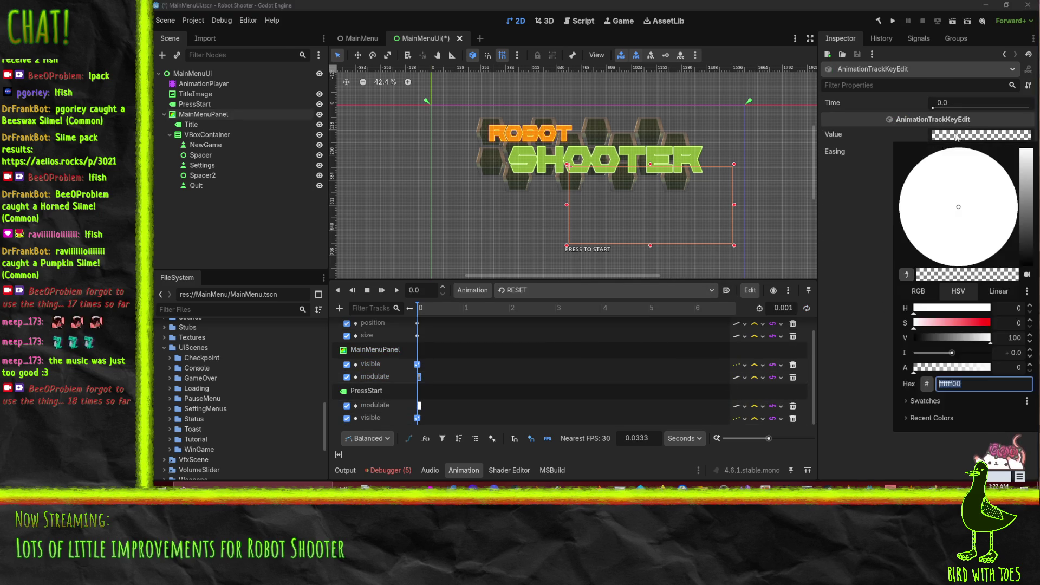
pyautogui.press('Home')
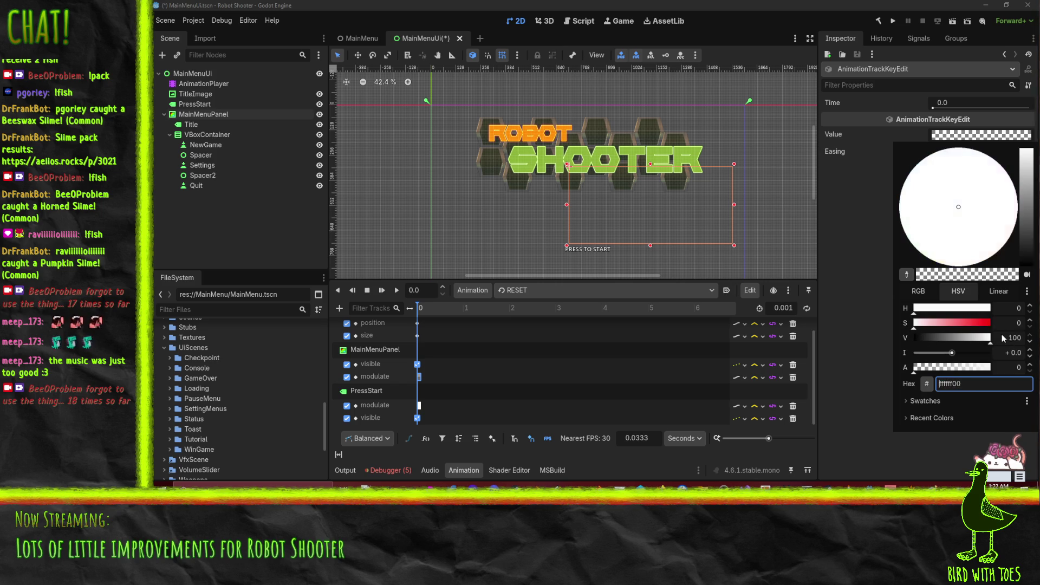
pyautogui.write('ffffffff')
pyautogui.click(915, 456)
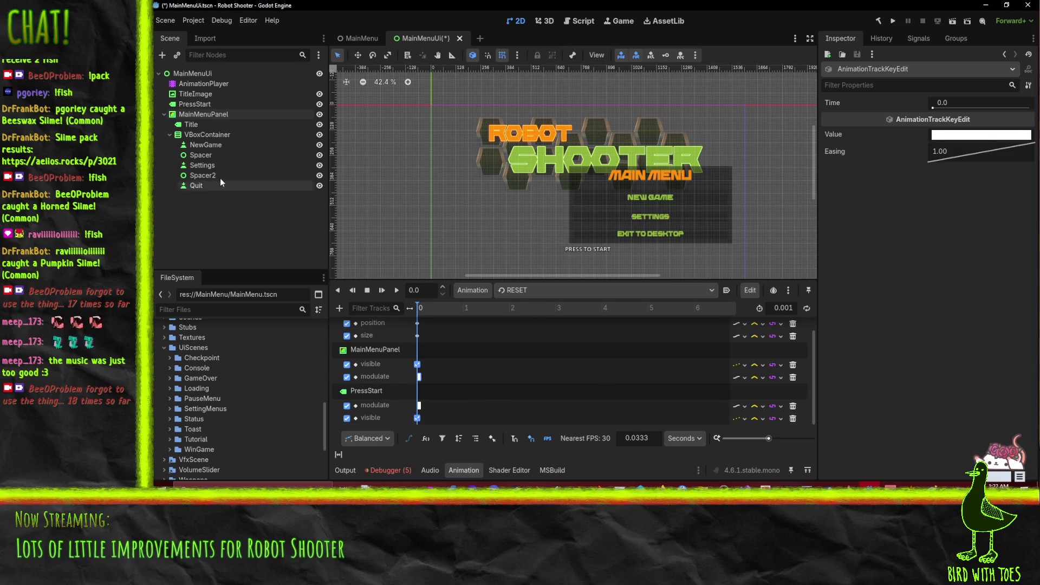
# Key the panel's opaque Modulate into MenuOpen, then save and run the game.
pyautogui.click(569, 291)
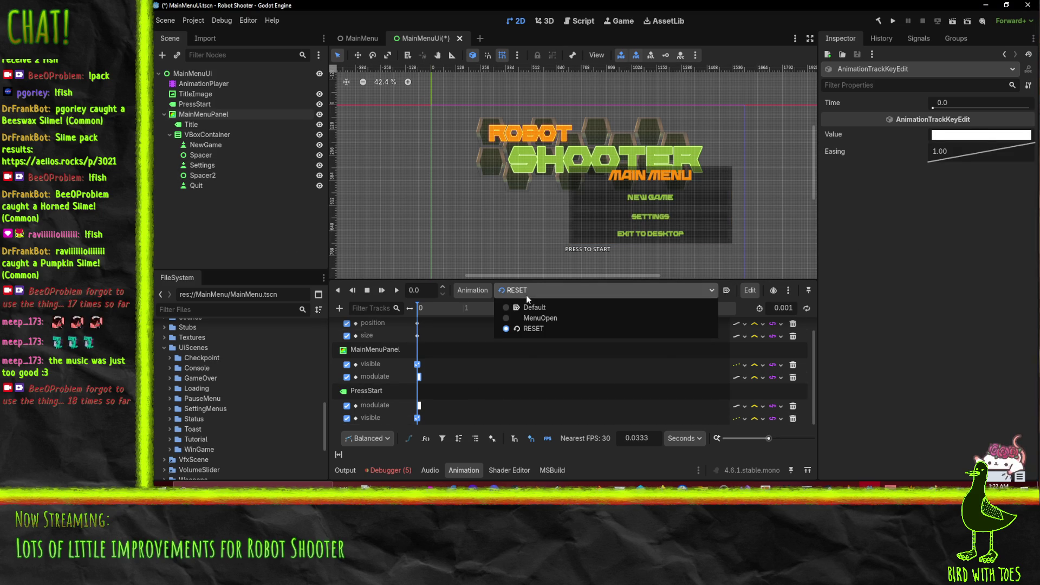
pyautogui.click(542, 319)
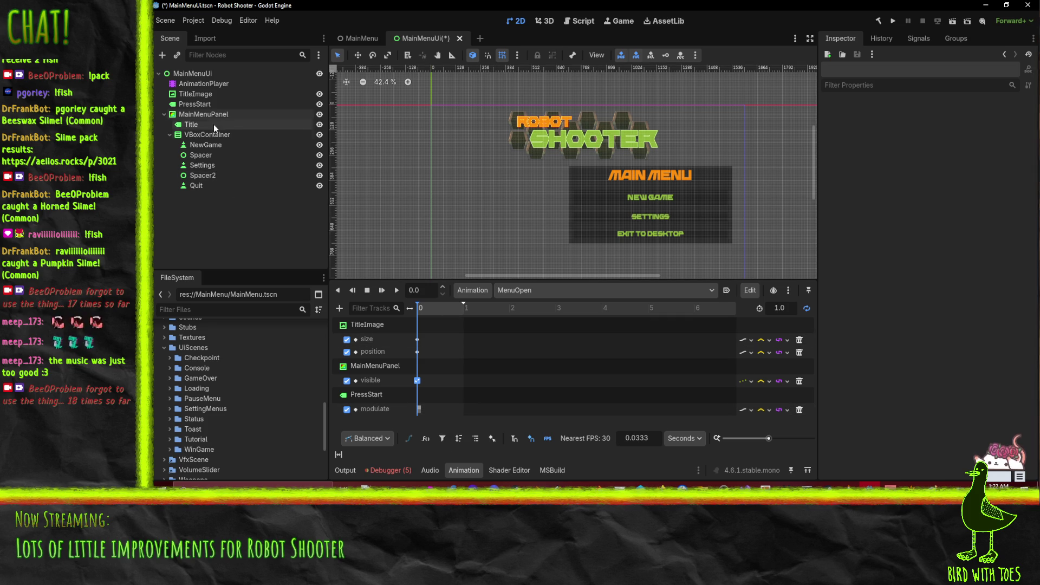
pyautogui.click(204, 116)
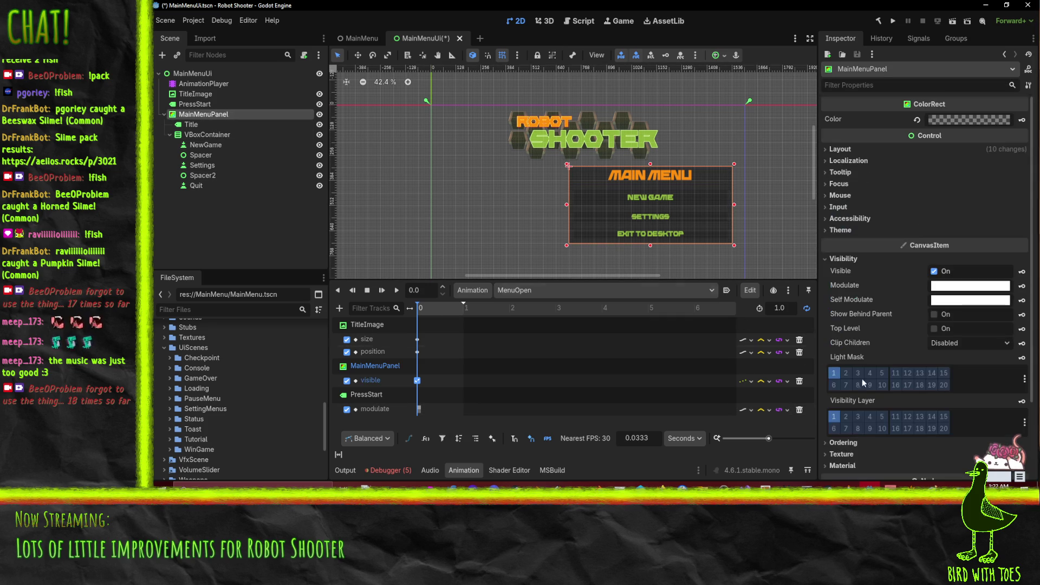
pyautogui.click(951, 291)
pyautogui.click(898, 296)
pyautogui.click(1022, 286)
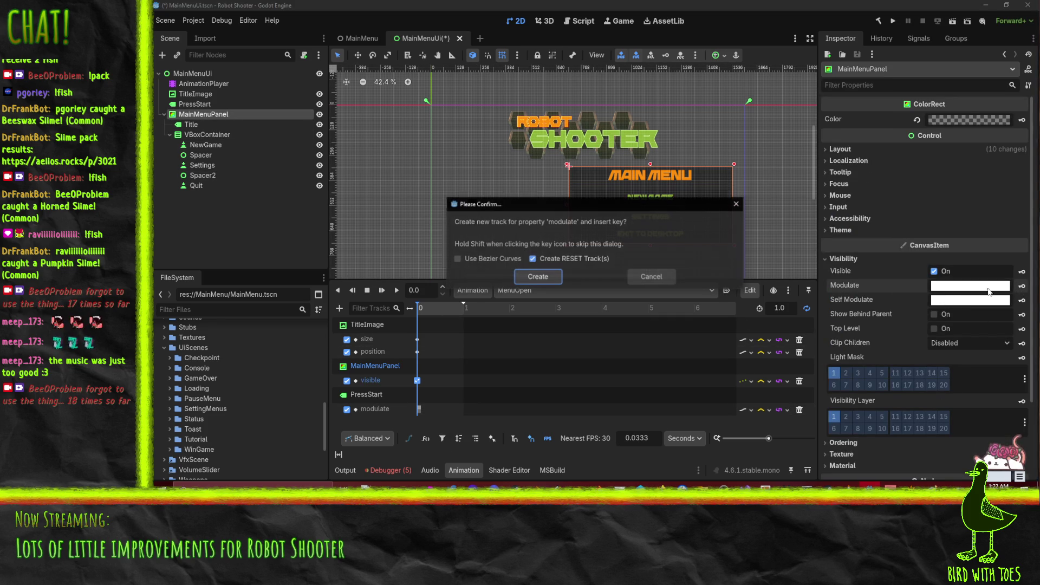
pyautogui.click(548, 276)
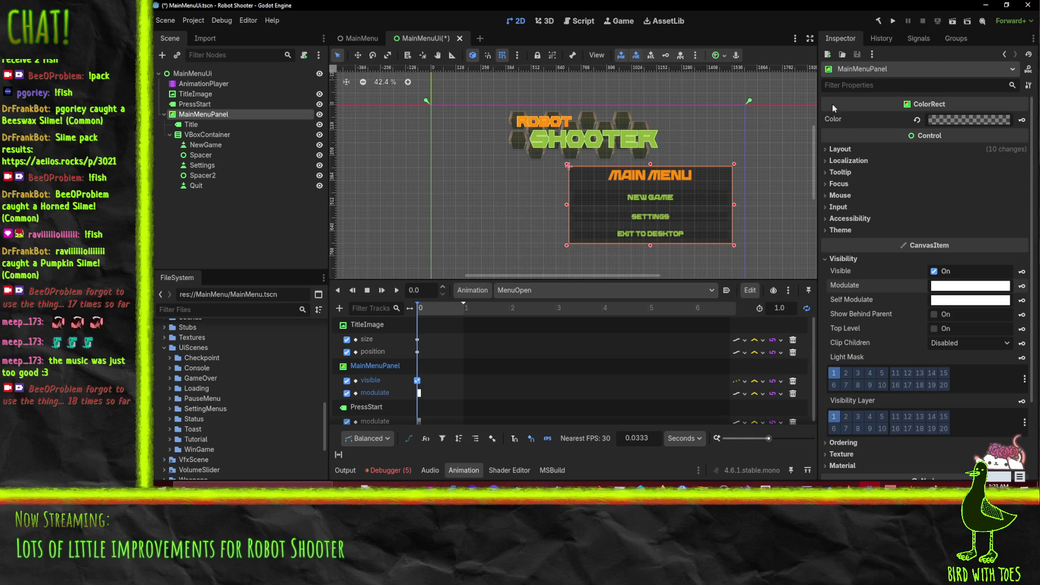
pyautogui.click(893, 22)
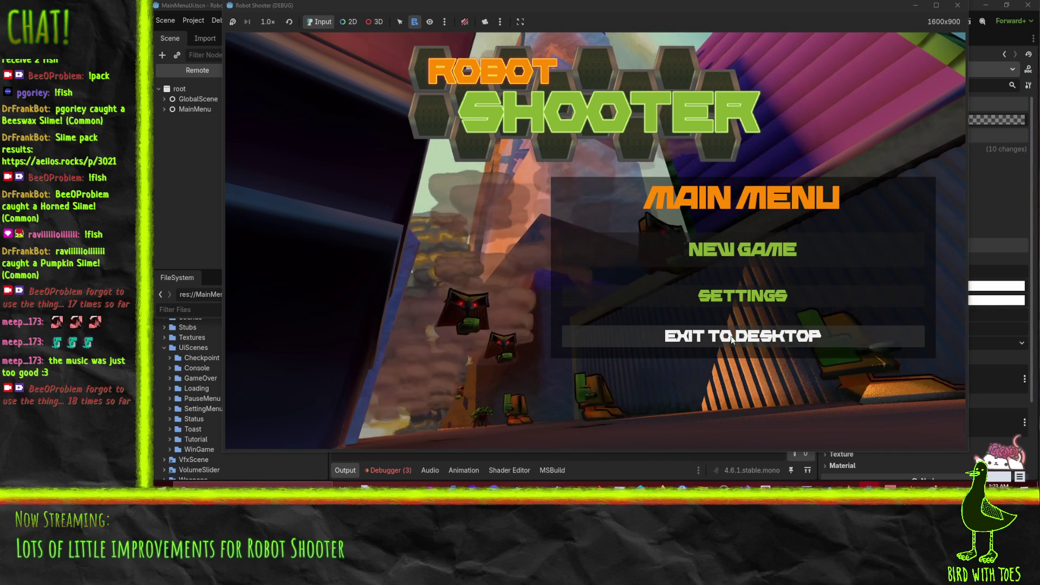
# Close the running game, select the Quit button node, and switch to MainMenu.cs.
pyautogui.click(958, 6)
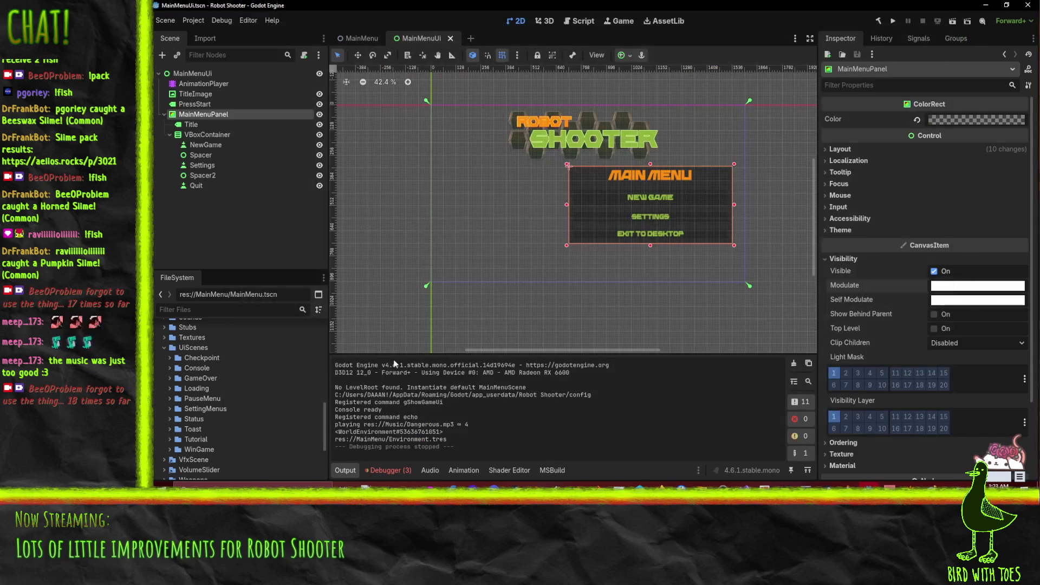
pyautogui.click(641, 235)
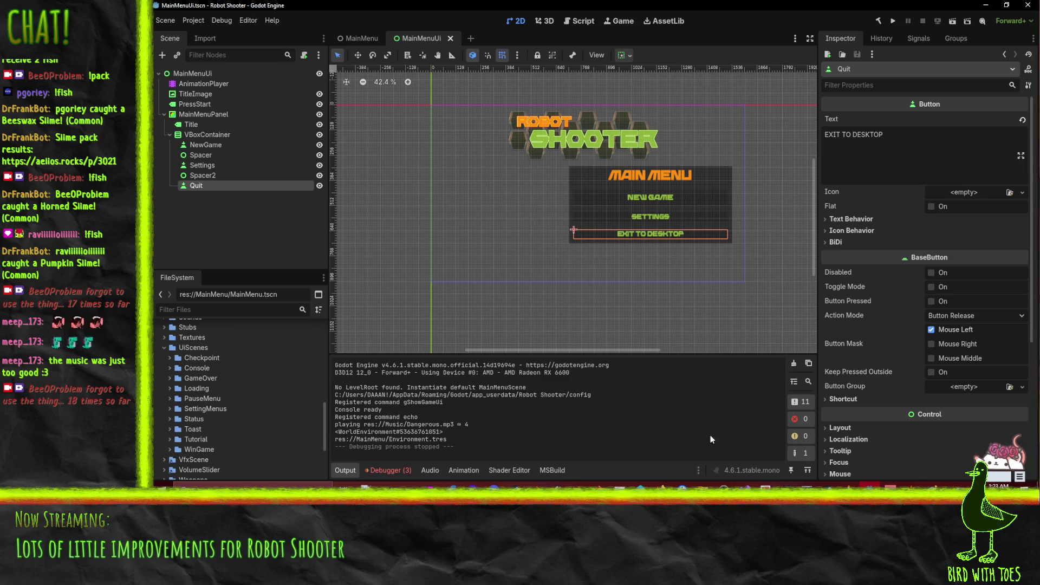
pyautogui.click(741, 504)
# Start a new public void OnQuitPressed() method with braces below OnStartPressed.
pyautogui.scroll(8, 407, 236)
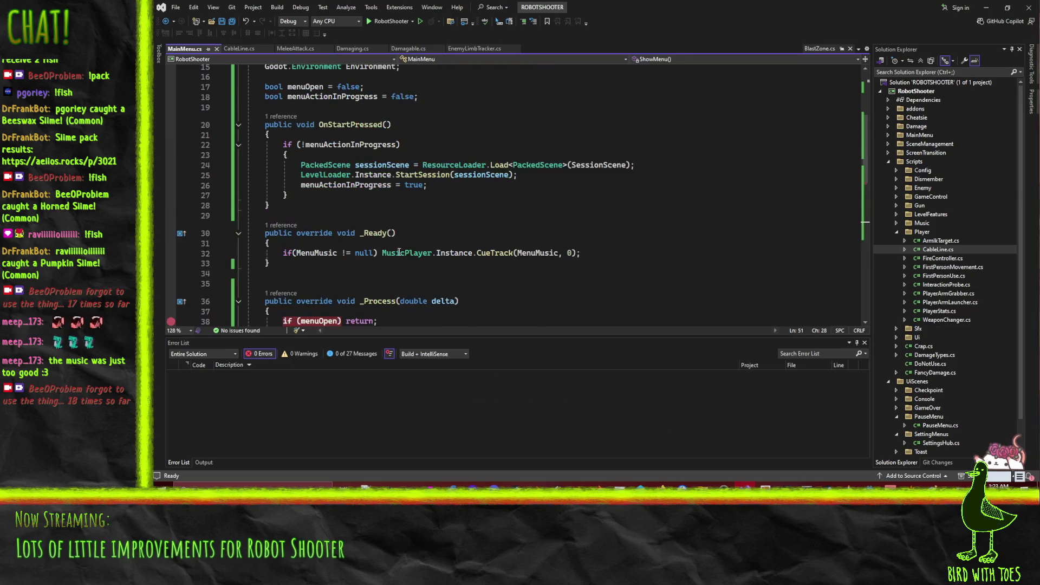
pyautogui.scroll(3, 276, 162)
pyautogui.scroll(-1, 276, 162)
pyautogui.click(300, 256)
pyautogui.click(314, 264)
pyautogui.press('Return')
pyautogui.press('Return')
pyautogui.write('public void OnQuitPressed(')
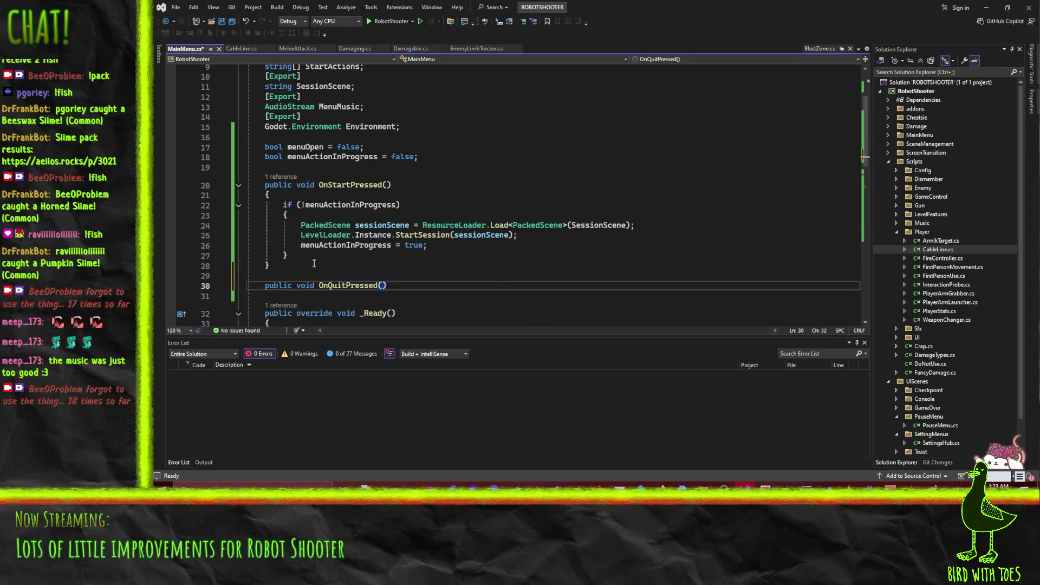
pyautogui.press('Return')
pyautogui.write('{')
pyautogui.press('Return')
# Add an if (!menuActionInProgress) block setting menuActionInProgress = true inside OnQuitPressed.
pyautogui.scroll(-1, 447, 249)
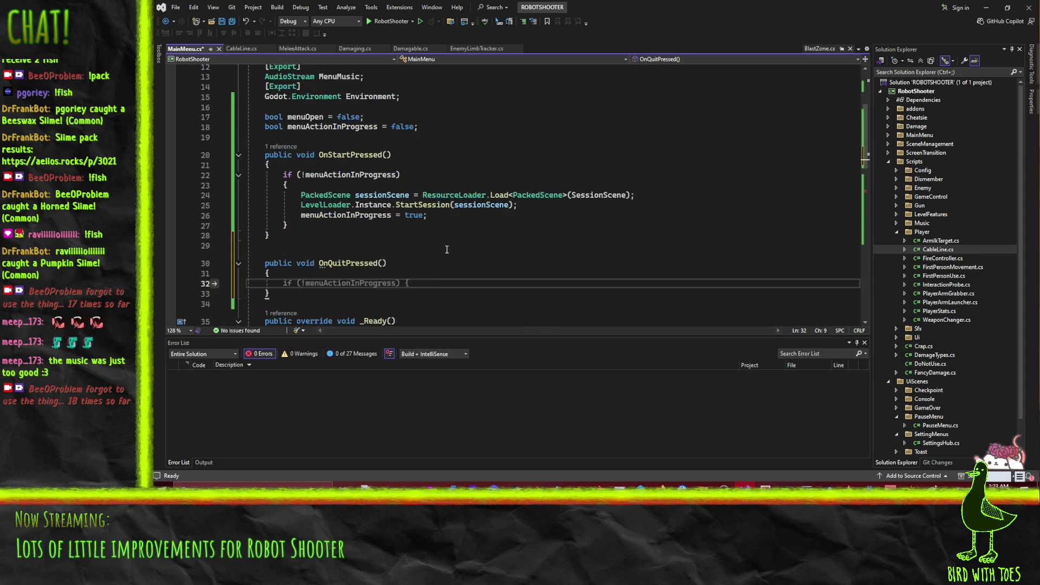
pyautogui.press('Tab')
pyautogui.press('Return')
pyautogui.write('}')
pyautogui.press('Down')
pyautogui.press('Up')
pyautogui.press('Up')
pyautogui.press('Up')
pyautogui.press('End')
pyautogui.press('Down')
pyautogui.press('Return')
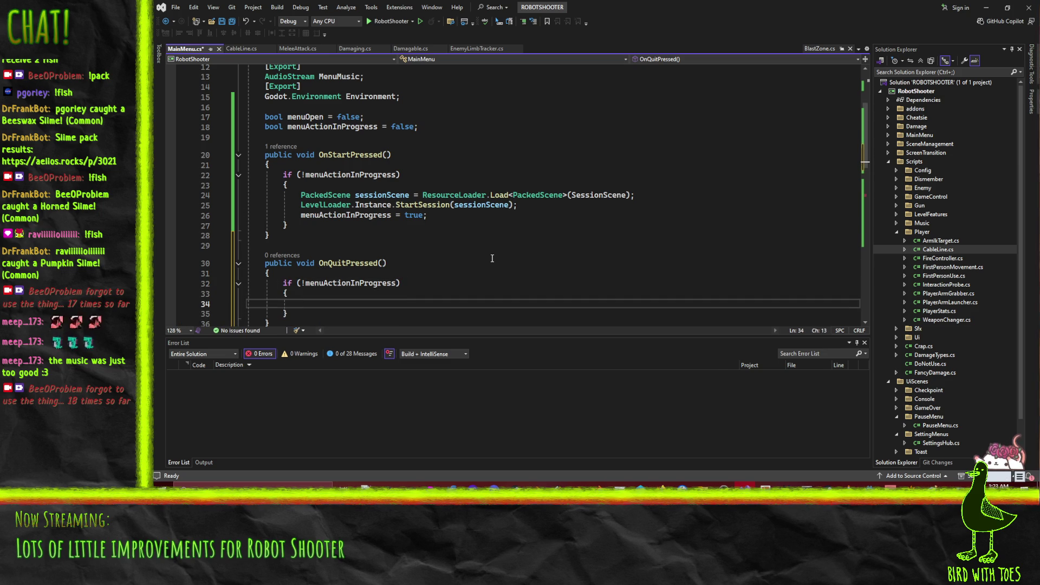
pyautogui.write('m')
pyautogui.press('Tab')
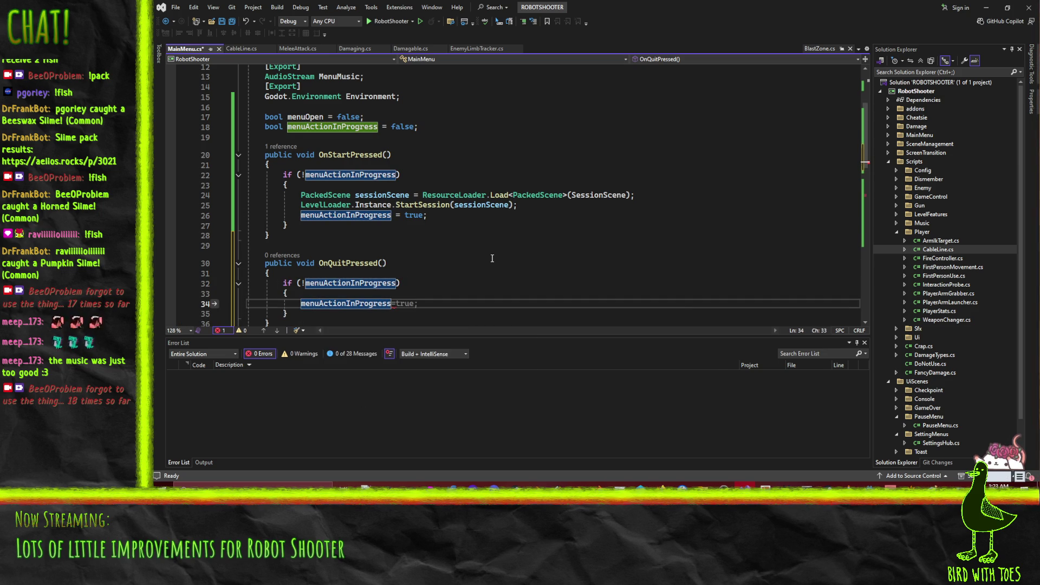
pyautogui.press('Tab')
pyautogui.press('Up')
pyautogui.press('End')
pyautogui.press('Return')
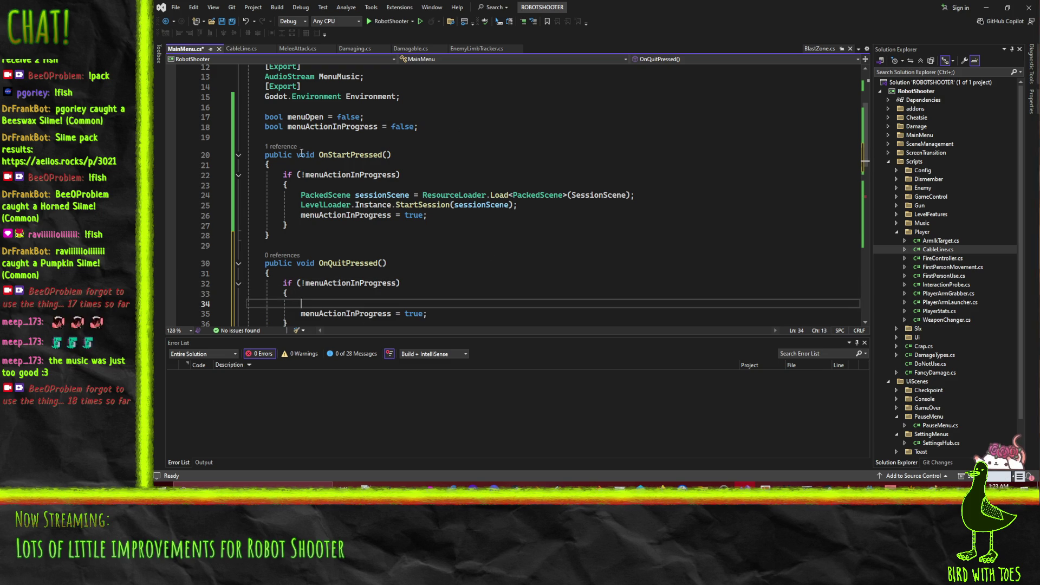
pyautogui.click(436, 235)
pyautogui.hotkey('ctrl', 'shift', 'f')
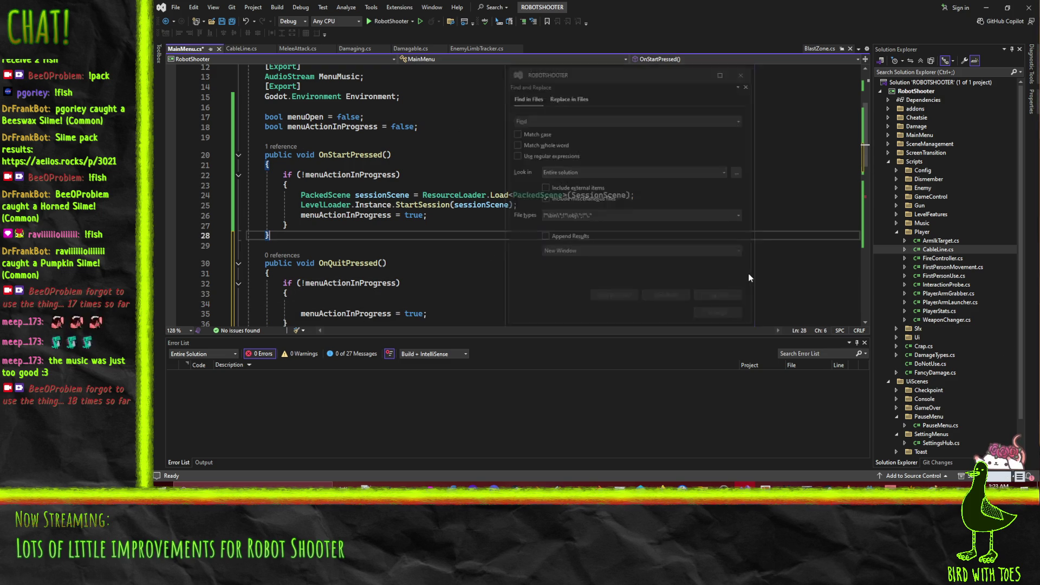
# Find ExitToDesktop in SessionControl.cs and grab its GetTree().Quit() statement.
pyautogui.write('Top')
pyautogui.press('Return')
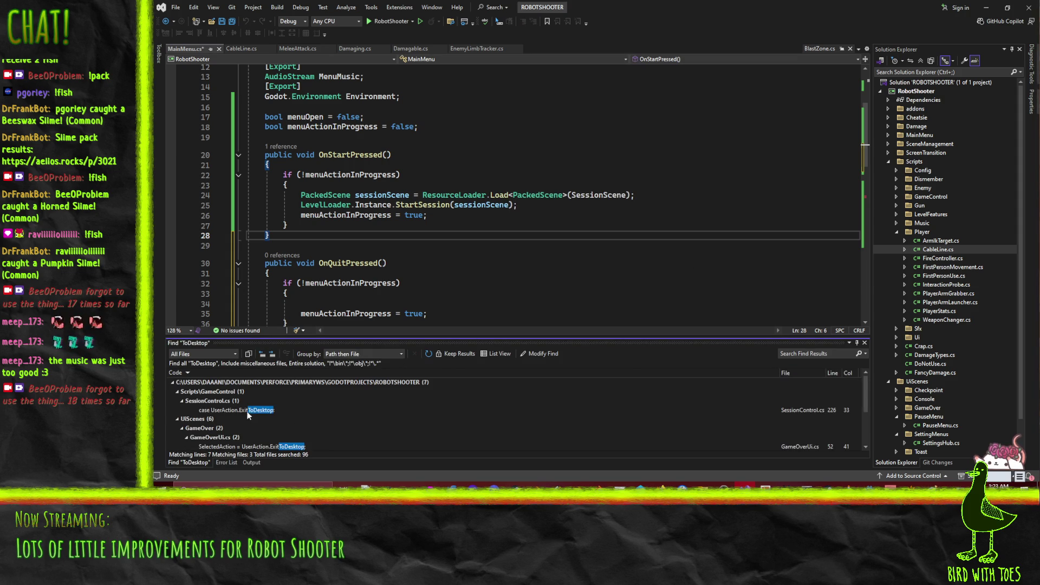
pyautogui.doubleClick(247, 410)
pyautogui.press('Down')
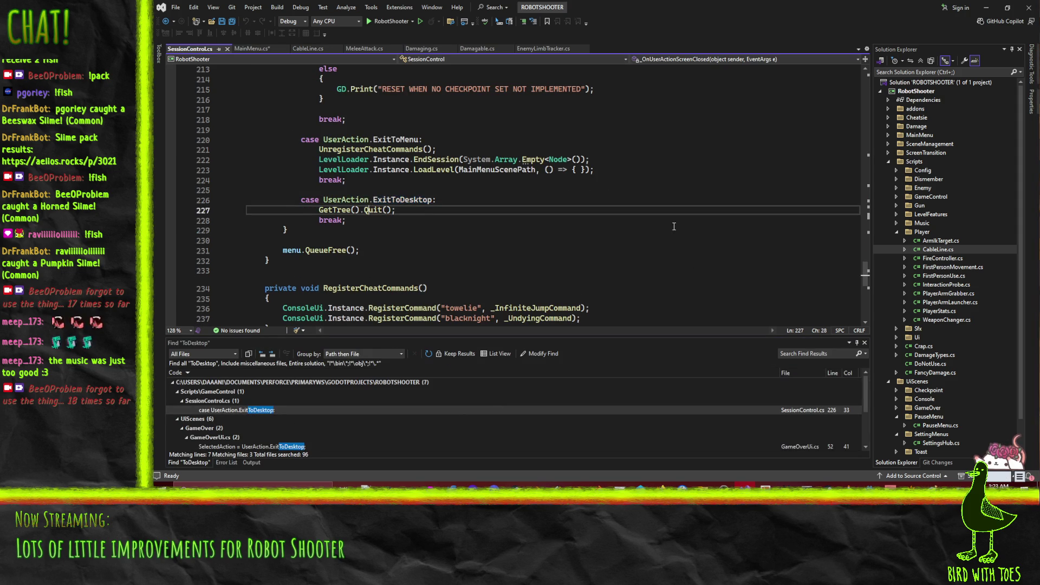
pyautogui.press('Home')
pyautogui.press('Home')
# Paste GetTree().Quit(); into OnQuitPressed in MainMenu.cs and save the file.
pyautogui.click(251, 49)
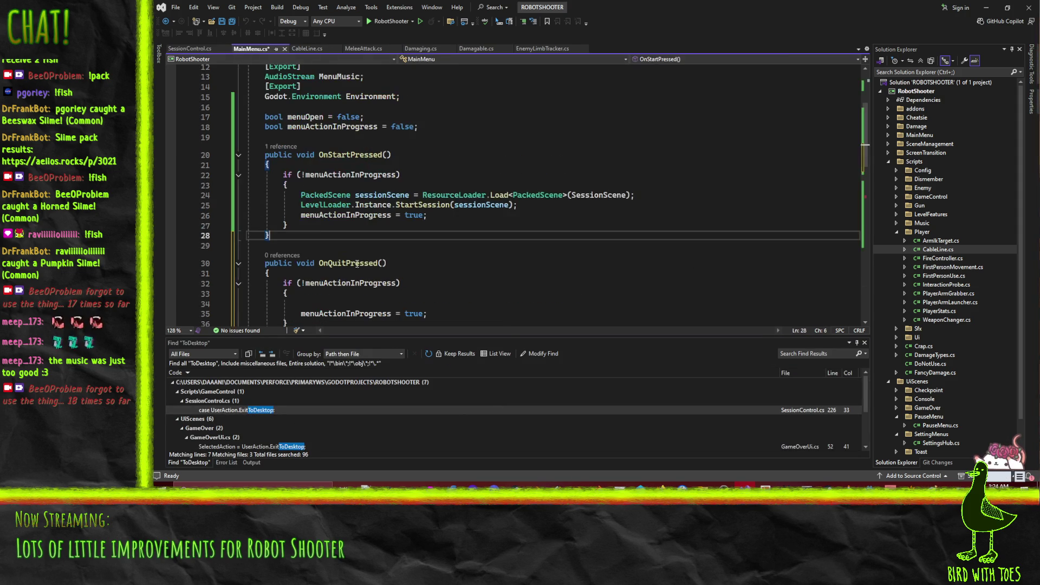
pyautogui.scroll(-2, 341, 299)
pyautogui.click(618, 247)
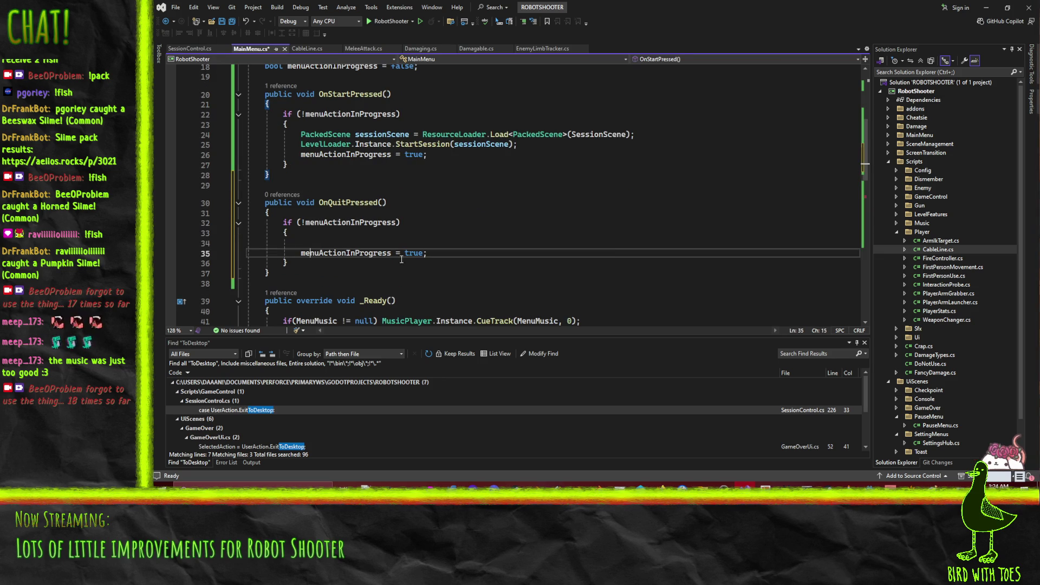
pyautogui.write('GetTree().Quit();')
pyautogui.hotkey('ctrl', 's')
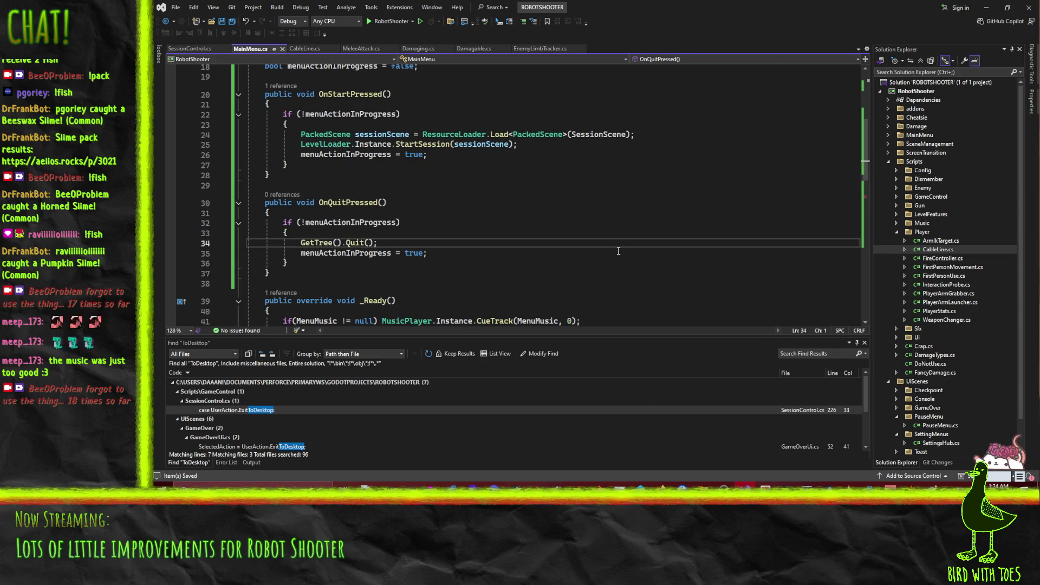
# Select GetTree on line 34, then bring the browser window back to front.
pyautogui.click(431, 252)
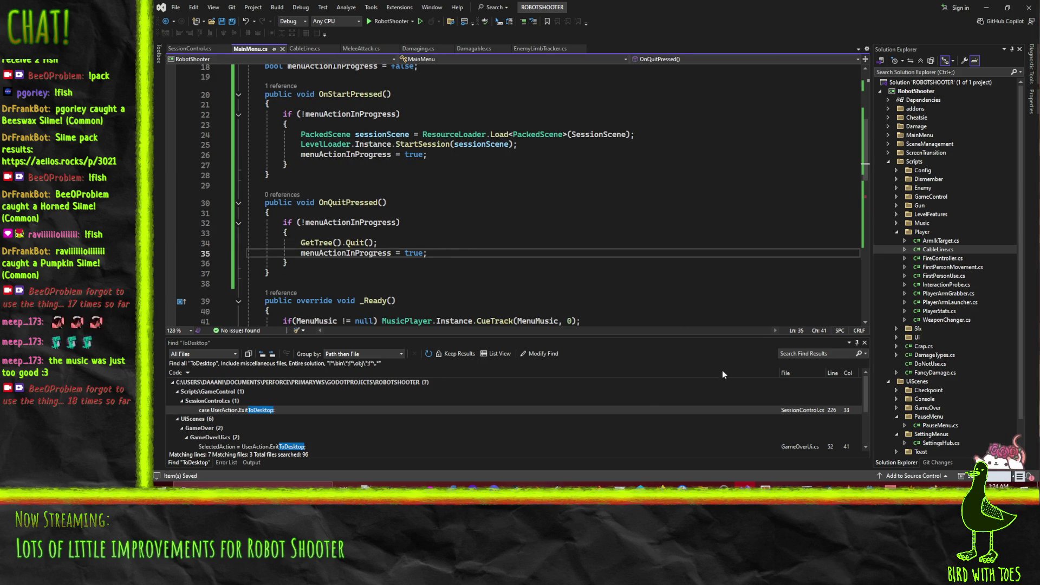
pyautogui.click(320, 245)
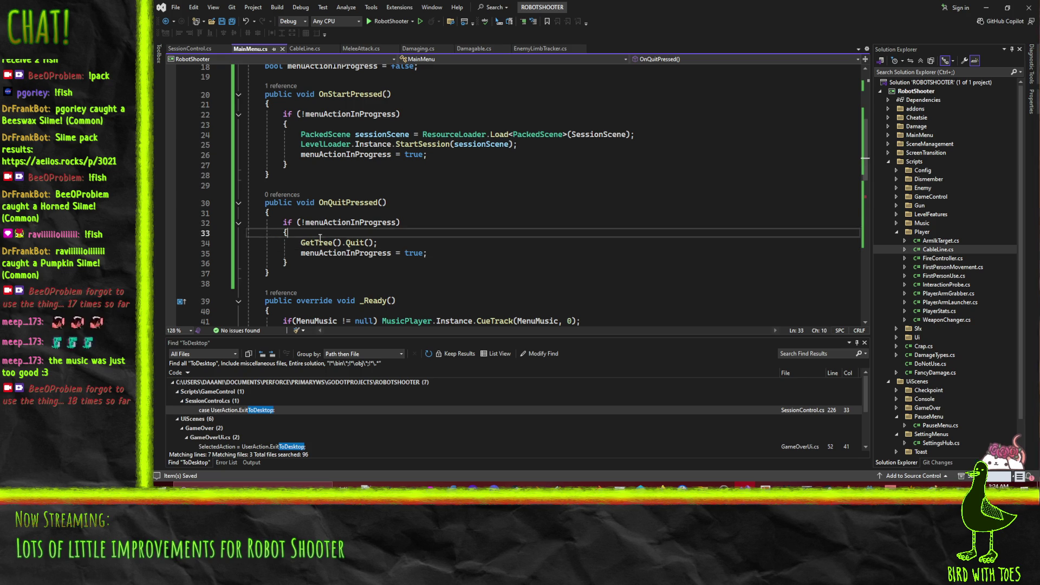
pyautogui.doubleClick(321, 245)
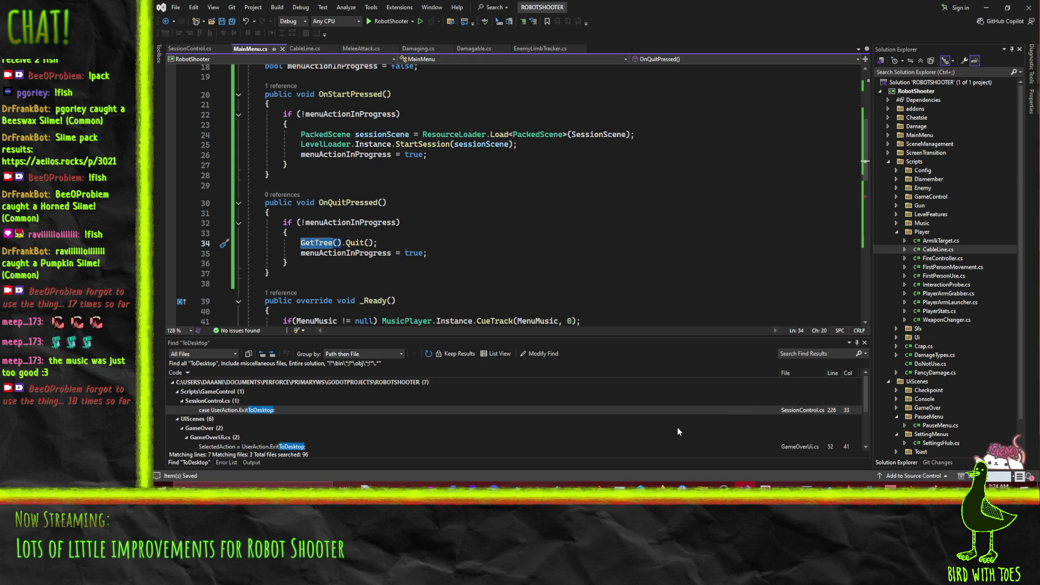
pyautogui.moveTo(661, 486)
pyautogui.click(603, 449)
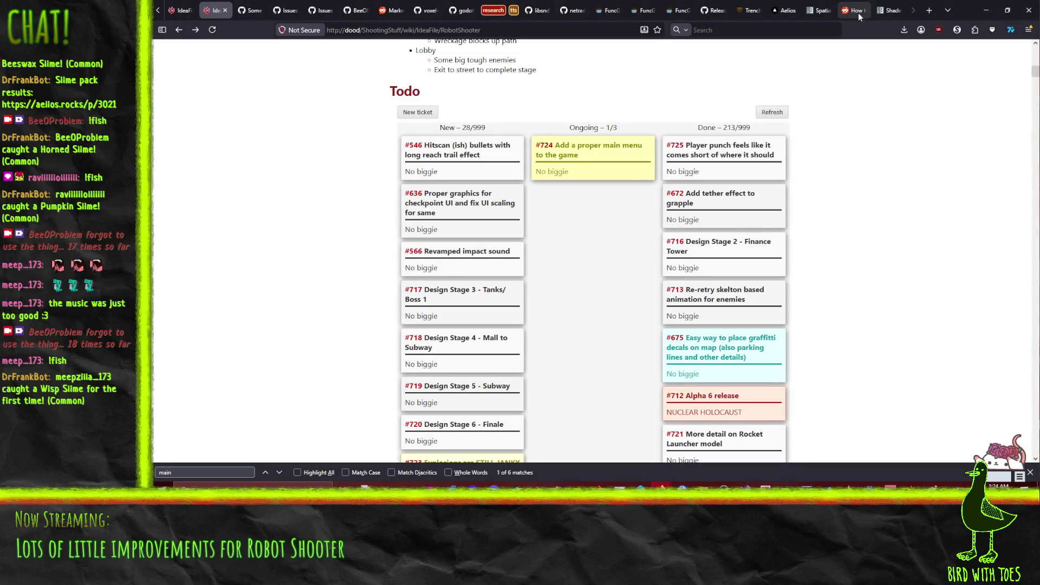
# Search images for 'rise of the triad' and enlarge the limitedrungames.com gameplay screenshot.
pyautogui.click(929, 11)
pyautogui.write('rise of the tria')
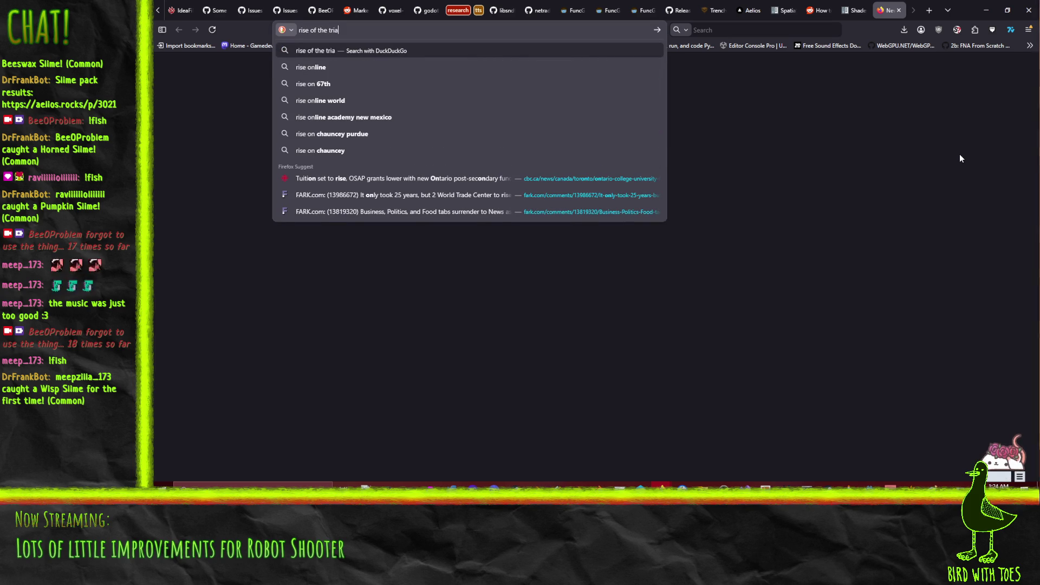
pyautogui.write('d')
pyautogui.press('Return')
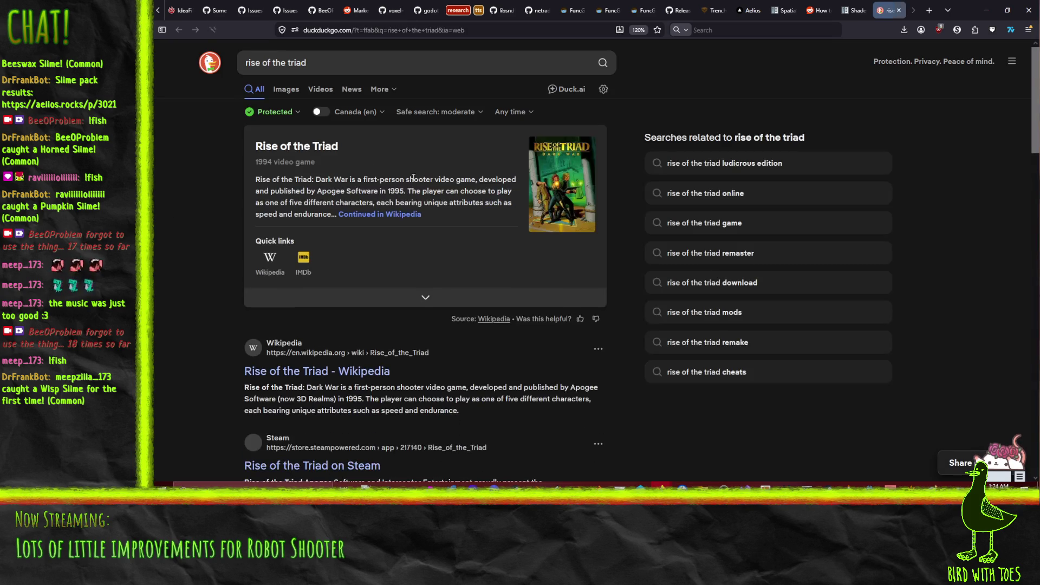
pyautogui.click(286, 89)
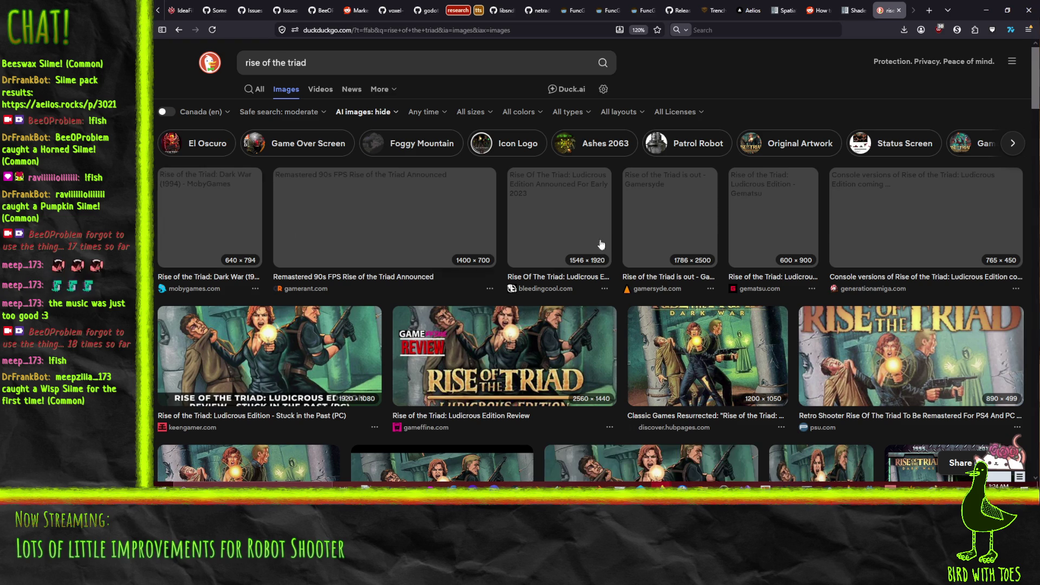
pyautogui.scroll(-10, 184, 244)
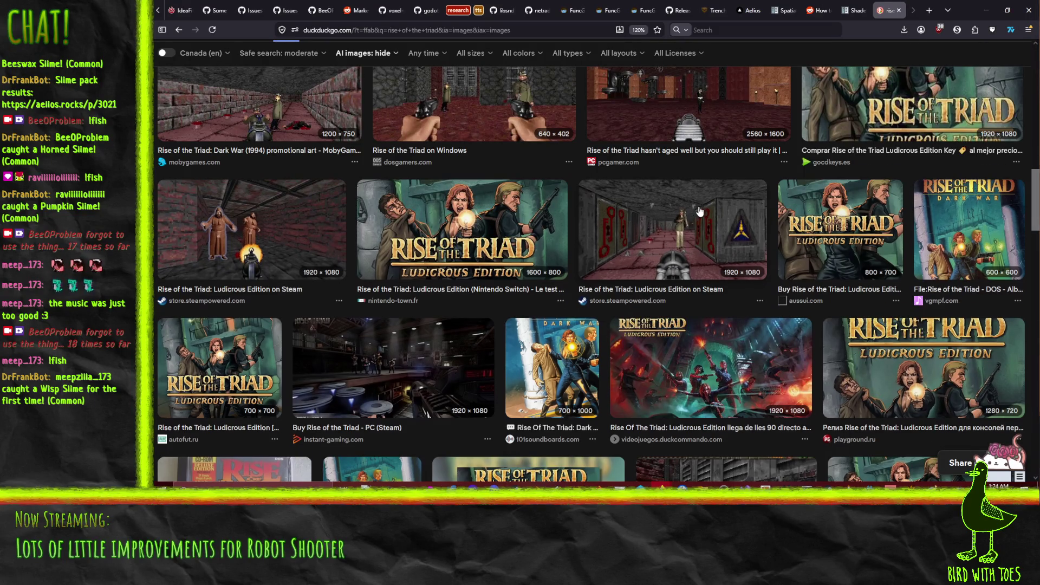
pyautogui.scroll(-2, 700, 211)
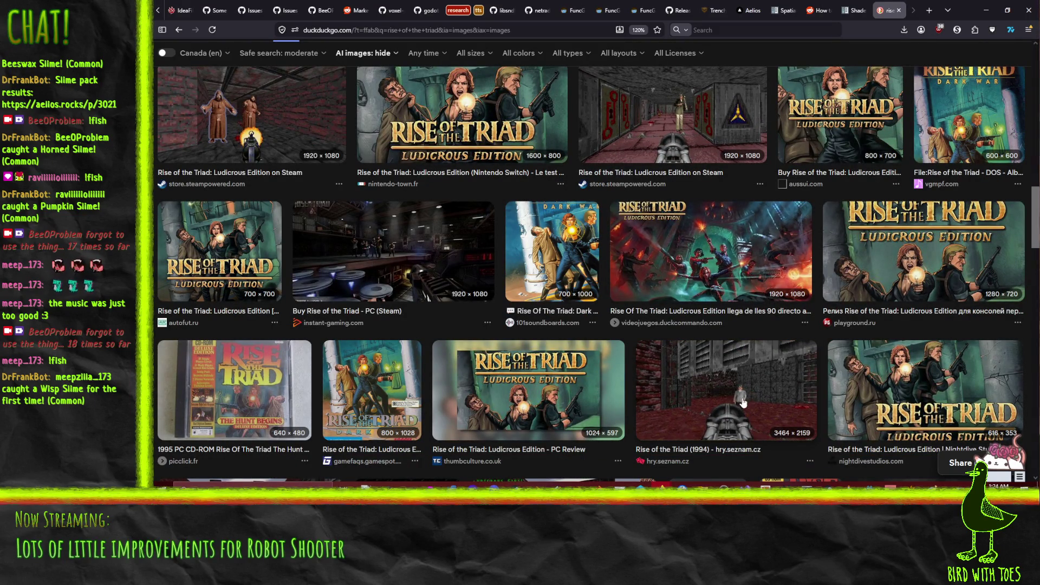
pyautogui.scroll(-4, 747, 401)
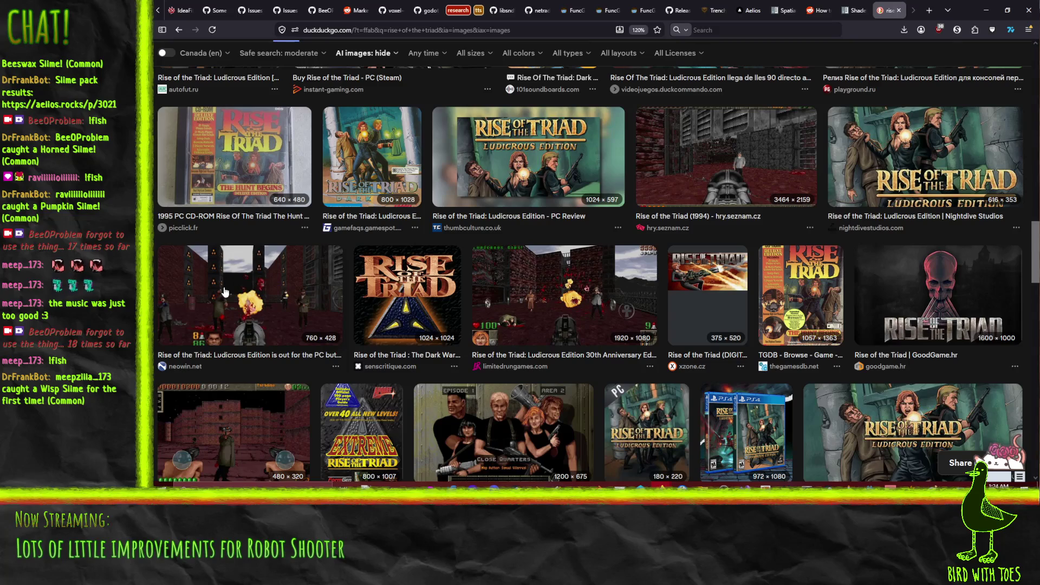
pyautogui.click(560, 283)
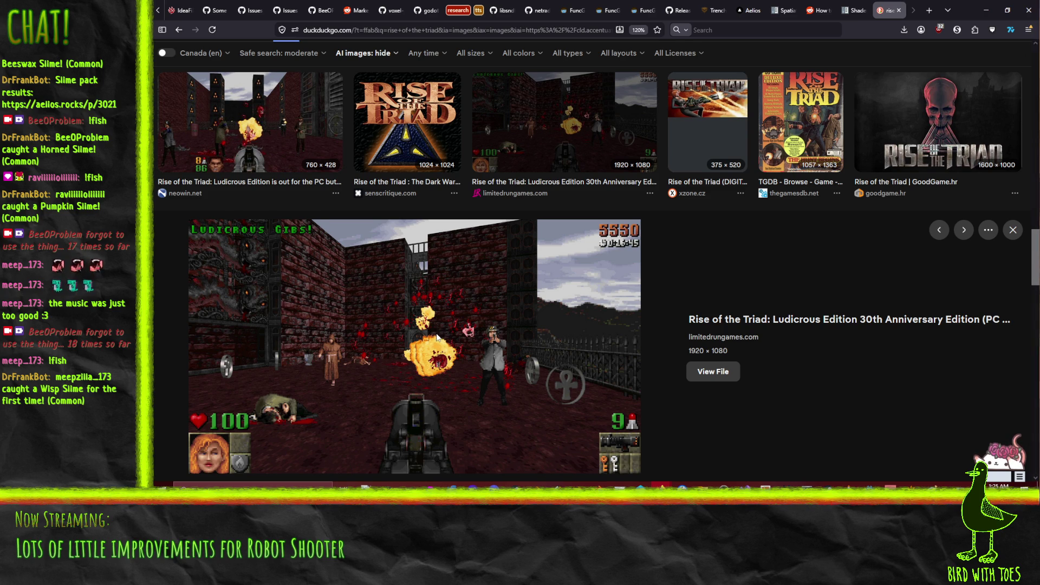
# Preview the 'Buy Rise of the Triad - PC (Steam)' image and browse the results grid.
pyautogui.scroll(3, 442, 339)
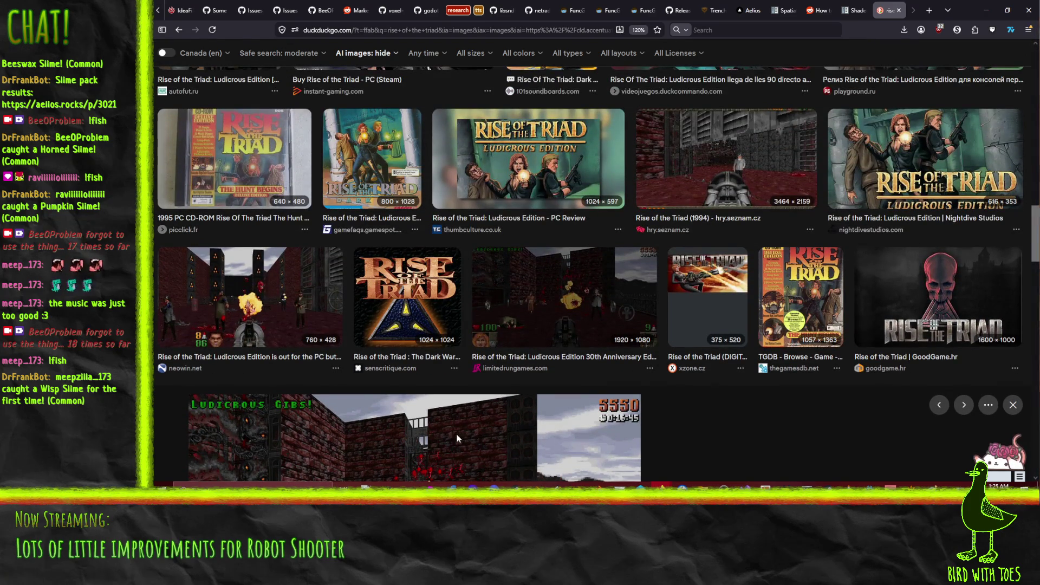
pyautogui.scroll(-3, 463, 431)
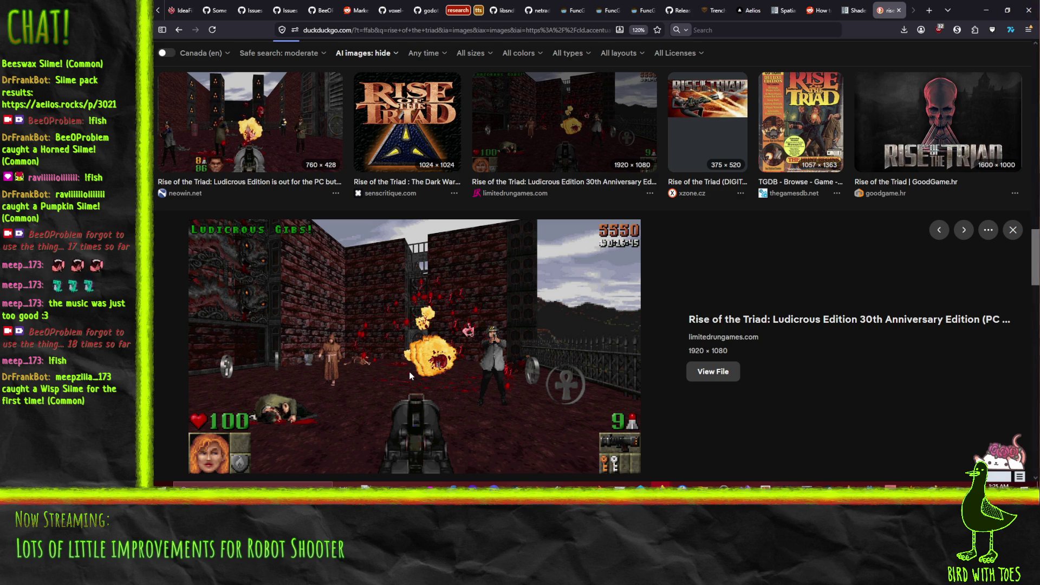
pyautogui.scroll(2, 373, 385)
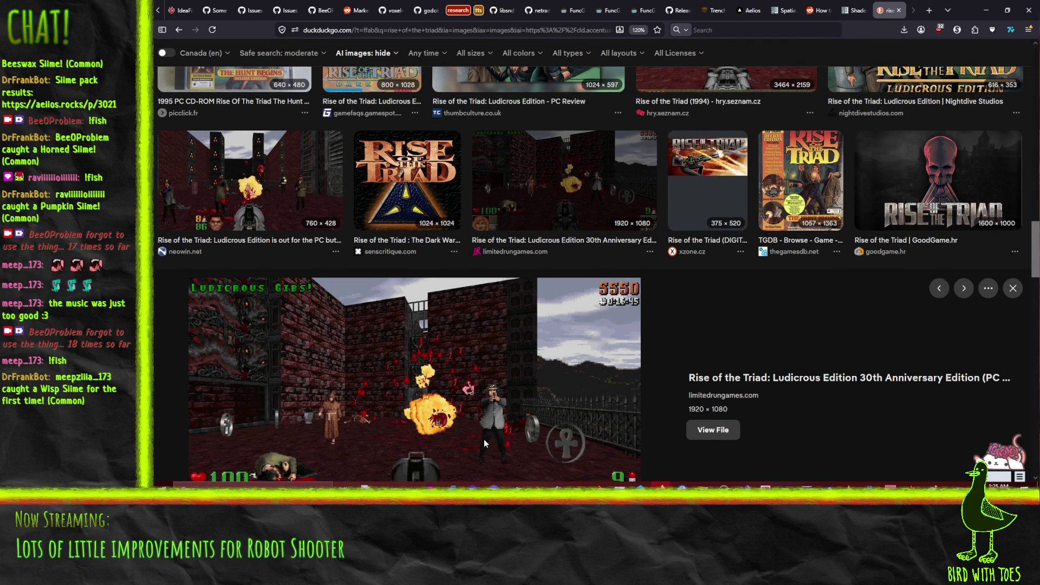
pyautogui.scroll(-2, 477, 447)
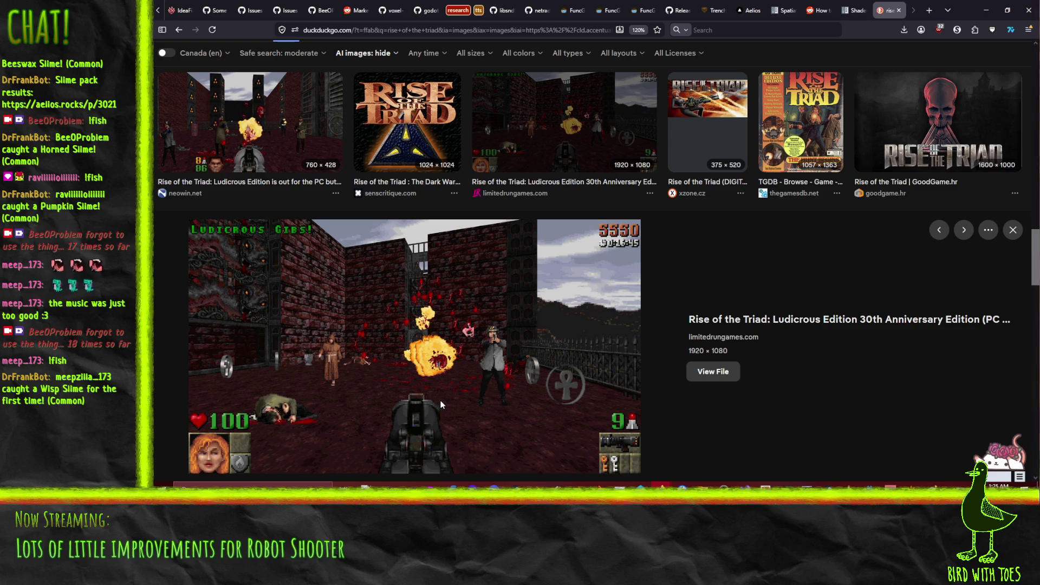
pyautogui.scroll(3, 443, 406)
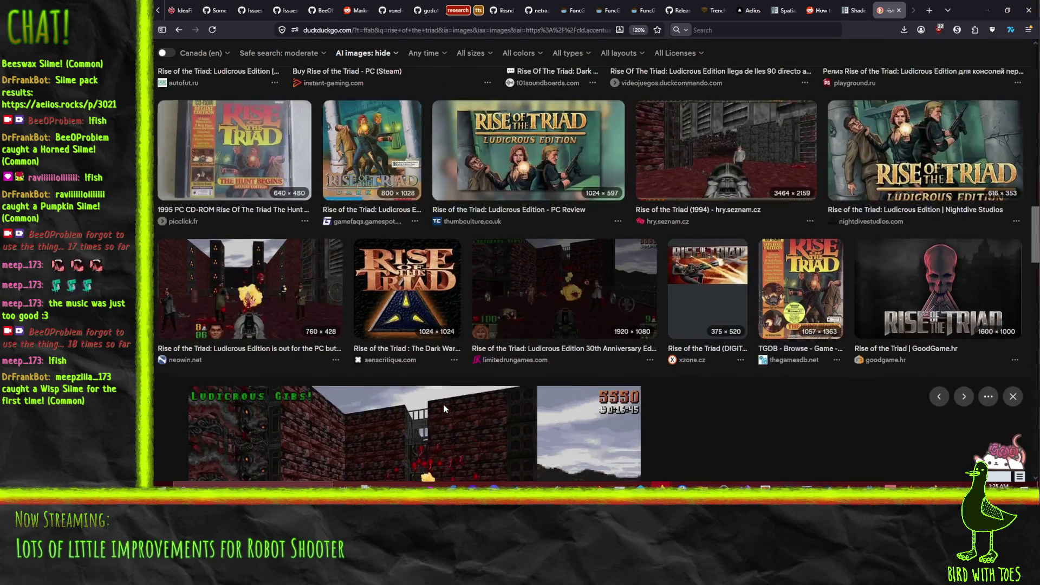
pyautogui.scroll(2, 496, 428)
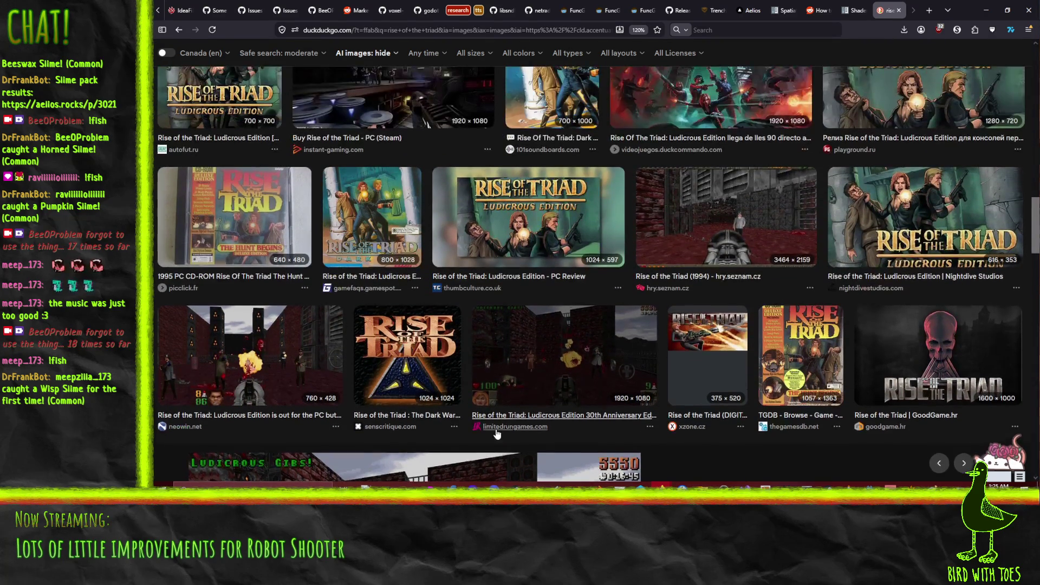
pyautogui.scroll(1, 530, 445)
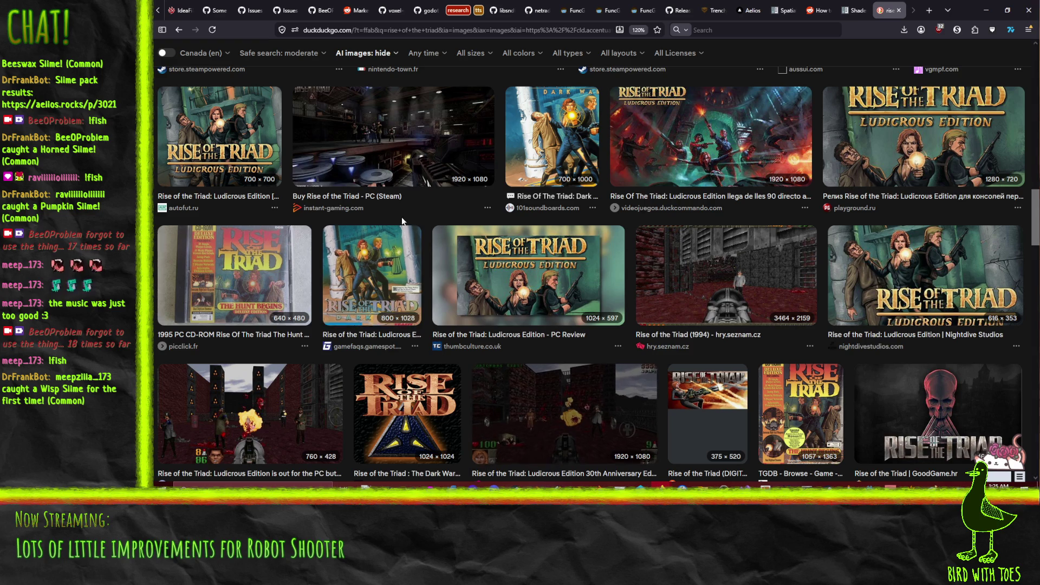
pyautogui.click(399, 156)
pyautogui.scroll(-1, 548, 352)
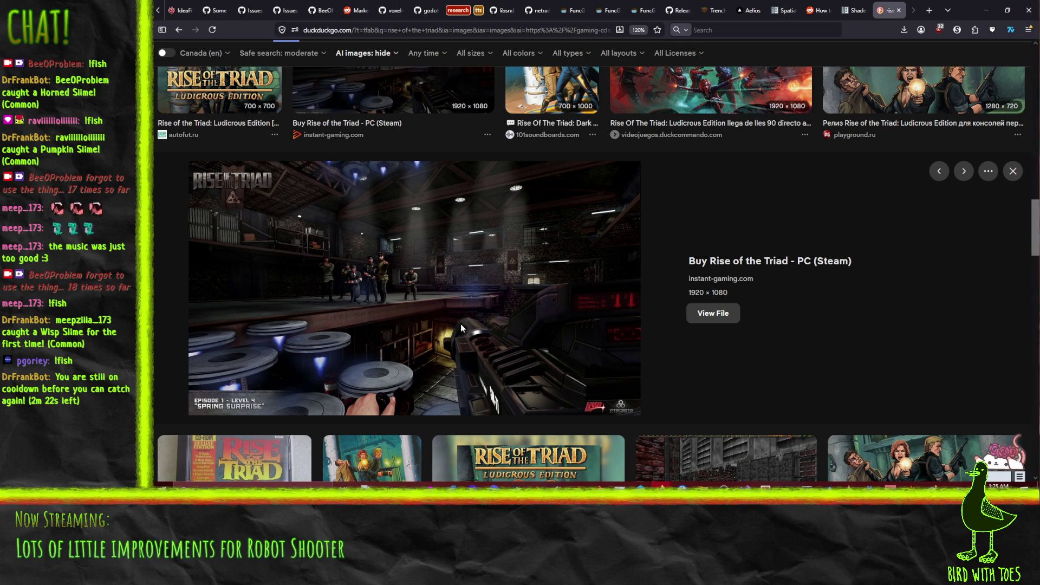
pyautogui.scroll(2, 434, 363)
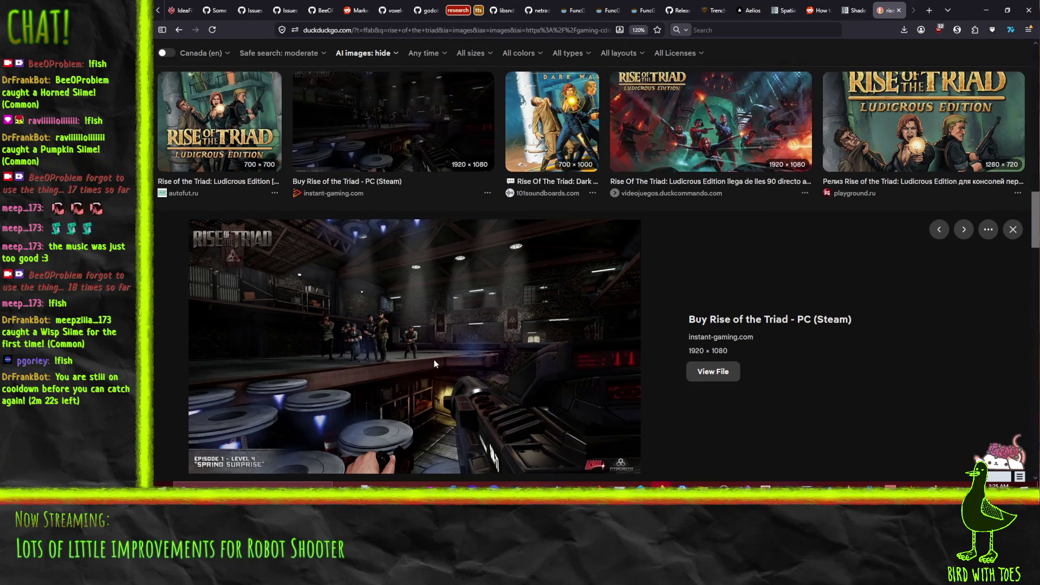
pyautogui.scroll(6, 434, 363)
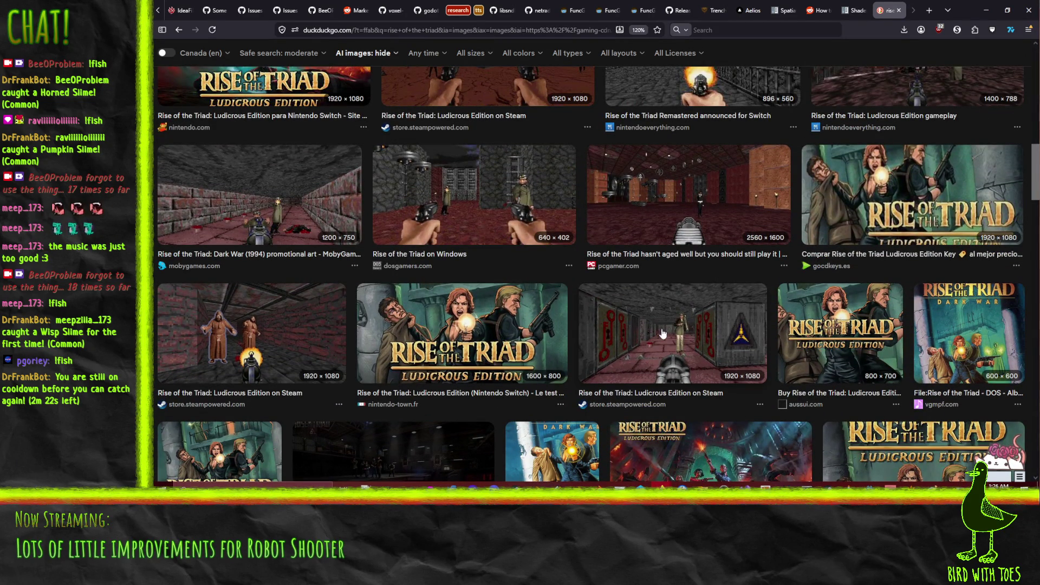
pyautogui.scroll(5, 709, 340)
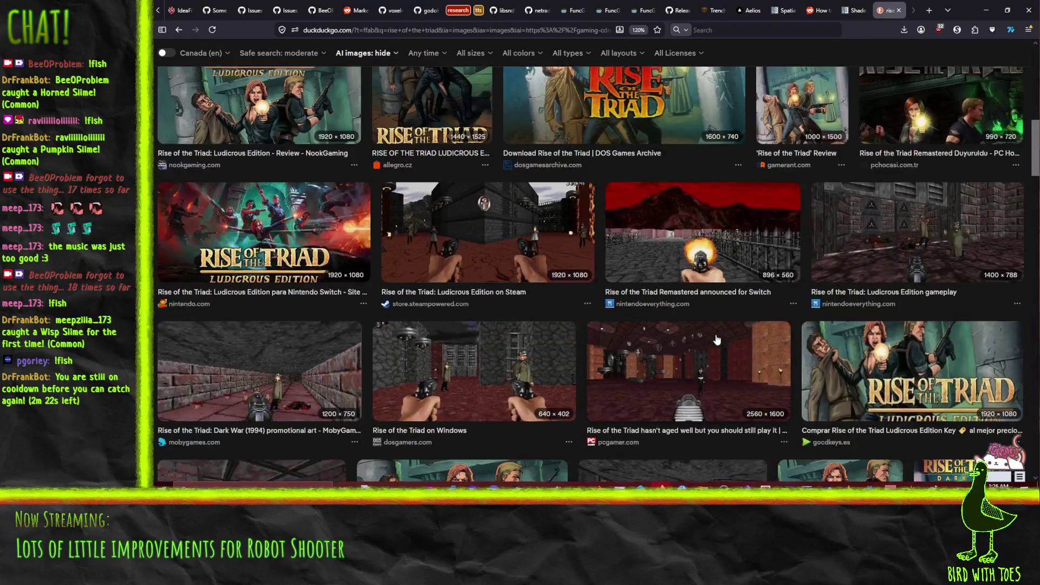
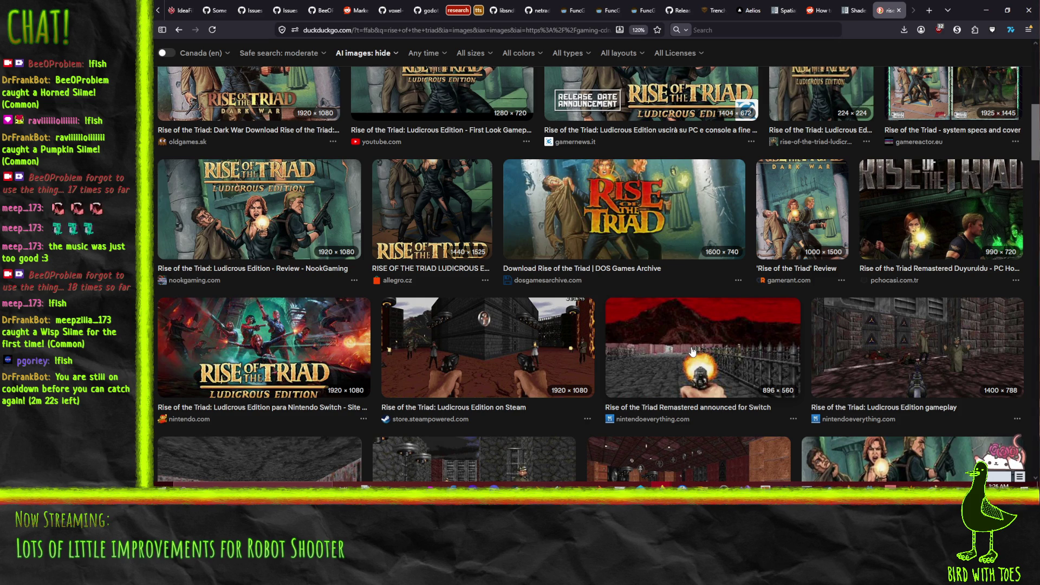
# Close the DuckDuckGo image search tab and minimize Firefox to get back to MainMenu.cs.
pyautogui.click(898, 10)
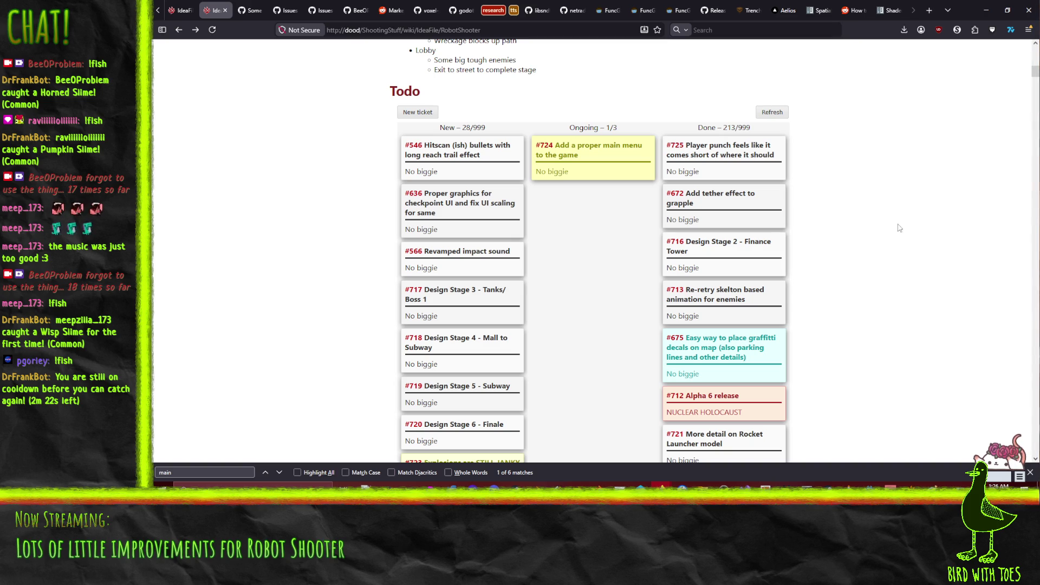
pyautogui.click(987, 10)
pyautogui.click(618, 247)
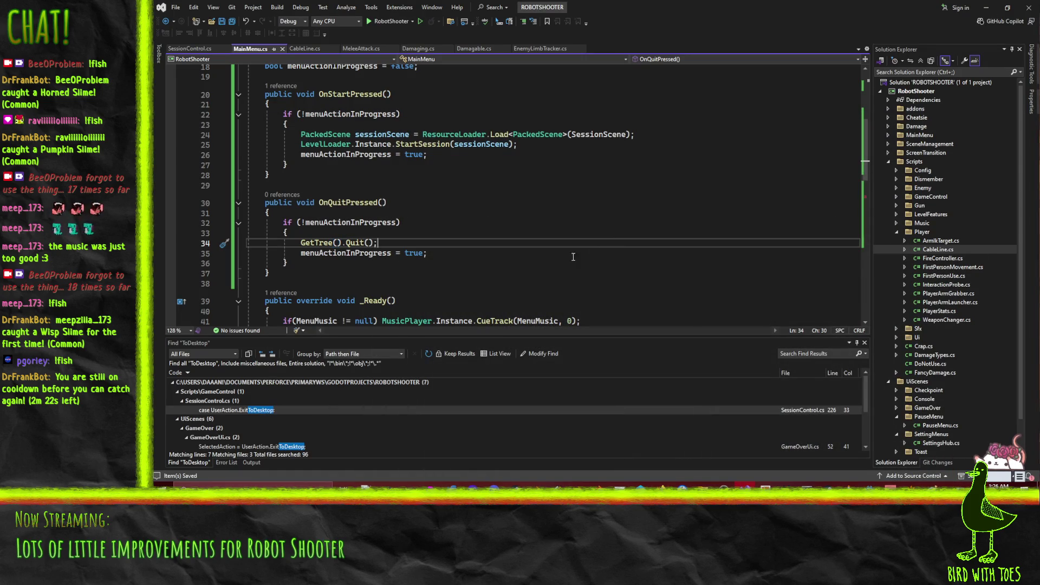
# Start a new public void OnSettingsPressed() method with braces after OnStartPressed.
pyautogui.scroll(-1, 534, 238)
pyautogui.scroll(1, 535, 242)
pyautogui.scroll(1, 584, 250)
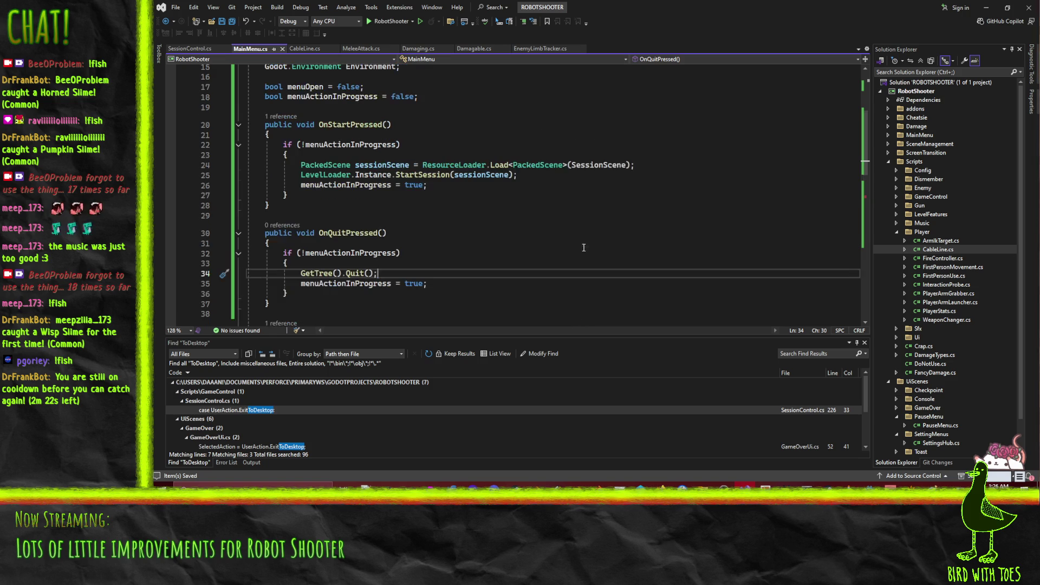
pyautogui.click(337, 207)
pyautogui.press('Return')
pyautogui.press('Return')
pyautogui.write('publi')
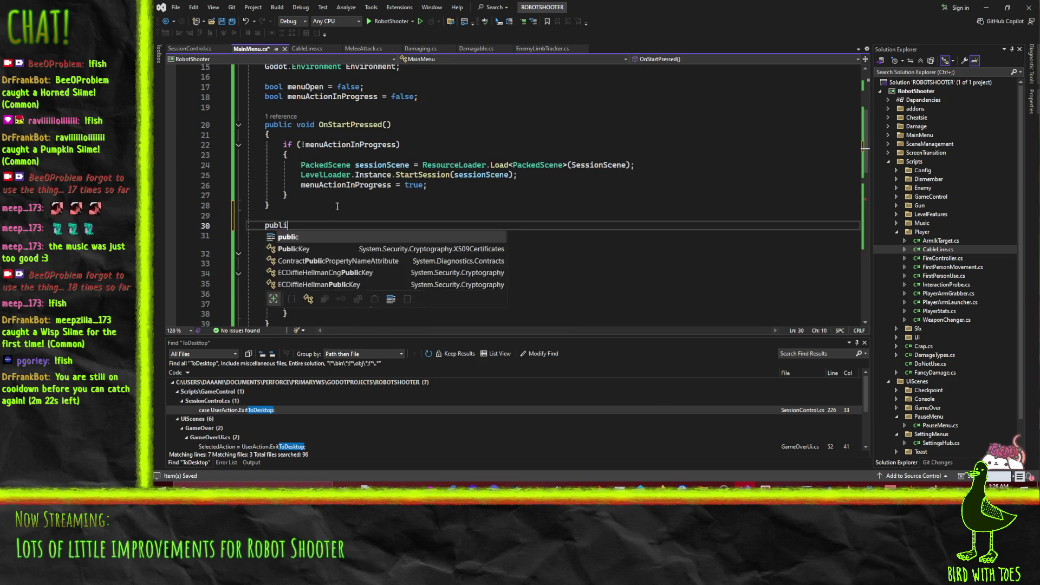
pyautogui.write('c void OnSettingsPressed()')
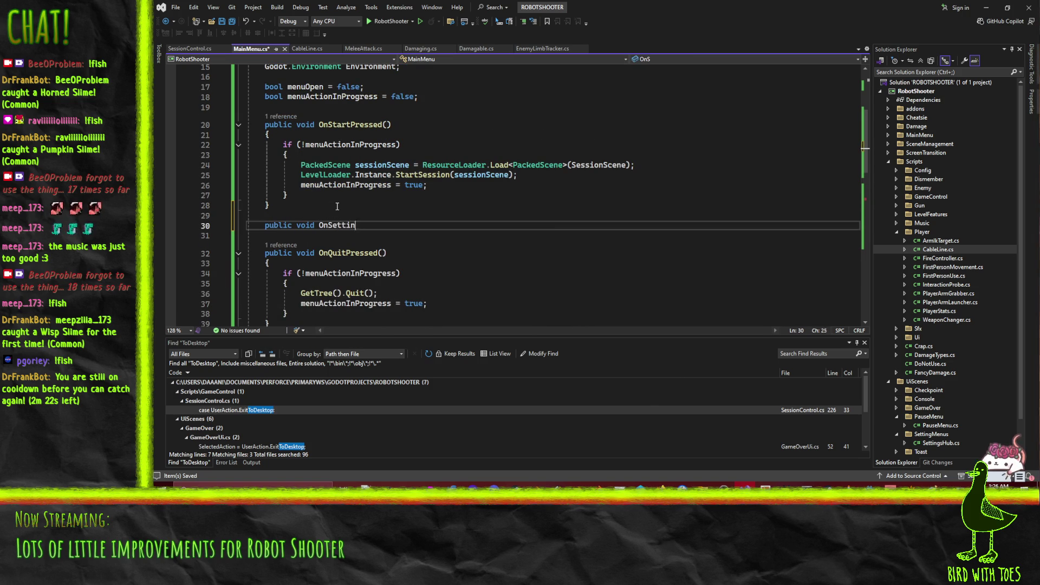
pyautogui.press('Return')
pyautogui.write('{')
pyautogui.press('Return')
# Accept Copilot's if (!menuActionInProgress) suggestion, close the block, and save MainMenu.cs.
pyautogui.scroll(-4, 337, 207)
pyautogui.scroll(1, 459, 209)
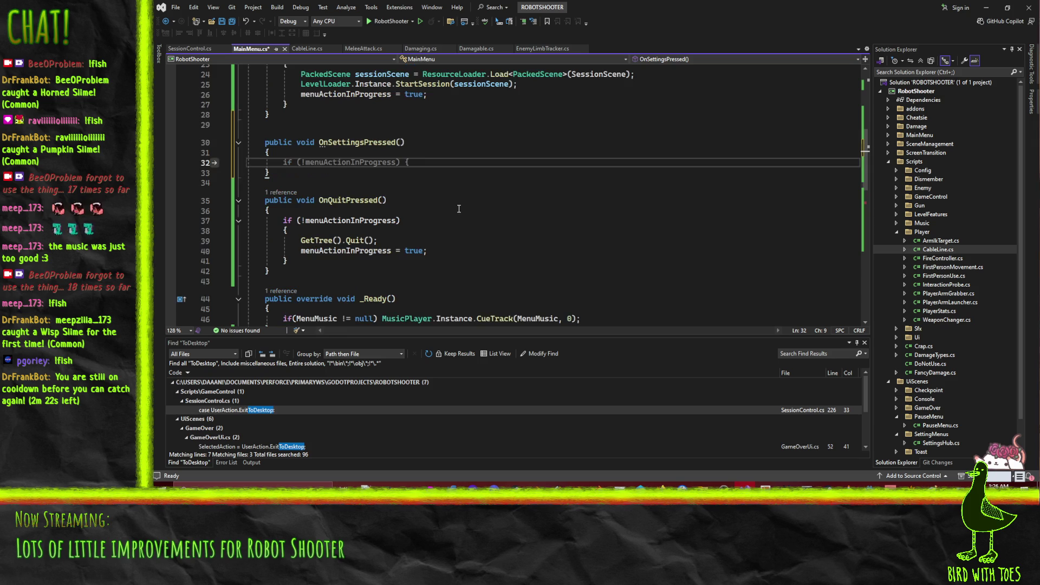
pyautogui.press('Tab')
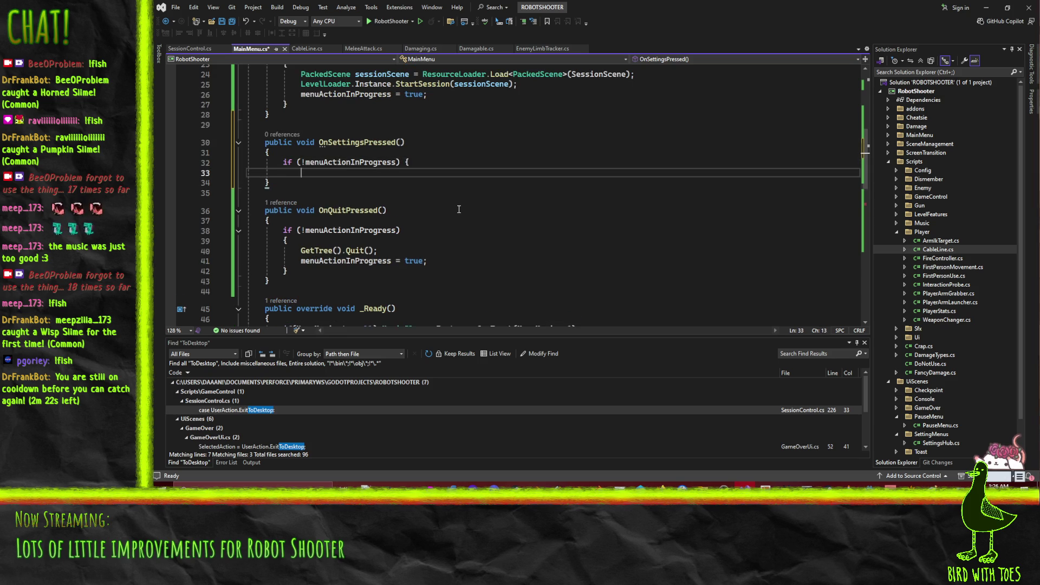
pyautogui.press('Return')
pyautogui.write('}')
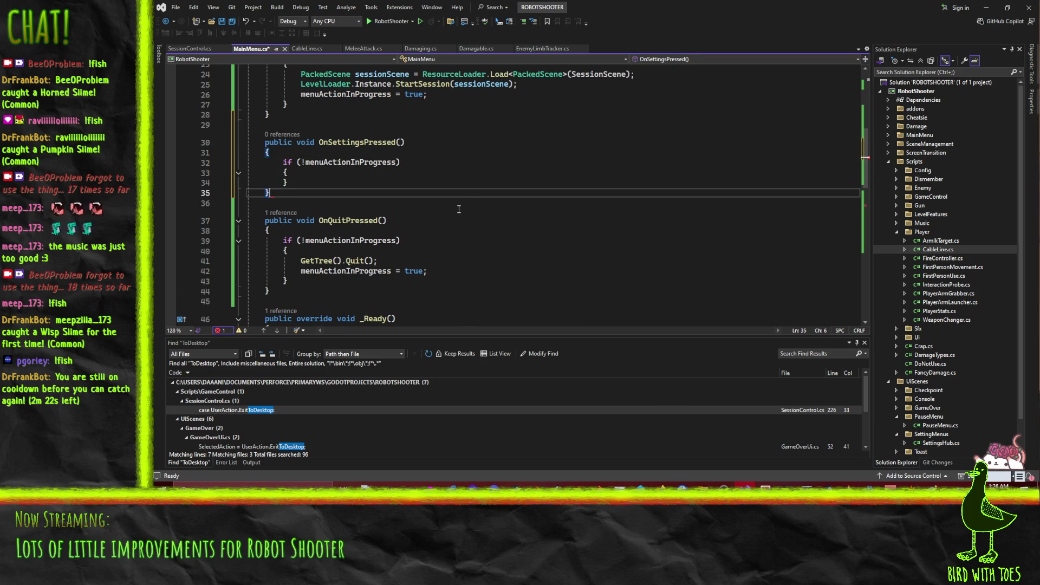
pyautogui.hotkey('ctrl', 's')
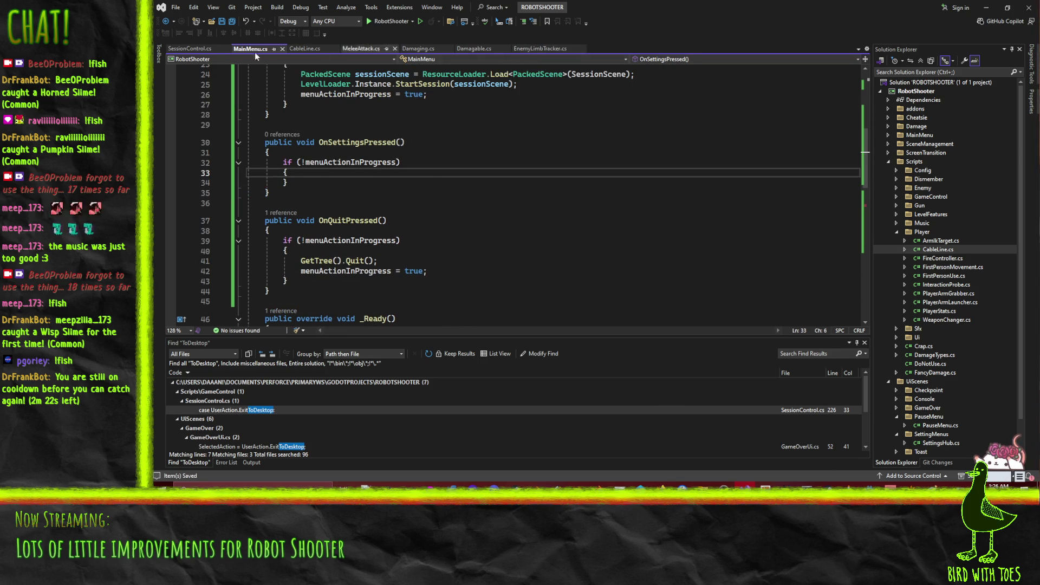
pyautogui.click(191, 48)
# Search SessionControl.cs for 'settings' and look over the matches.
pyautogui.scroll(6, 534, 206)
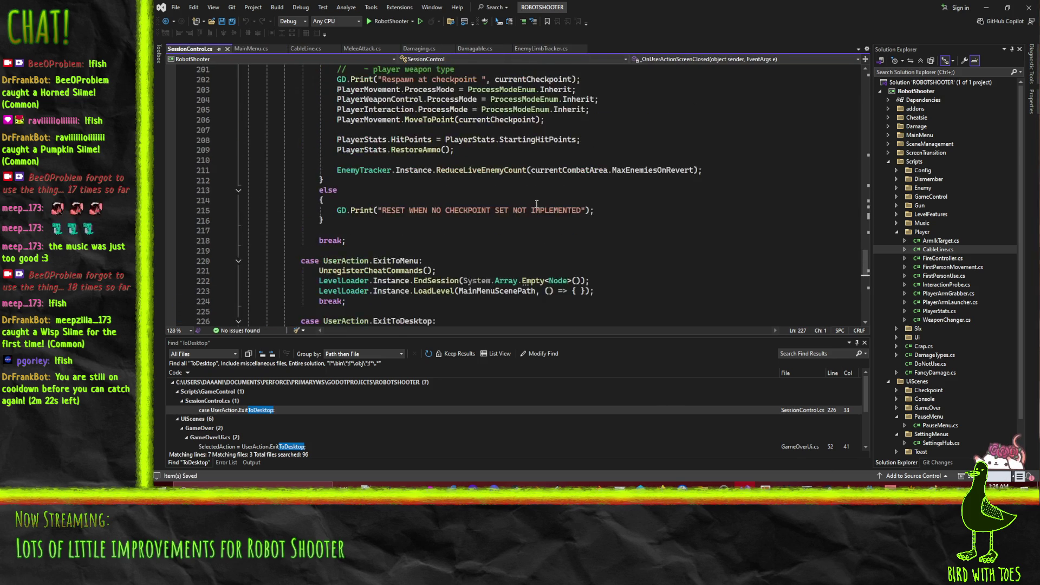
pyautogui.scroll(4, 533, 206)
pyautogui.click(586, 201)
pyautogui.scroll(4, 586, 203)
pyautogui.hotkey('ctrl', 'f')
pyautogui.write('settings')
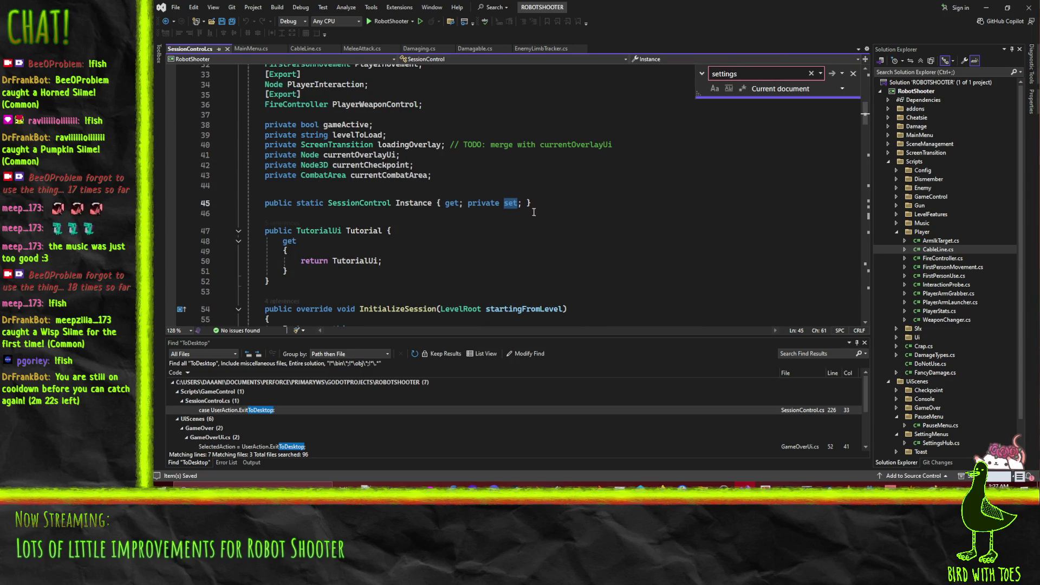
pyautogui.scroll(-6, 560, 233)
pyautogui.scroll(-6, 560, 233)
pyautogui.scroll(6, 560, 233)
pyautogui.click(551, 257)
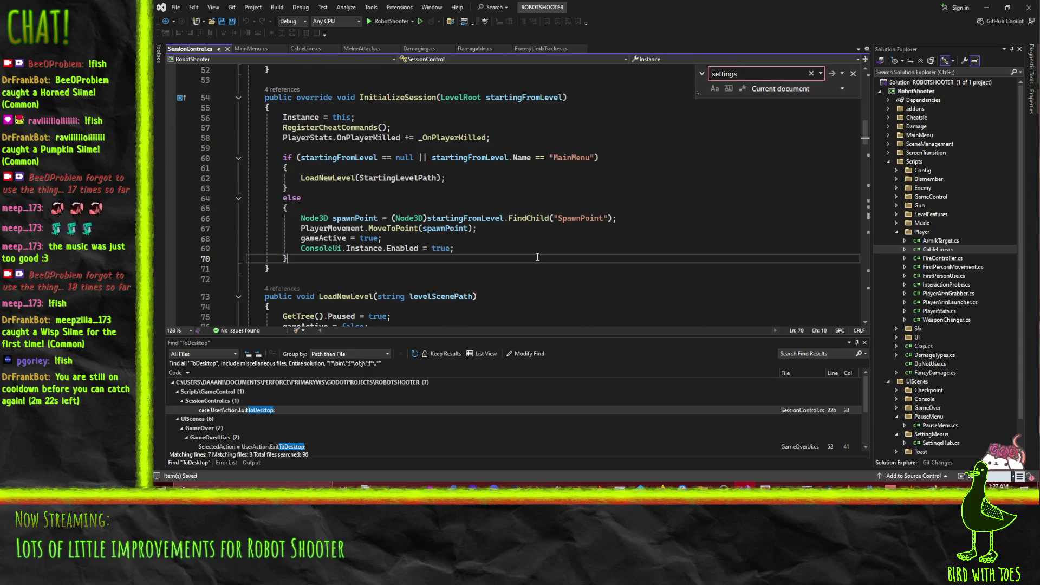
pyautogui.scroll(-7, 551, 257)
pyautogui.click(612, 187)
# Find all 'Settings' occurrences across the entire solution, collapsing the addons matches.
pyautogui.hotkey('ctrl', 'shift', 'f')
pyautogui.write('S')
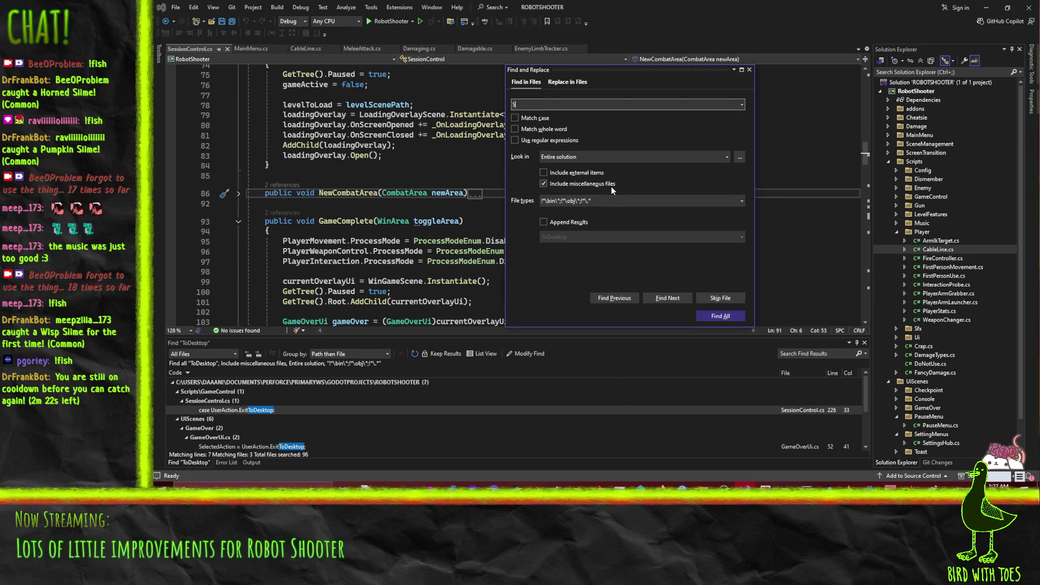
pyautogui.write('ettings')
pyautogui.press('Return')
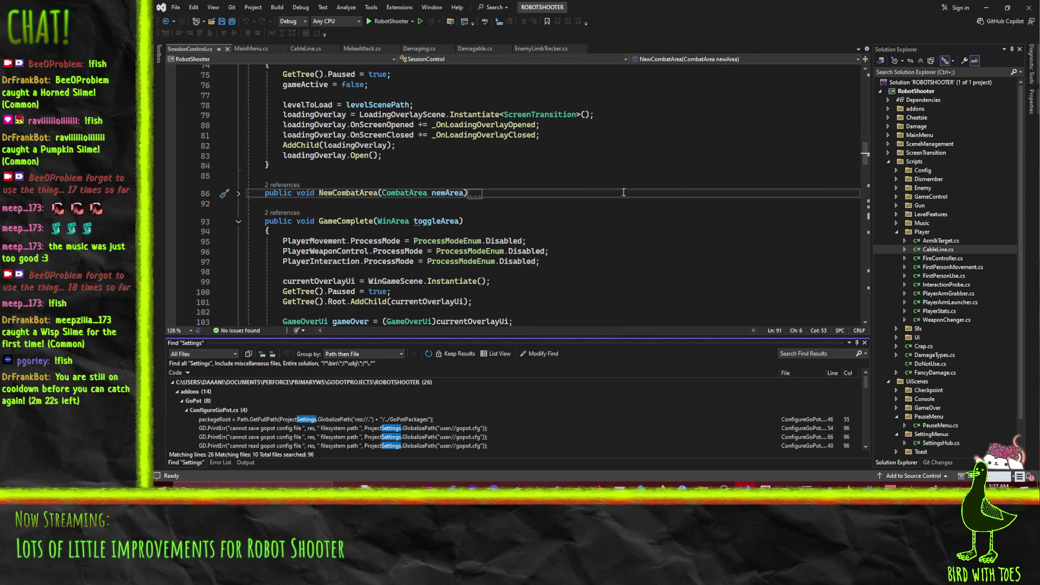
pyautogui.click(176, 391)
# Open the settingsHubInstance match in PauseMenu.cs from the search results.
pyautogui.scroll(-1, 327, 424)
pyautogui.doubleClick(247, 396)
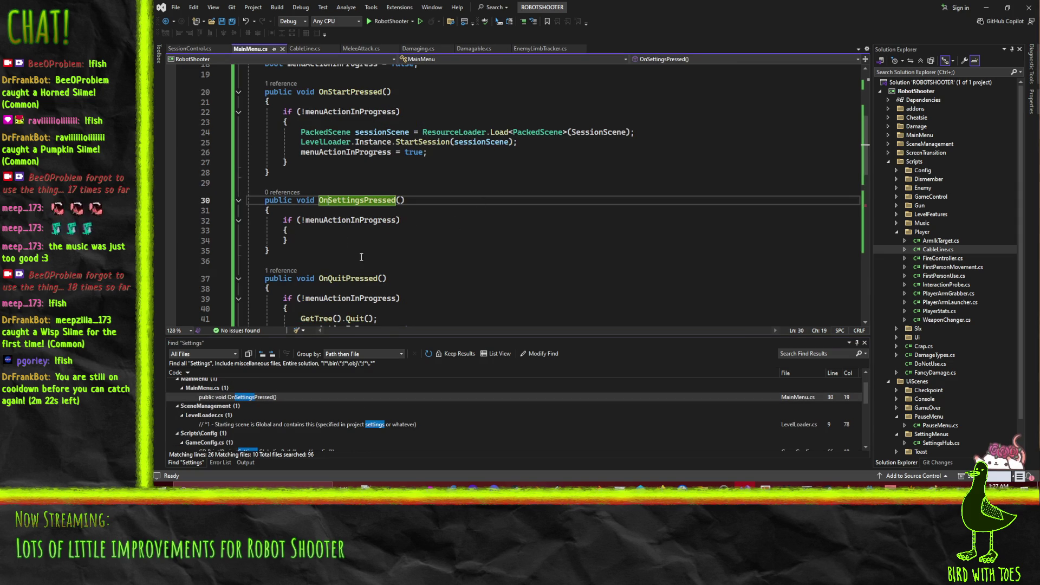
pyautogui.scroll(-2, 281, 431)
pyautogui.scroll(-2, 240, 408)
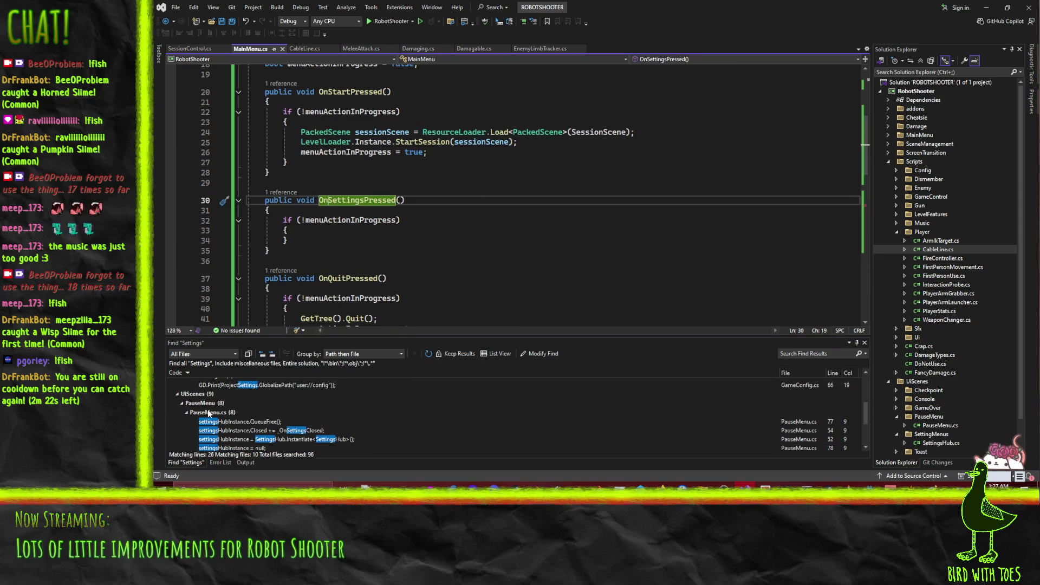
pyautogui.scroll(-2, 238, 412)
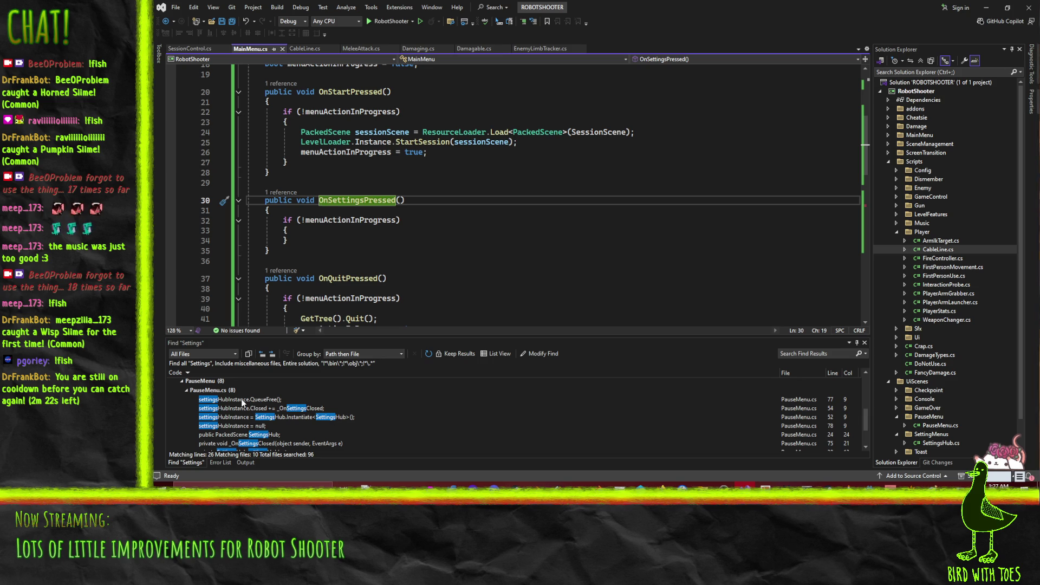
pyautogui.doubleClick(241, 399)
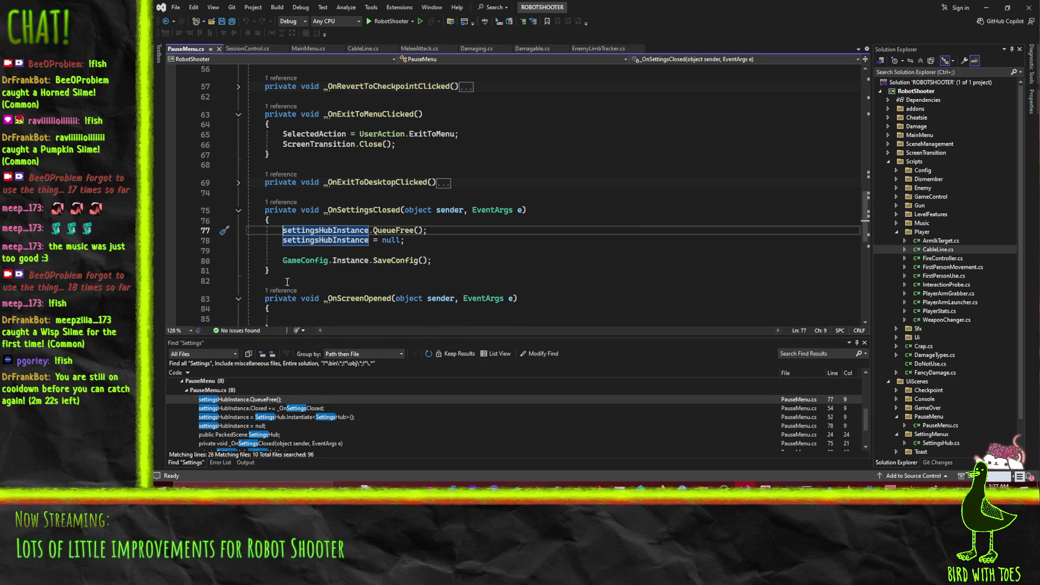
# Copy PauseMenu.cs lines 50–81 (_OnSettingClicked through _OnSettingsClosed) and return to MainMenu.cs line 36.
pyautogui.moveTo(279, 271); pyautogui.dragTo(223, 197)
pyautogui.scroll(1, 221, 199)
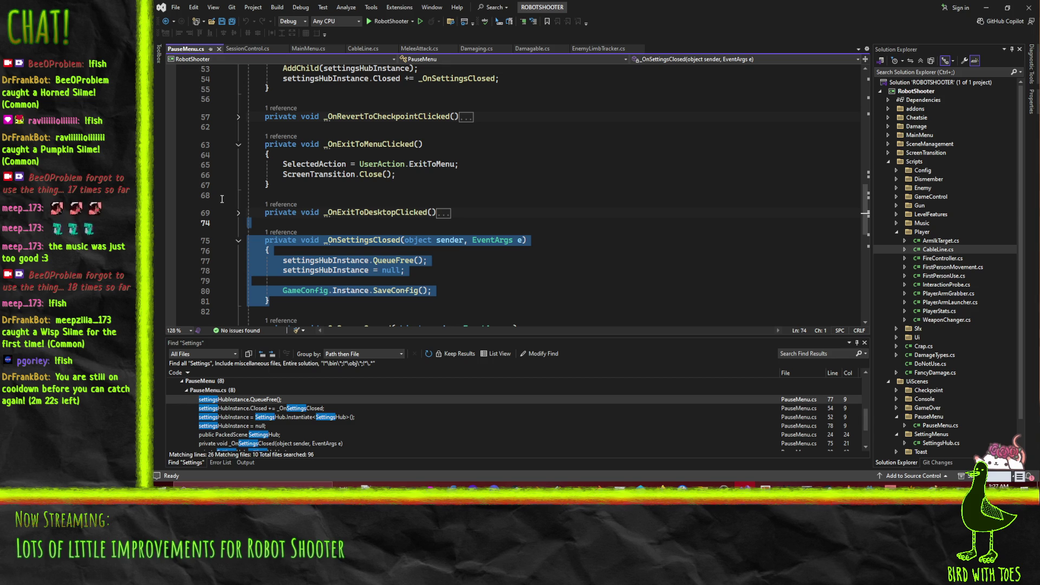
pyautogui.scroll(1, 221, 198)
pyautogui.keyDown('shift'); pyautogui.click(224, 187); pyautogui.keyUp('shift')
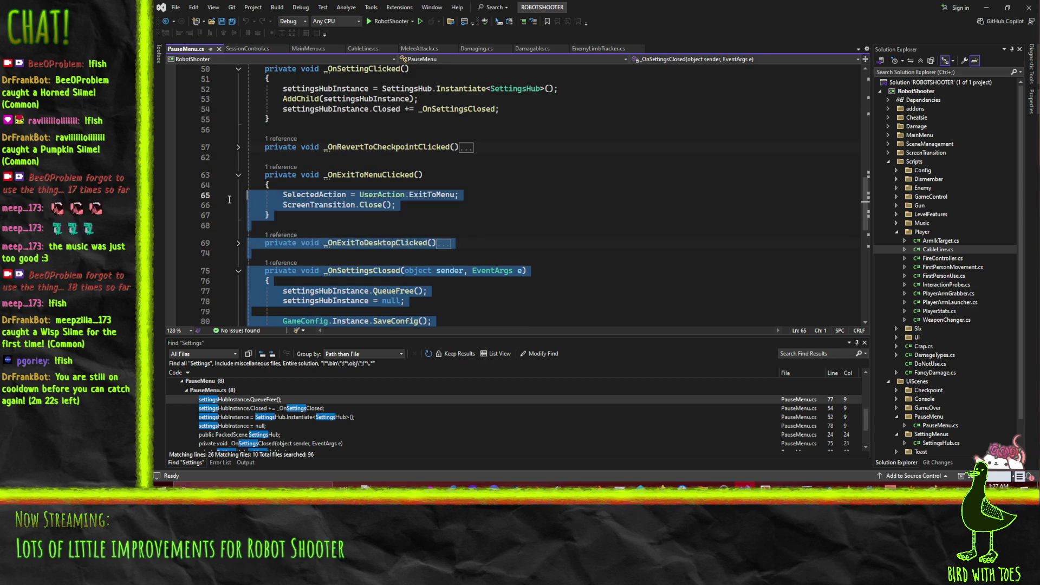
pyautogui.scroll(5, 227, 186)
pyautogui.keyDown('shift'); pyautogui.click(234, 216); pyautogui.keyUp('shift')
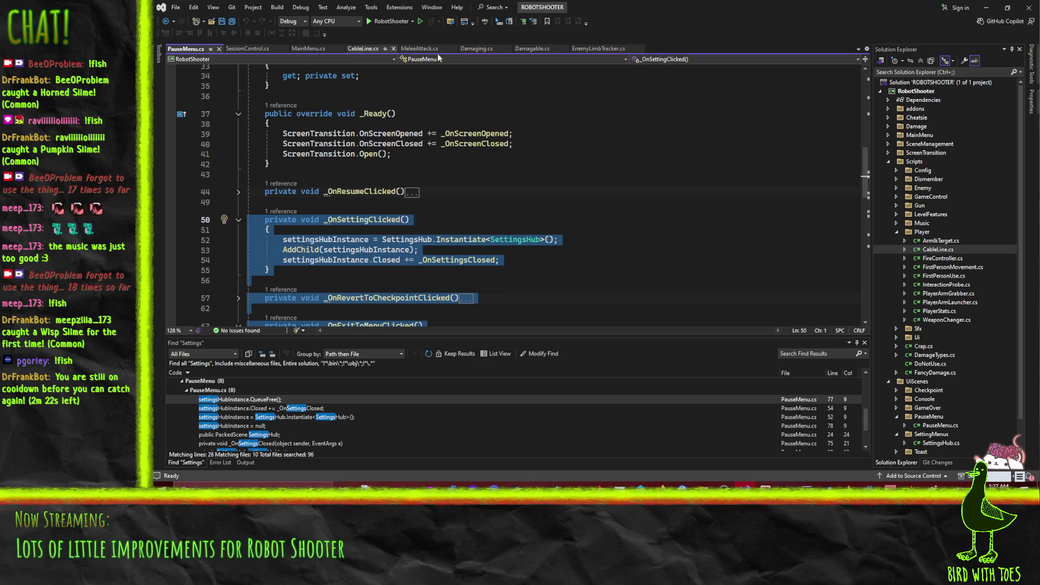
pyautogui.click(312, 48)
pyautogui.click(270, 204)
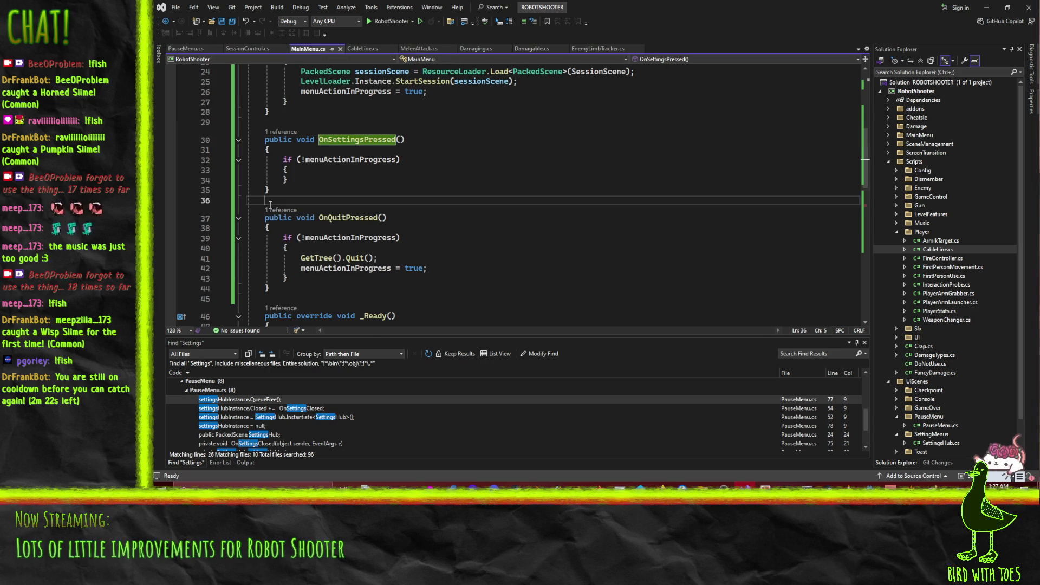
# Paste the copied pause-menu handlers below OnSettingsPressed in MainMenu.cs.
pyautogui.hotkey('ctrl', 'v')
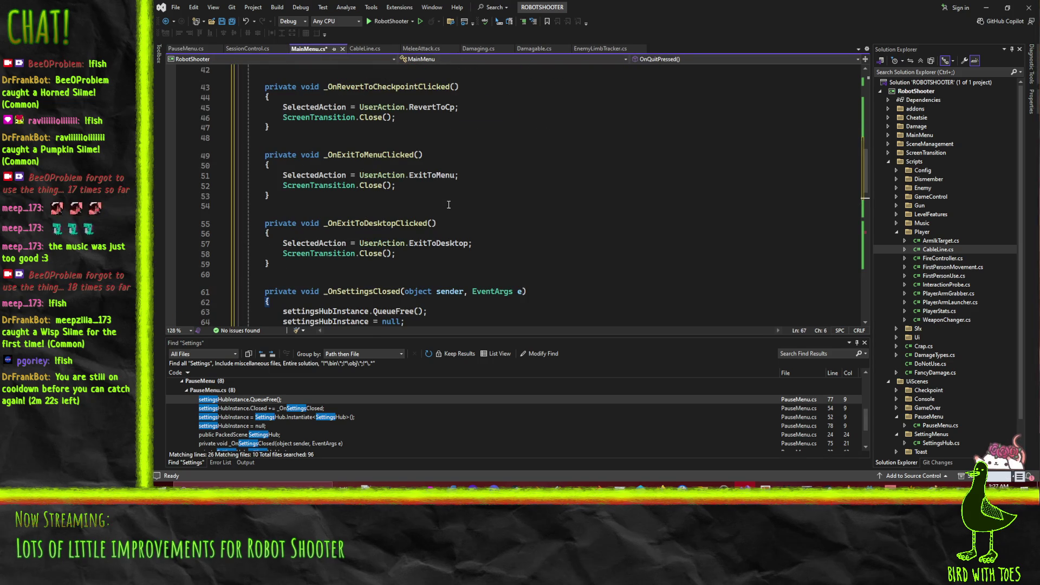
pyautogui.scroll(-1, 371, 174)
pyautogui.press('Down')
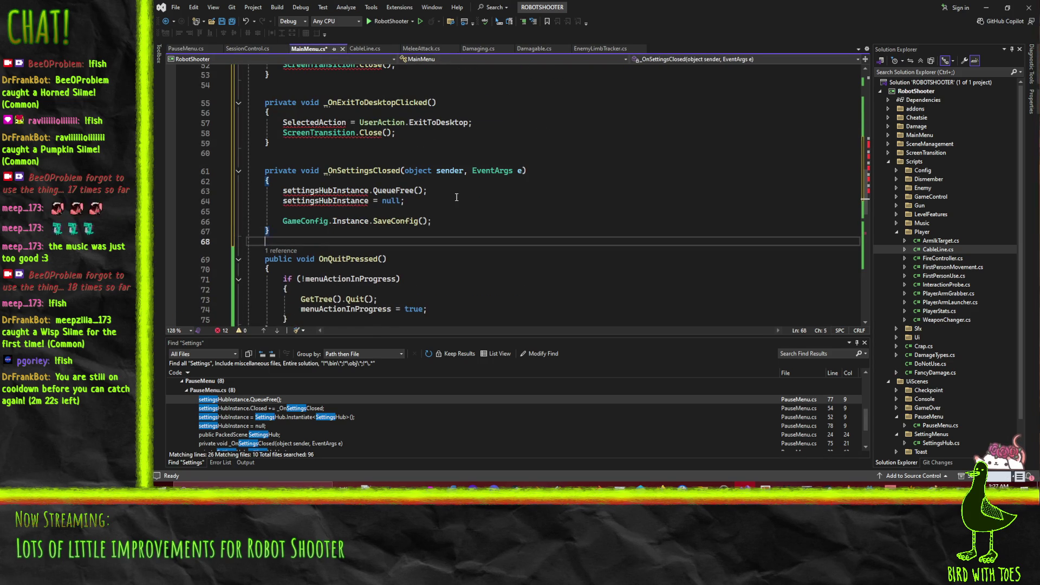
pyautogui.scroll(3, 447, 192)
# Remove the pasted RevertToCheckpoint, ExitToMenu and ExitToDesktop handlers plus the leftover blank line.
pyautogui.moveTo(299, 239)
pyautogui.mouseDown()
pyautogui.moveTo(209, 174)
pyautogui.moveTo(203, 108)
pyautogui.mouseUp()
pyautogui.scroll(4, 521, 158)
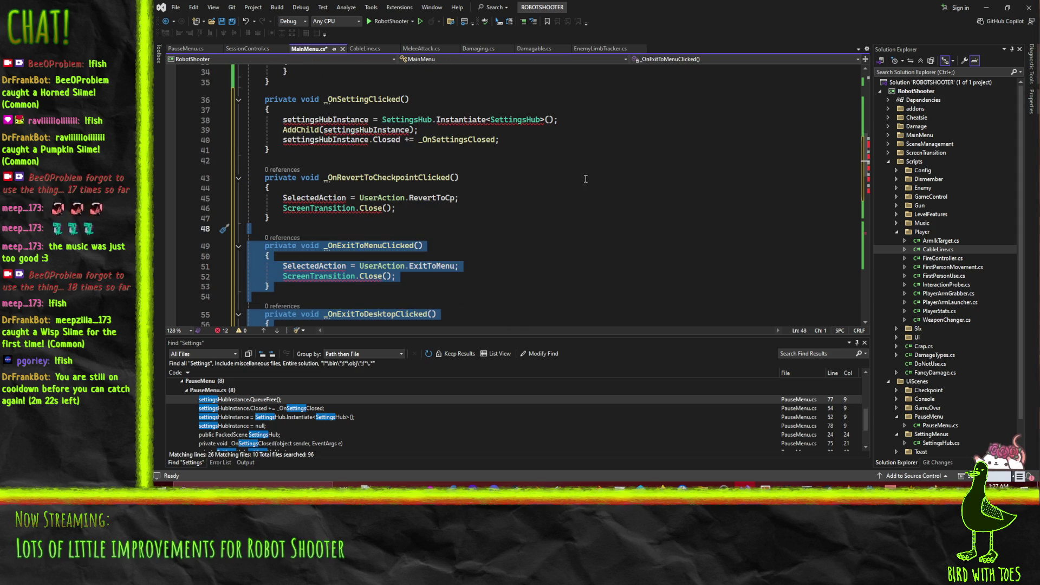
pyautogui.hotkey('shift', 'Up')
pyautogui.hotkey('shift', 'Up')
pyautogui.hotkey('shift', 'Up')
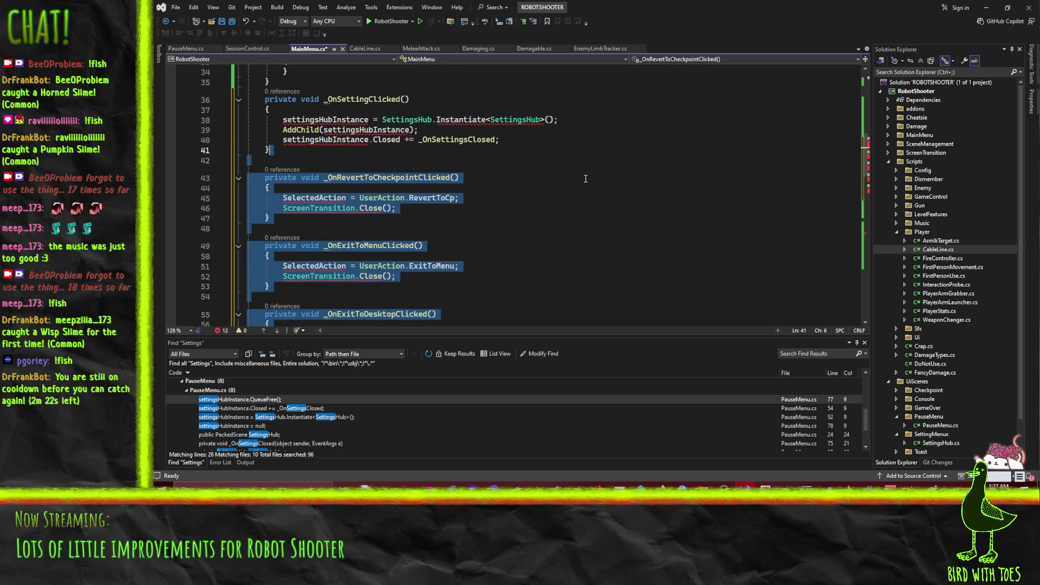
pyautogui.hotkey('shift', 'Home')
pyautogui.press('Delete')
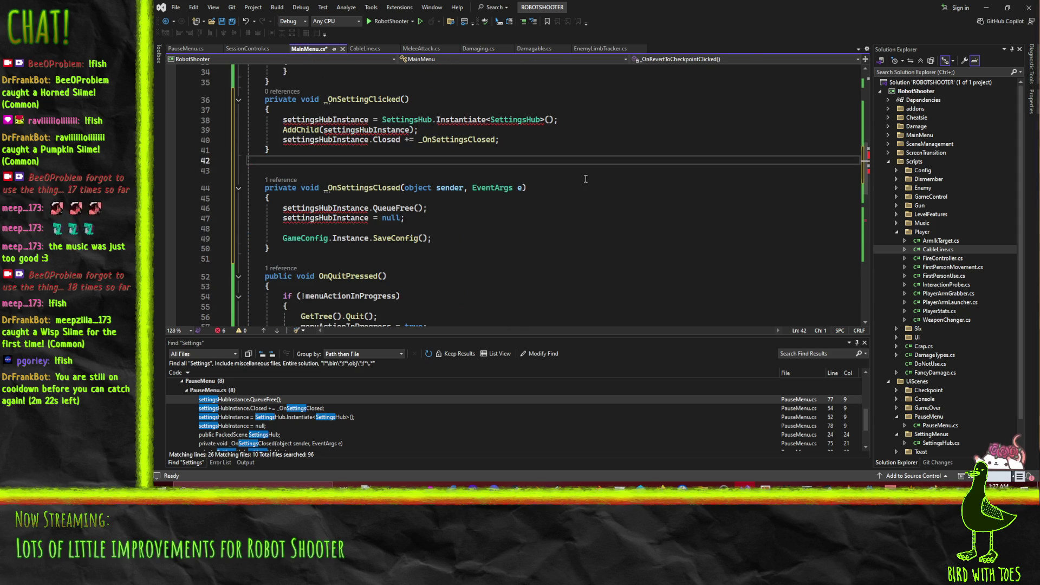
pyautogui.press('BackSpace')
pyautogui.scroll(2, 583, 180)
pyautogui.scroll(2, 346, 147)
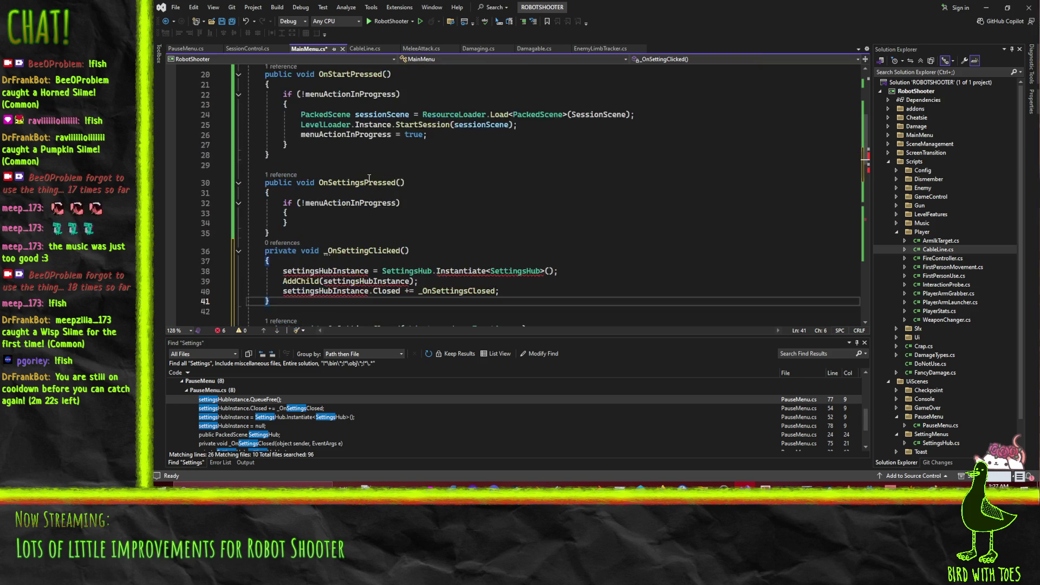
pyautogui.scroll(-2, 336, 148)
pyautogui.scroll(2, 322, 148)
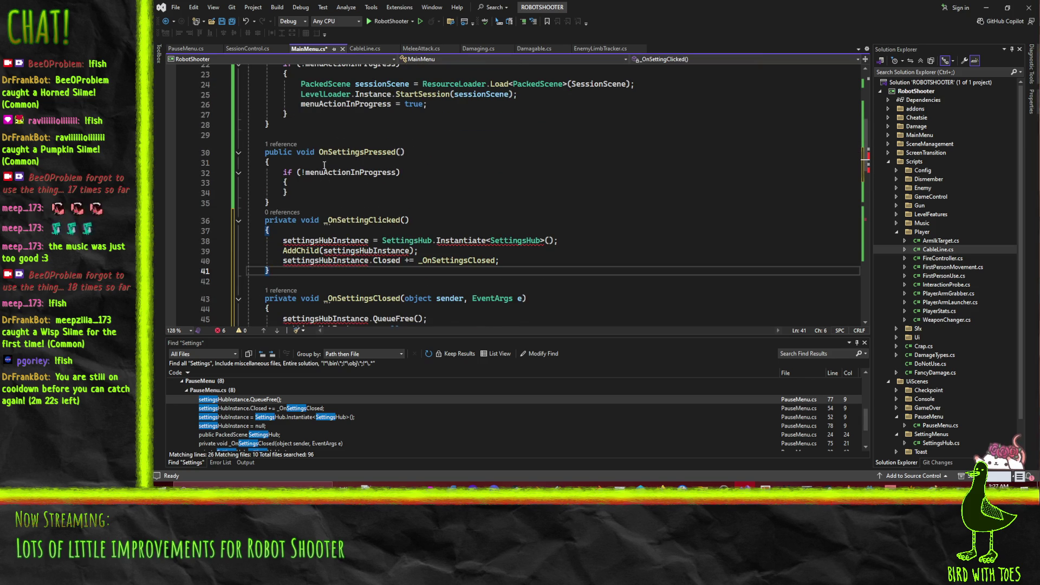
# Move the if (!menuActionInProgress) check into _OnSettingClicked and give it a braced block.
pyautogui.click(467, 136)
pyautogui.press('Down')
pyautogui.press('Down')
pyautogui.press('Down')
pyautogui.hotkey('alt', 'Down')
pyautogui.hotkey('alt', 'Down')
pyautogui.hotkey('alt', 'Down')
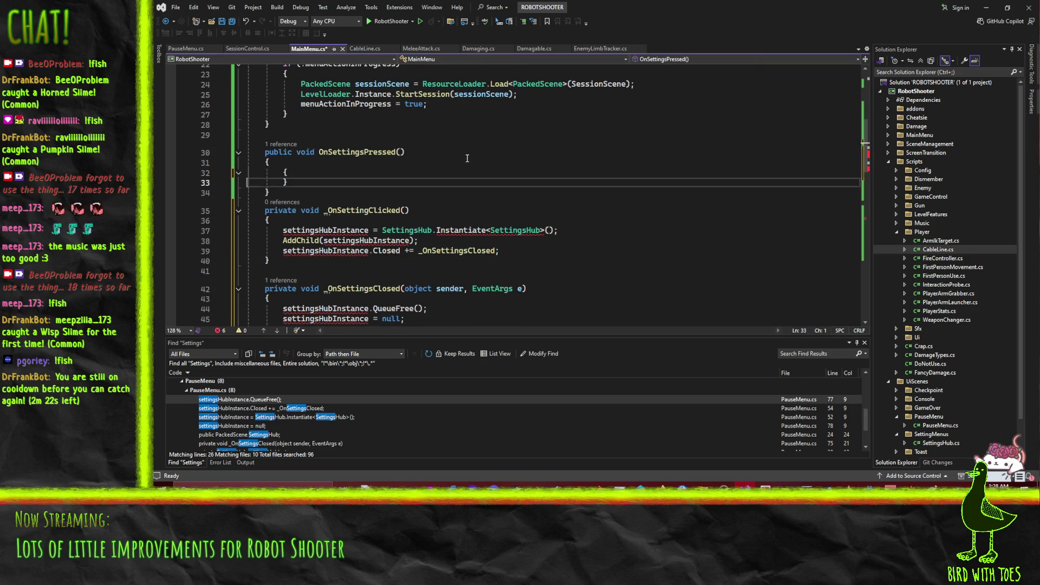
pyautogui.press('Down')
pyautogui.press('End')
pyautogui.write('{')
pyautogui.press('Down')
pyautogui.press('Down')
pyautogui.press('Down')
pyautogui.press('End')
pyautogui.press('Return')
pyautogui.write('}')
pyautogui.press('Up')
pyautogui.press('Up')
pyautogui.press('Up')
pyautogui.press('Down')
pyautogui.press('Down')
pyautogui.press('Down')
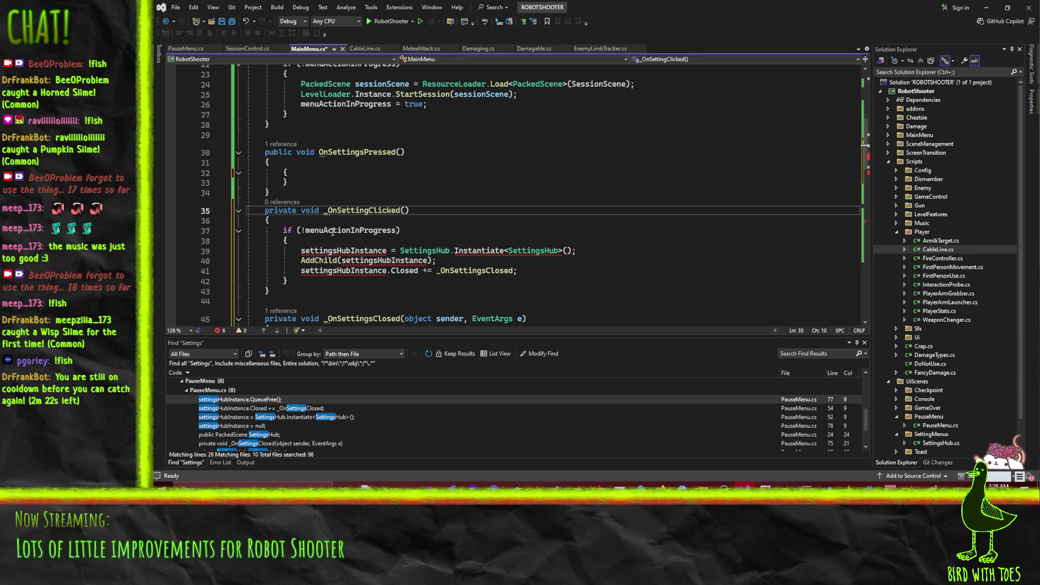
# Set menuActionInProgress = true after the Closed subscription in _OnSettingClicked.
pyautogui.doubleClick(352, 231)
pyautogui.hotkey('ctrl', 'c')
pyautogui.click(542, 271)
pyautogui.press('Return')
pyautogui.hotkey('ctrl', 'v')
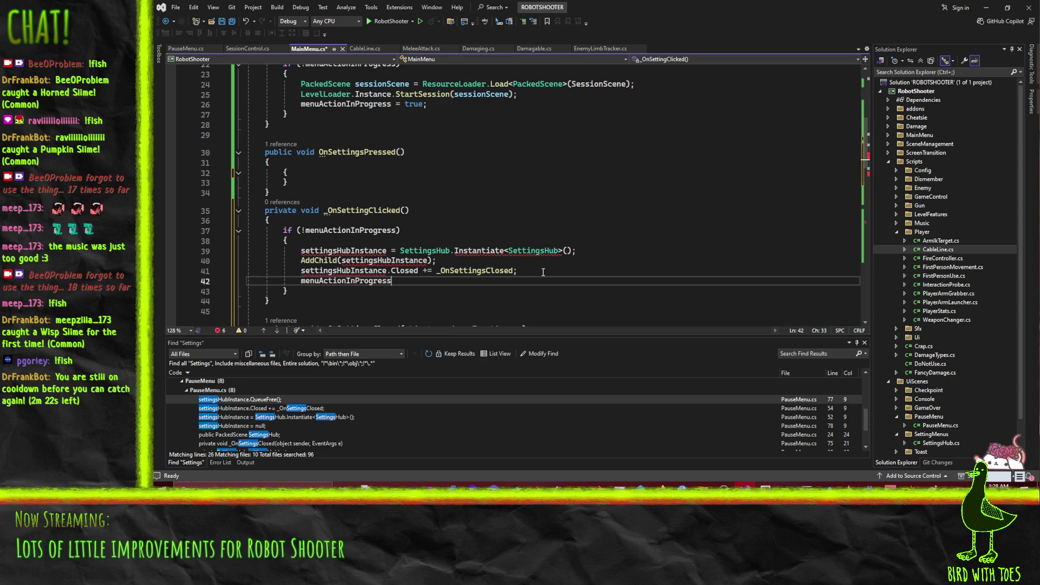
pyautogui.write(' = t')
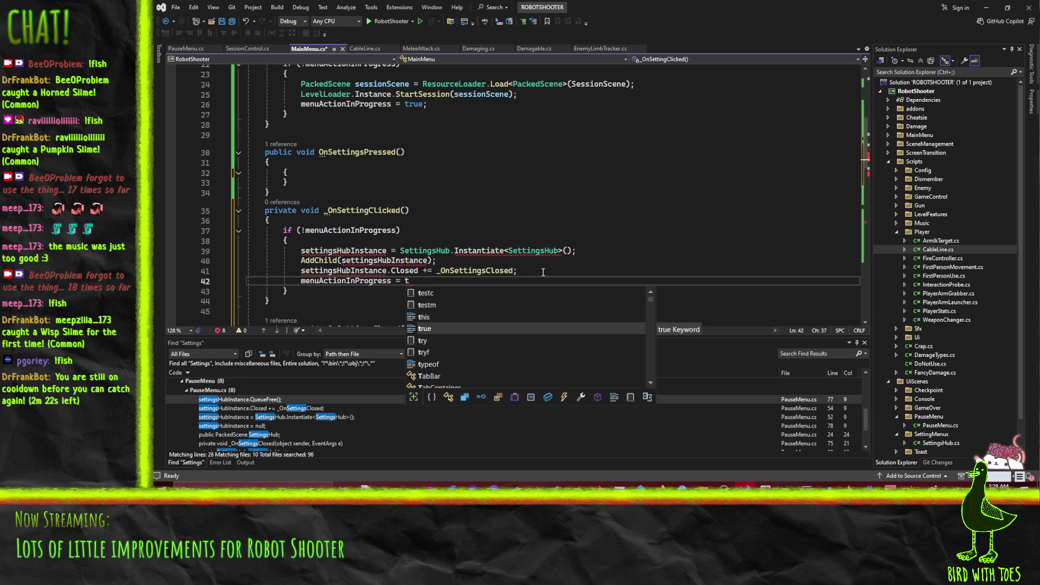
pyautogui.write('rue;')
pyautogui.press('Home')
pyautogui.press('Home')
# Set menuActionInProgress = false inside _OnSettingsClosed.
pyautogui.scroll(-6, 509, 250)
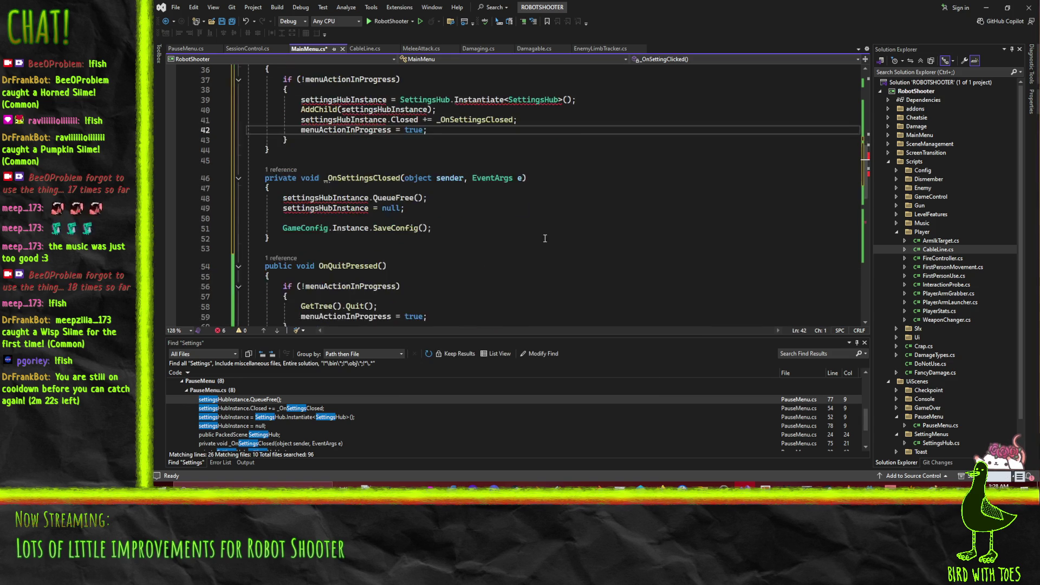
pyautogui.click(315, 190)
pyautogui.hotkey('ctrl', 'v')
pyautogui.doubleClick(393, 188)
pyautogui.write('false')
# Rename every settingsHubInstance reference in the settings handlers to subMenuInstance.
pyautogui.click(351, 168)
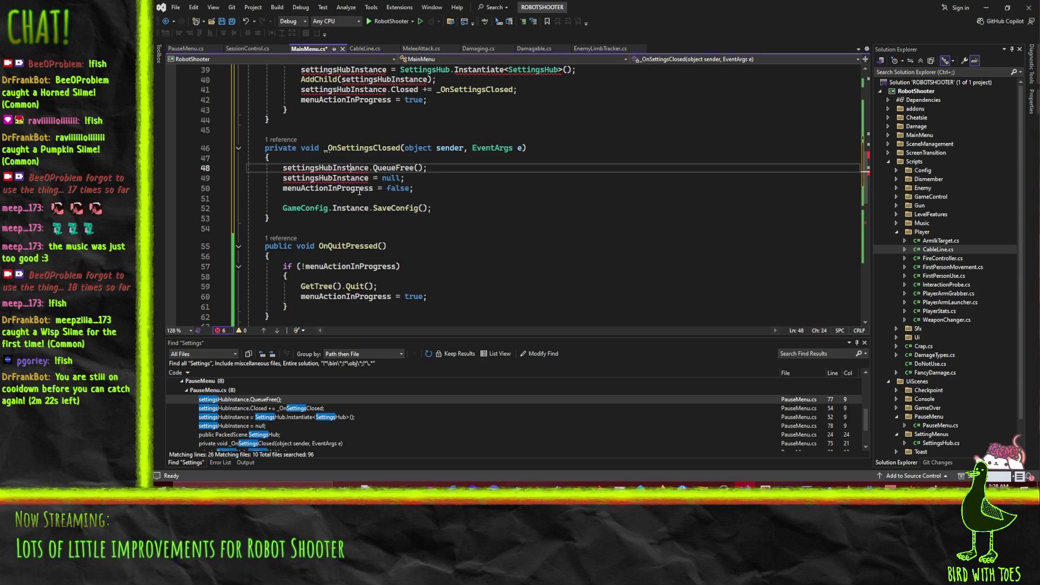
pyautogui.scroll(4, 413, 230)
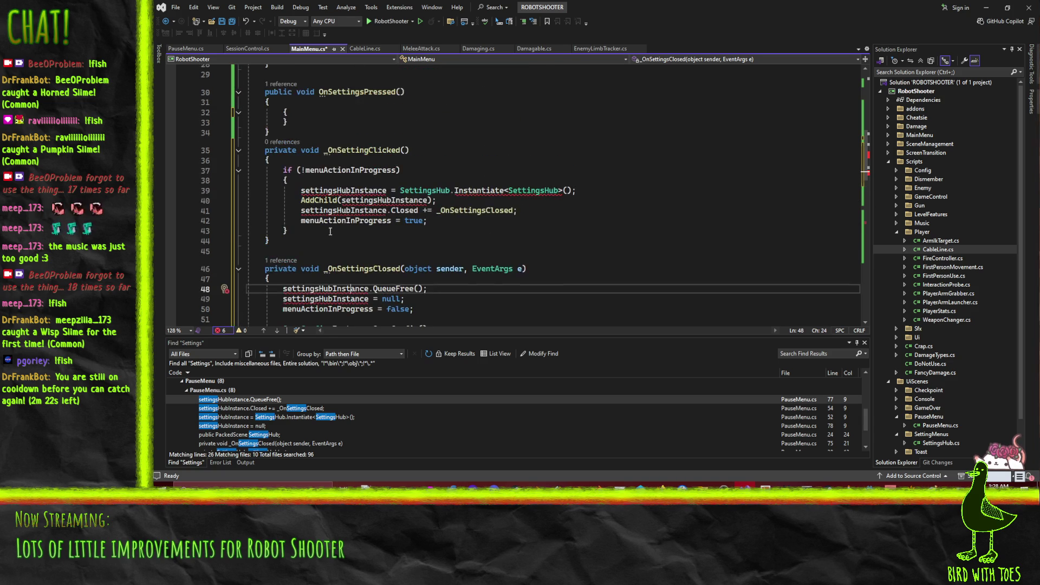
pyautogui.click(361, 189)
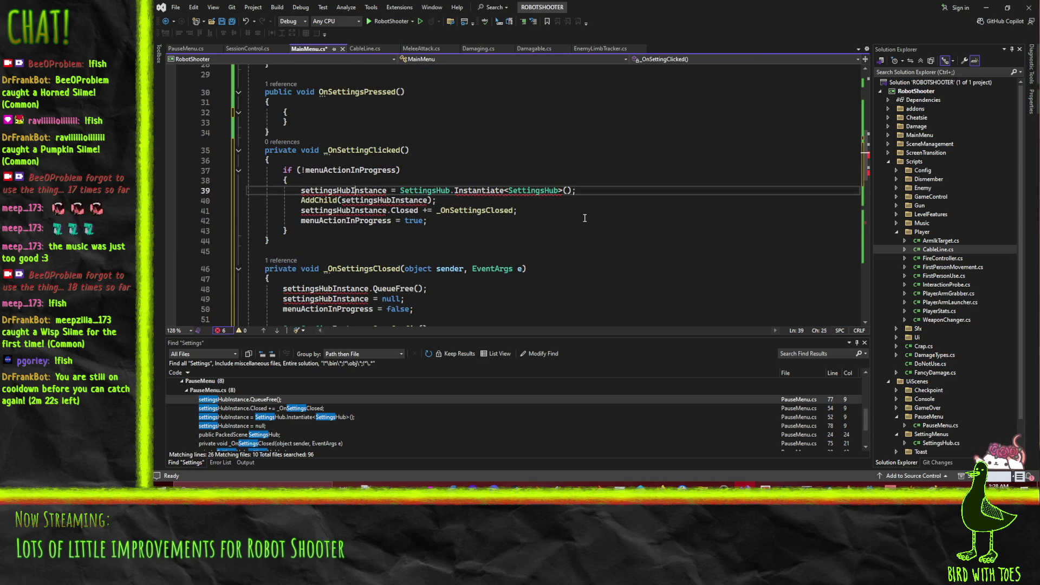
pyautogui.hotkey('ctrl', 'BackSpace')
pyautogui.press('Delete')
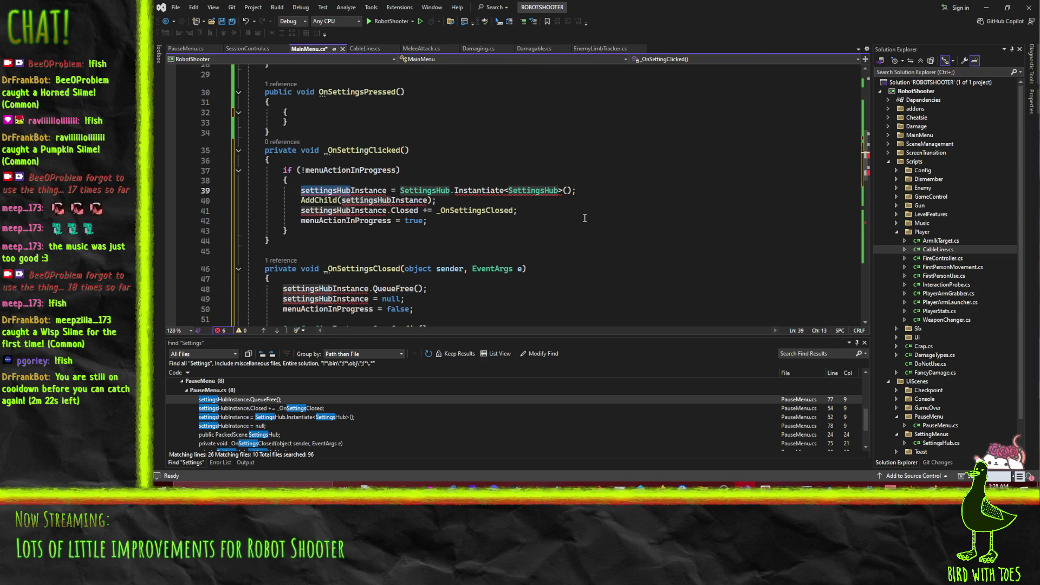
pyautogui.write('subMenu')
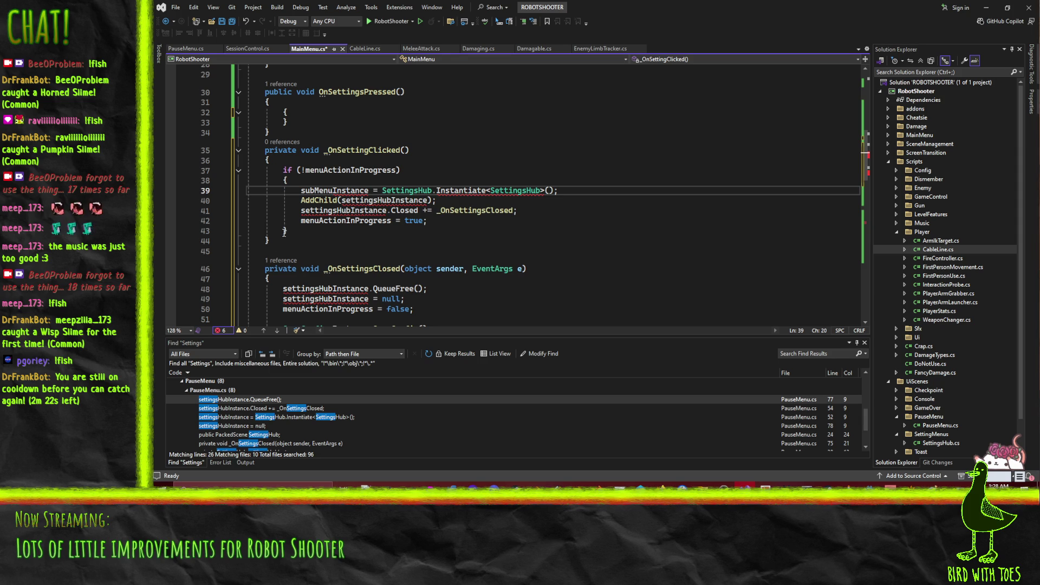
pyautogui.doubleClick(331, 190)
pyautogui.doubleClick(368, 201)
pyautogui.hotkey('ctrl', 'v')
pyautogui.doubleClick(347, 211)
pyautogui.hotkey('ctrl', 'v')
pyautogui.doubleClick(325, 288)
pyautogui.hotkey('ctrl', 'v')
pyautogui.doubleClick(339, 299)
pyautogui.hotkey('ctrl', 'v')
# Delete the now-empty OnSettingsPressed method.
pyautogui.scroll(-2, 525, 268)
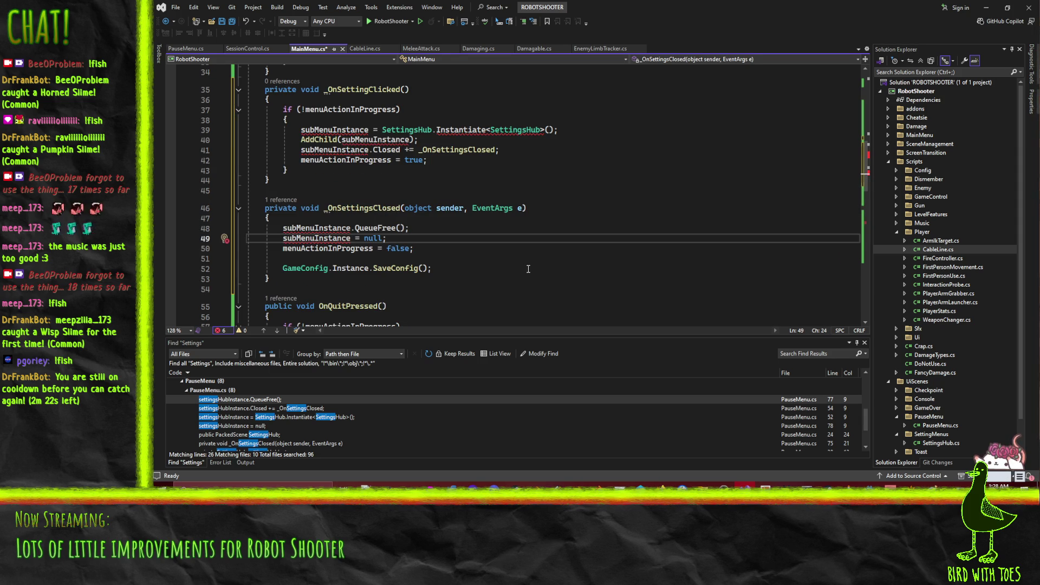
pyautogui.scroll(4, 323, 221)
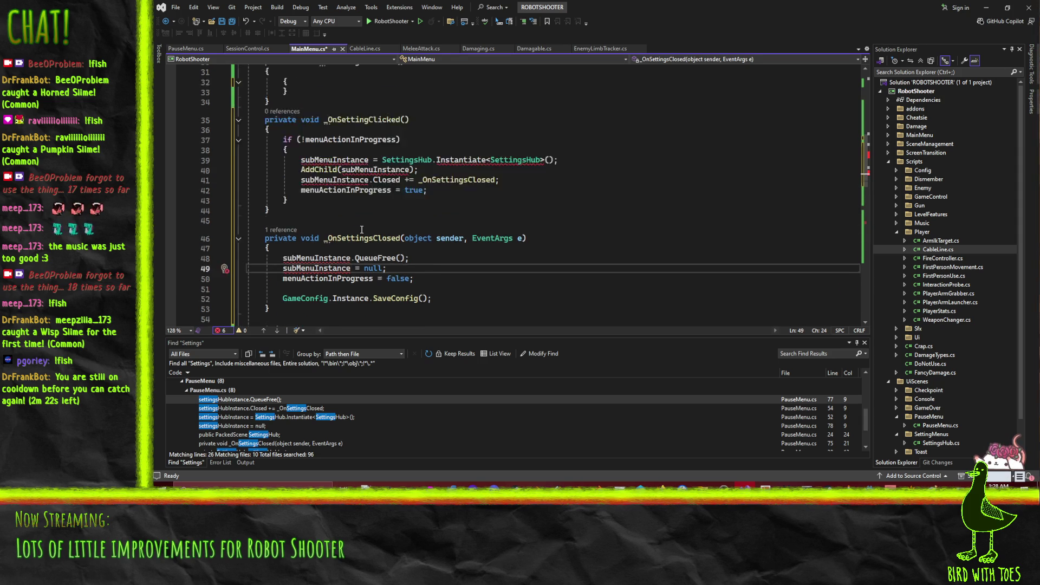
pyautogui.moveTo(274, 196)
pyautogui.mouseDown()
pyautogui.moveTo(246, 153)
pyautogui.moveTo(213, 153)
pyautogui.mouseUp()
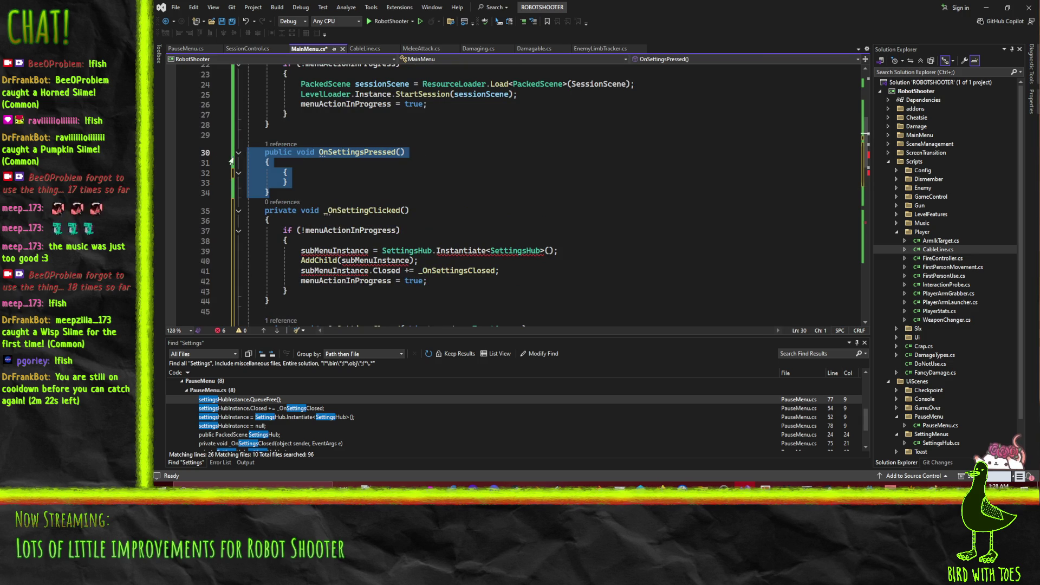
pyautogui.press('Delete')
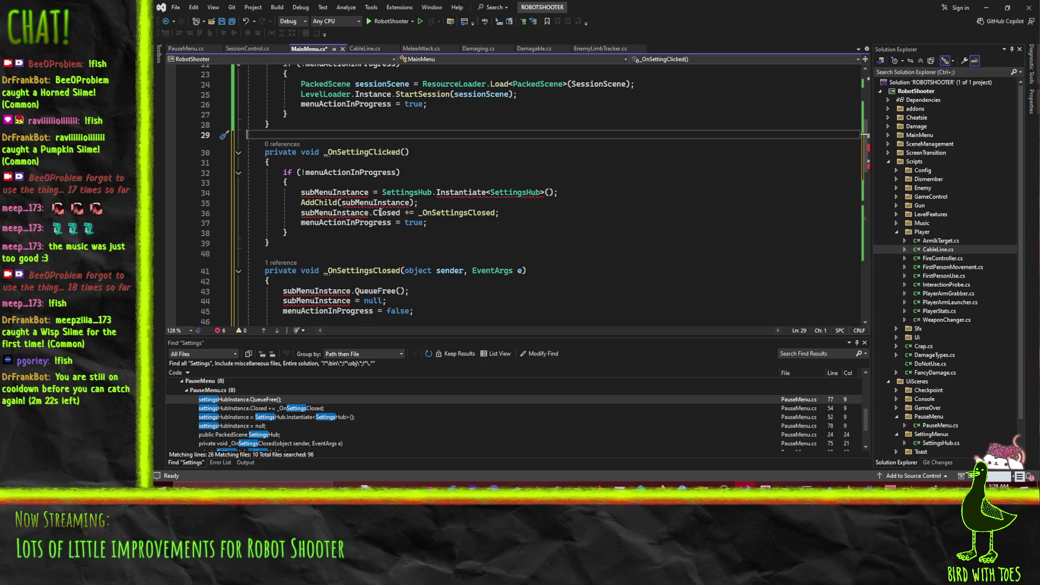
pyautogui.moveTo(475, 192)
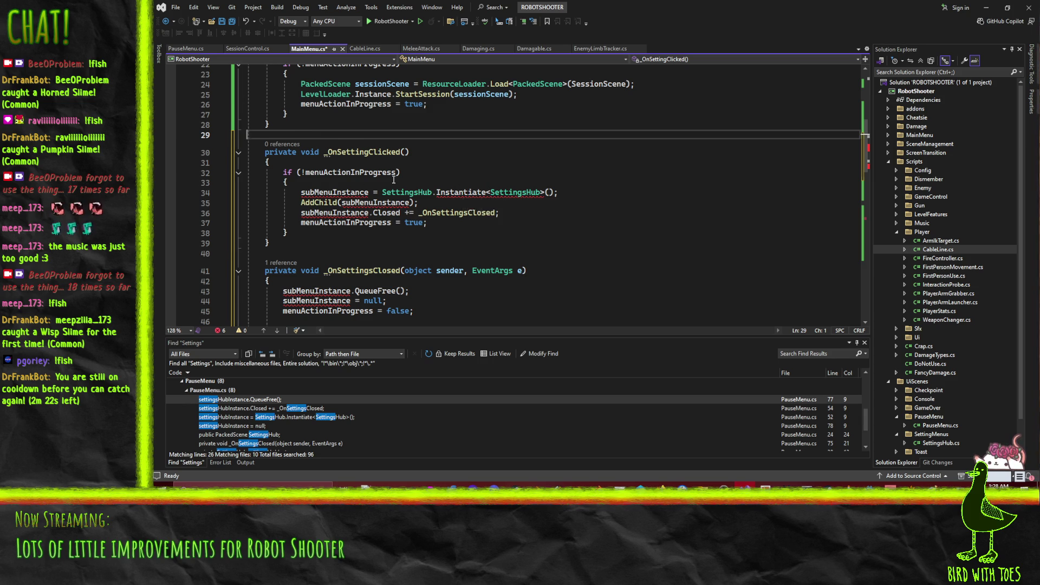
pyautogui.scroll(7, 458, 190)
pyautogui.click(428, 216)
pyautogui.click(401, 145)
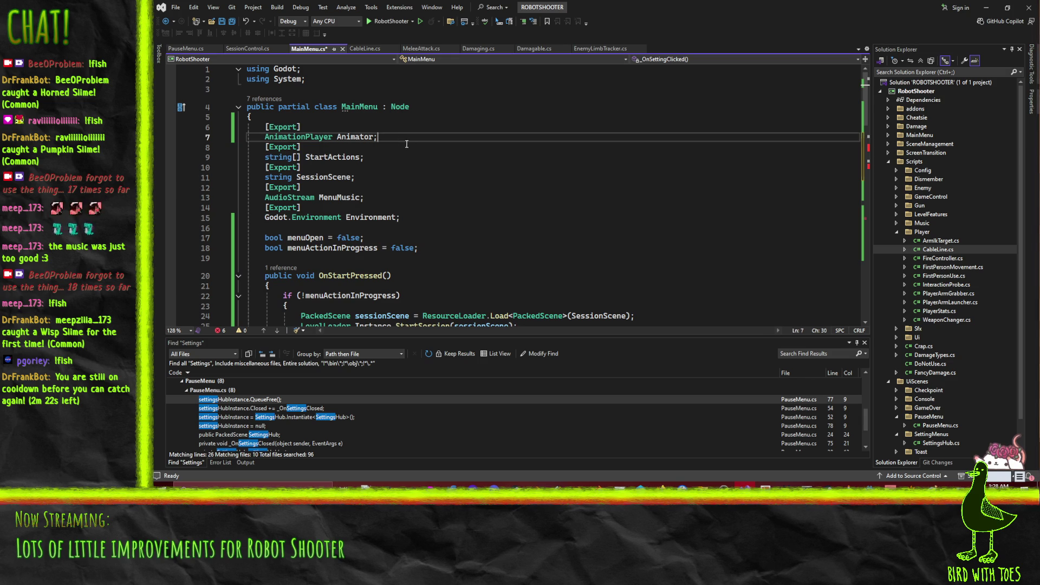
# Add an [Export] PackedScene SettingsHub field among the exports and save MainMenu.cs.
pyautogui.press('Home')
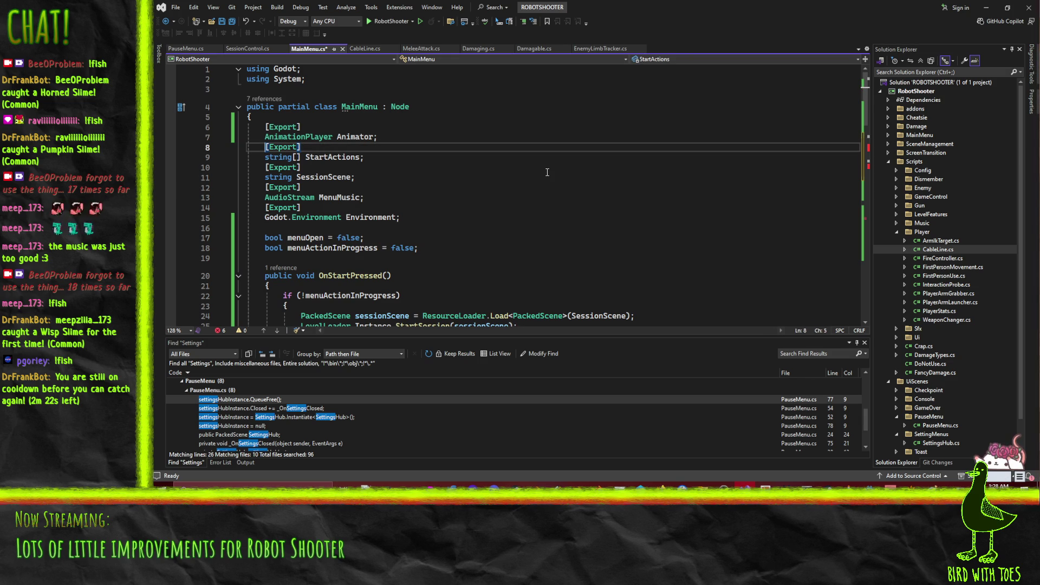
pyautogui.hotkey('ctrl', 'Return')
pyautogui.hotkey('ctrl', 'Return')
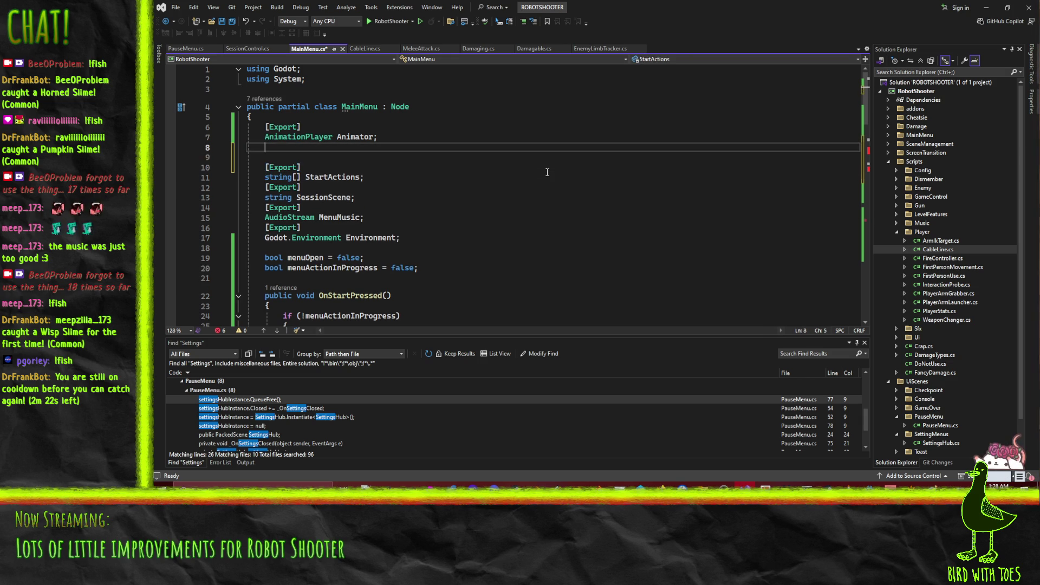
pyautogui.write('[Export]')
pyautogui.press('Return')
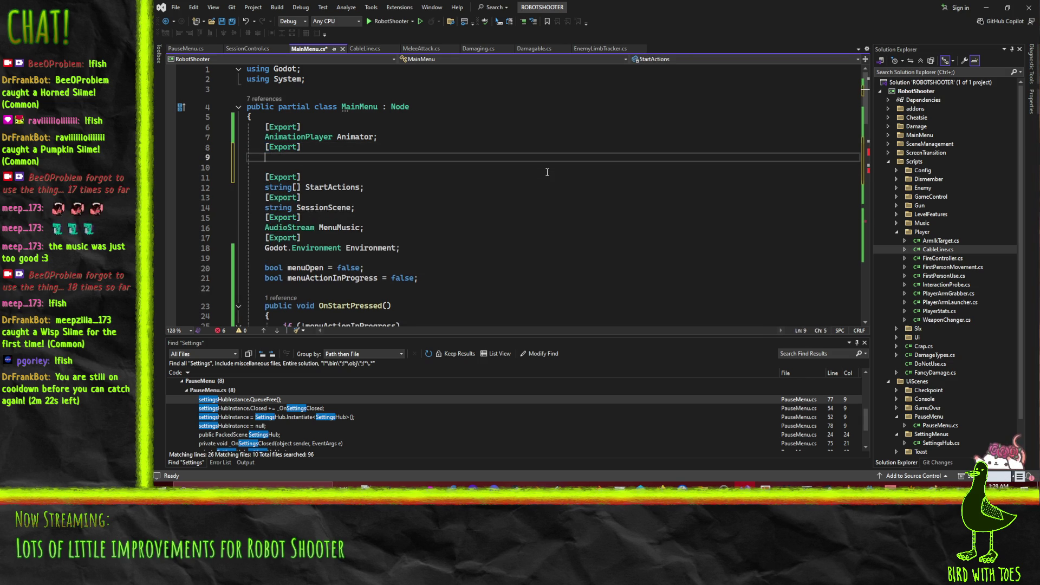
pyautogui.write('PackedScene ')
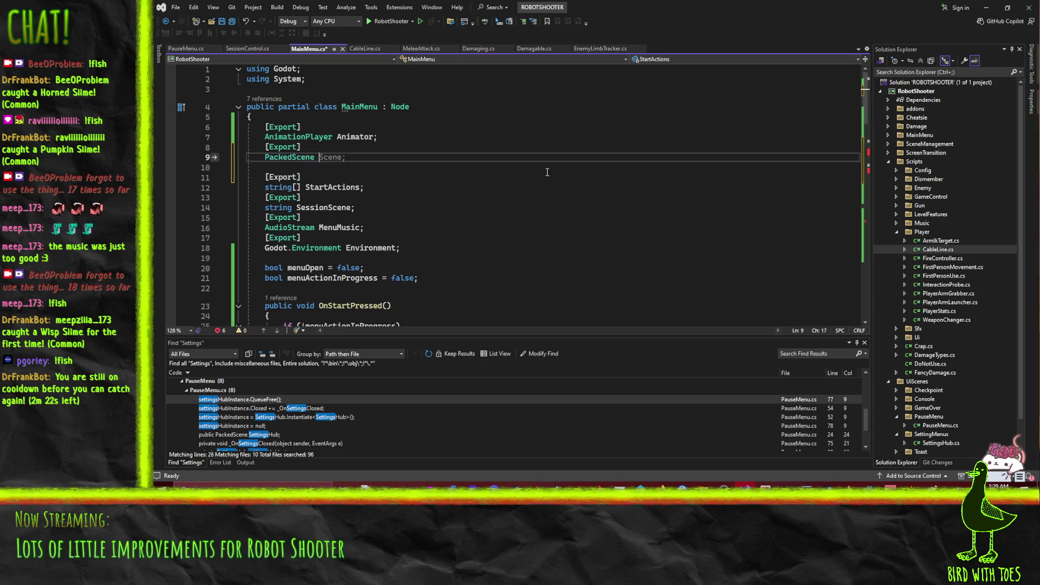
pyautogui.write("SettingsHub'")
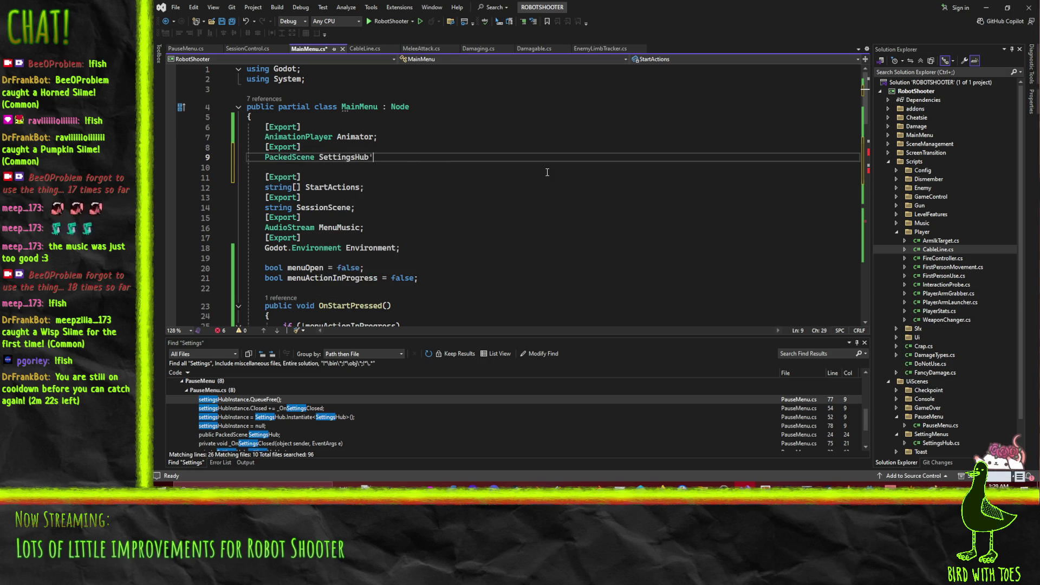
pyautogui.hotkey('ctrl', 'z')
pyautogui.hotkey('ctrl', 'z')
pyautogui.hotkey('ctrl', 'z')
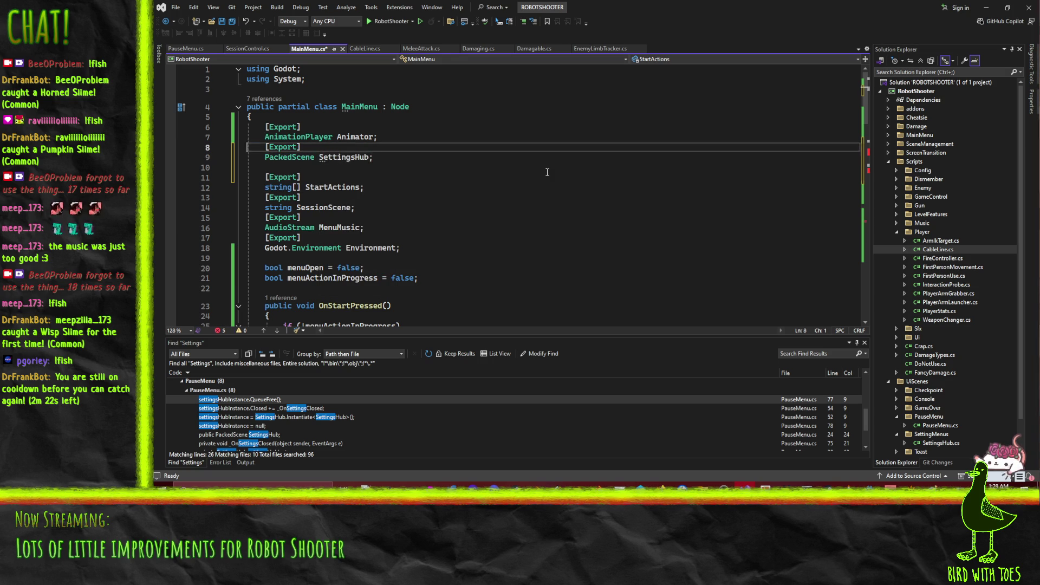
pyautogui.hotkey('ctrl', 'z')
pyautogui.hotkey('ctrl', 'z')
pyautogui.hotkey('ctrl', 'z')
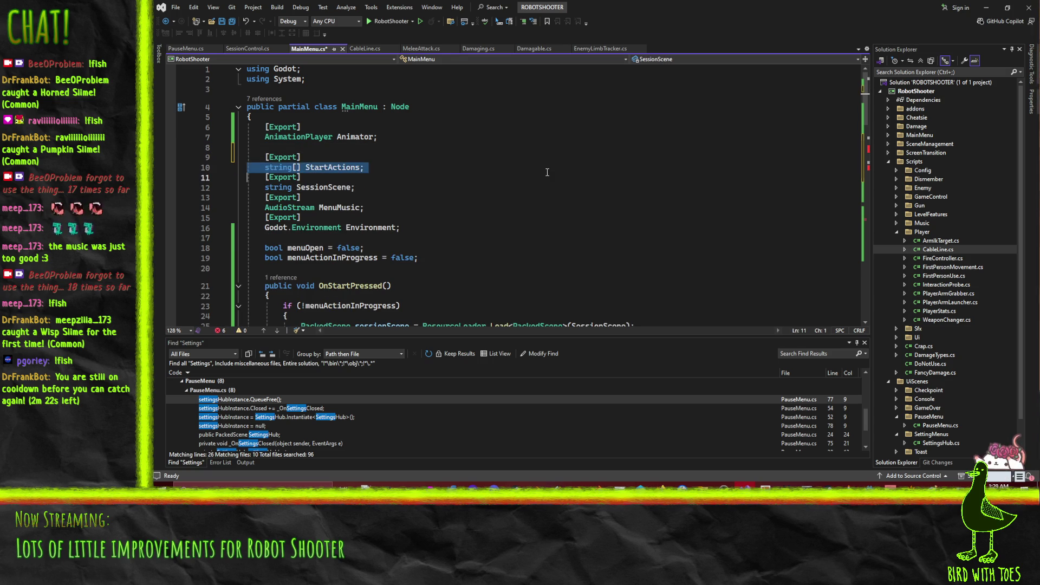
pyautogui.hotkey('ctrl', 'z')
pyautogui.hotkey('ctrl', 'z')
pyautogui.hotkey('ctrl', 'z')
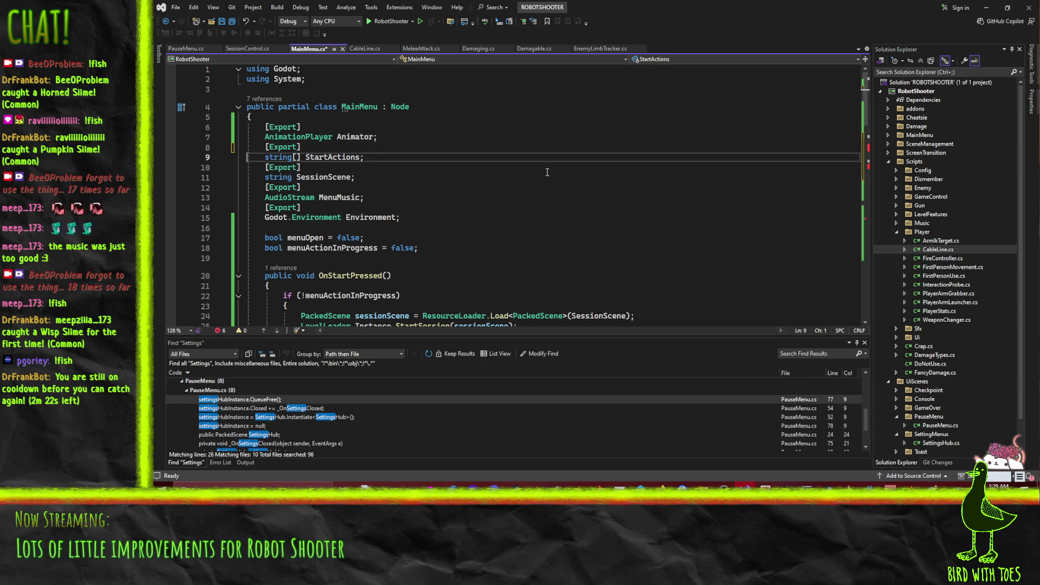
pyautogui.hotkey('ctrl', 'y')
pyautogui.hotkey('ctrl', 'y')
pyautogui.hotkey('ctrl', 'y')
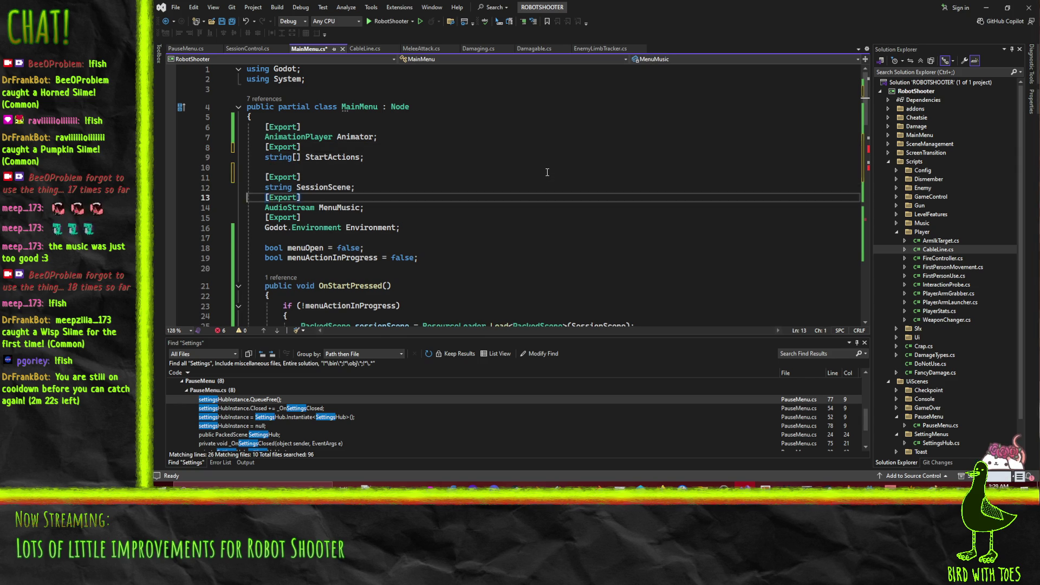
pyautogui.hotkey('ctrl', 'y')
pyautogui.hotkey('ctrl', 'y')
pyautogui.hotkey('ctrl', 'y')
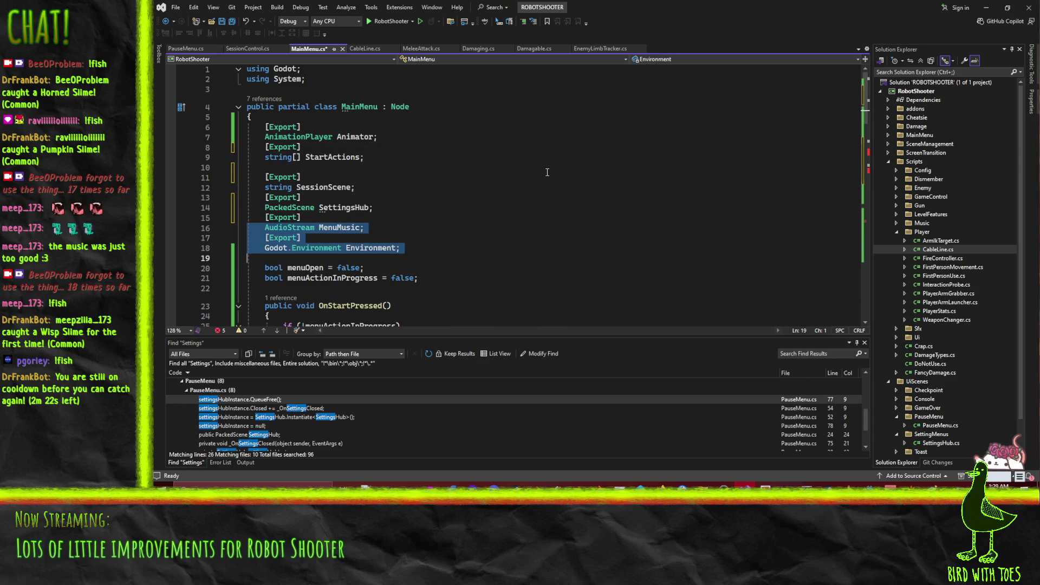
pyautogui.hotkey('ctrl', 'z')
pyautogui.hotkey('ctrl', 'z')
pyautogui.hotkey('ctrl', 'z')
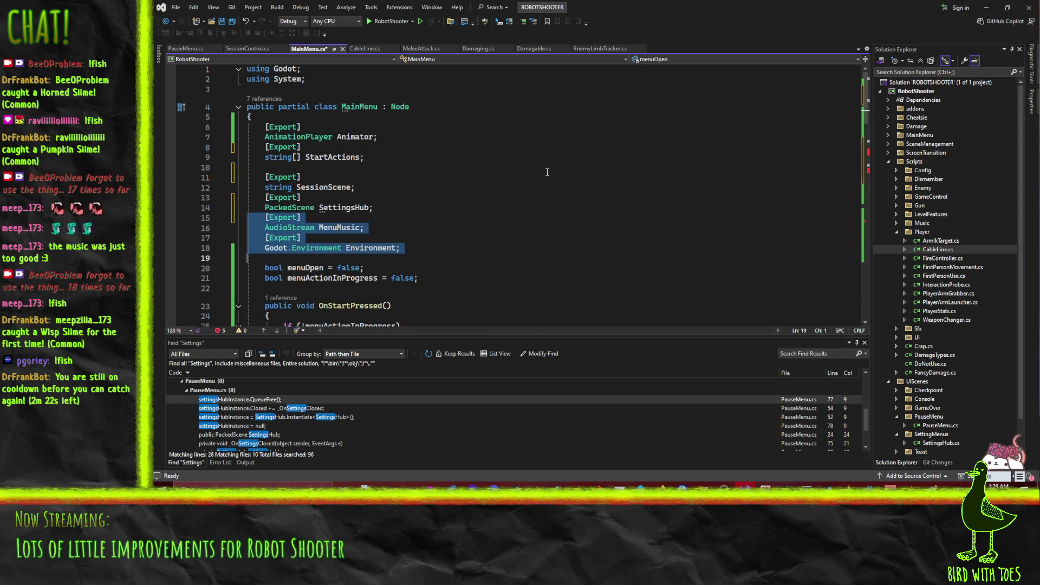
pyautogui.hotkey('ctrl', 'z')
pyautogui.hotkey('ctrl', 'z')
pyautogui.hotkey('ctrl', 'z')
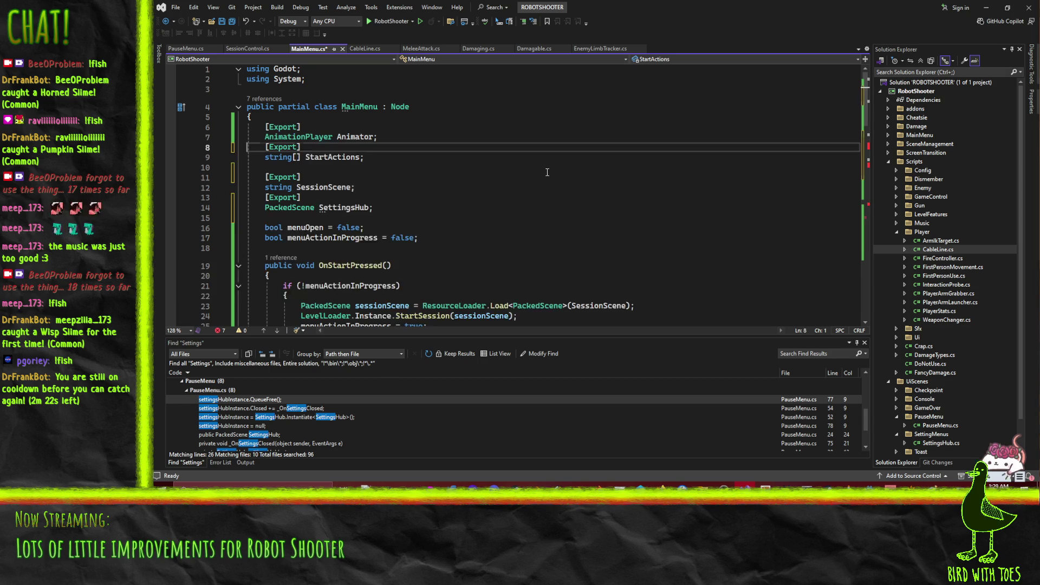
pyautogui.hotkey('ctrl', 's')
# Review the SessionScene and SettingsHub exports and settings handlers, comparing against PauseMenu.cs.
pyautogui.press('Down')
pyautogui.press('Down')
pyautogui.press('Down')
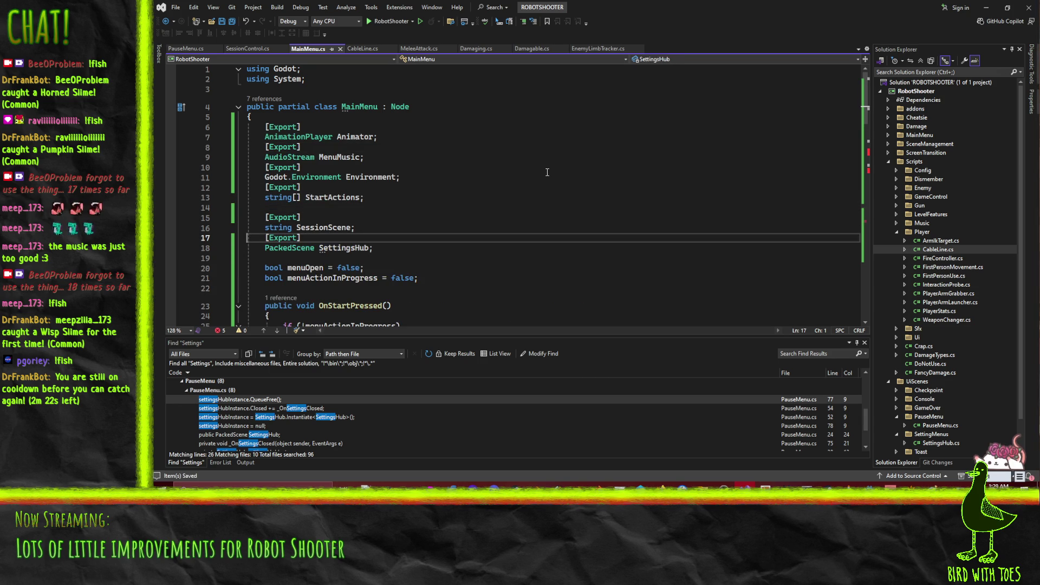
pyautogui.press('Down')
pyautogui.click(405, 233)
pyautogui.moveTo(260, 127)
pyautogui.mouseDown()
pyautogui.moveTo(380, 208)
pyautogui.moveTo(388, 198)
pyautogui.mouseUp()
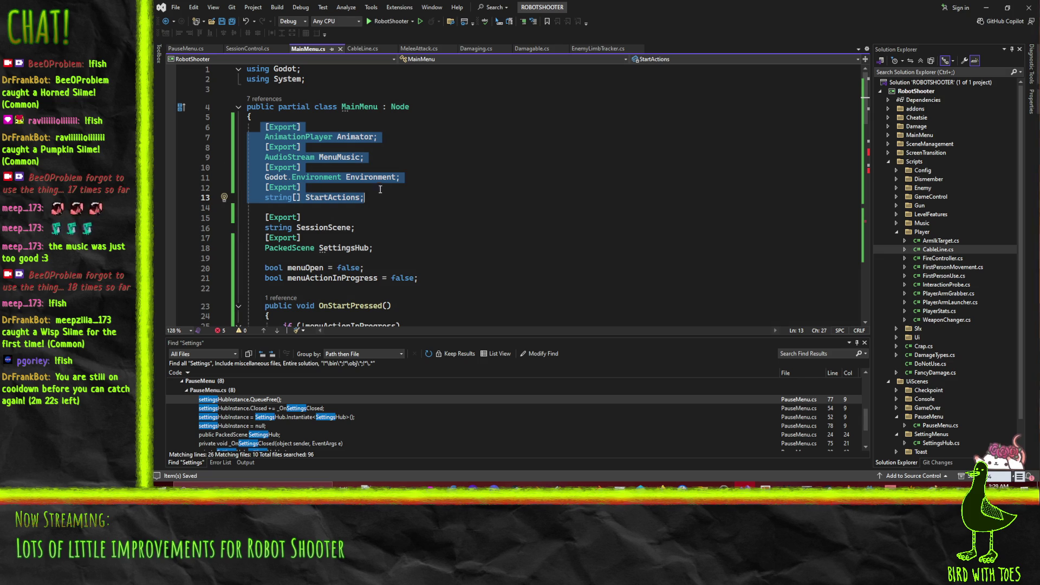
pyautogui.click(426, 182)
pyautogui.moveTo(249, 212)
pyautogui.mouseDown()
pyautogui.moveTo(303, 222)
pyautogui.moveTo(258, 267)
pyautogui.mouseUp()
pyautogui.click(423, 239)
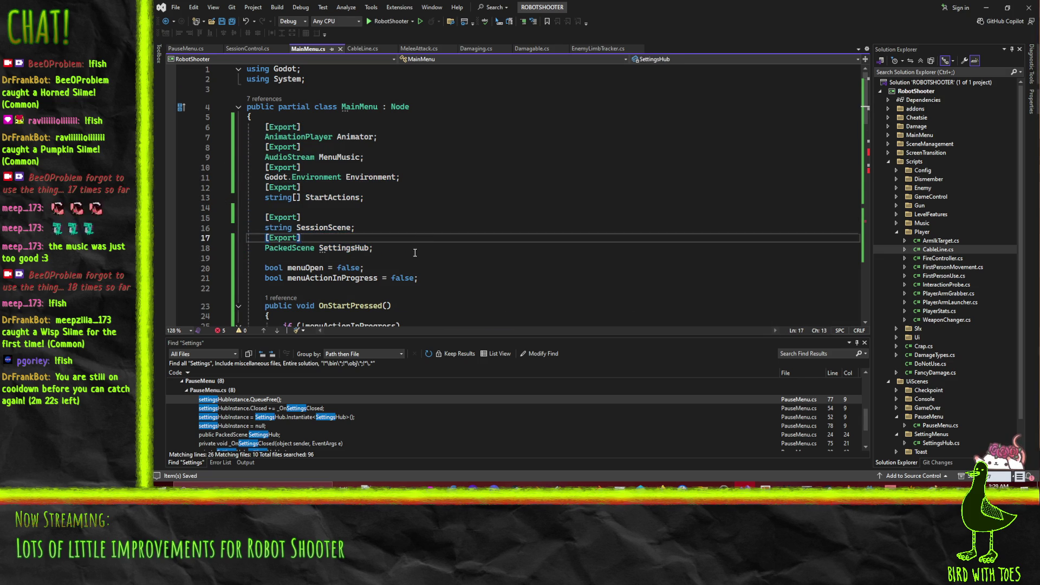
pyautogui.scroll(-3, 415, 252)
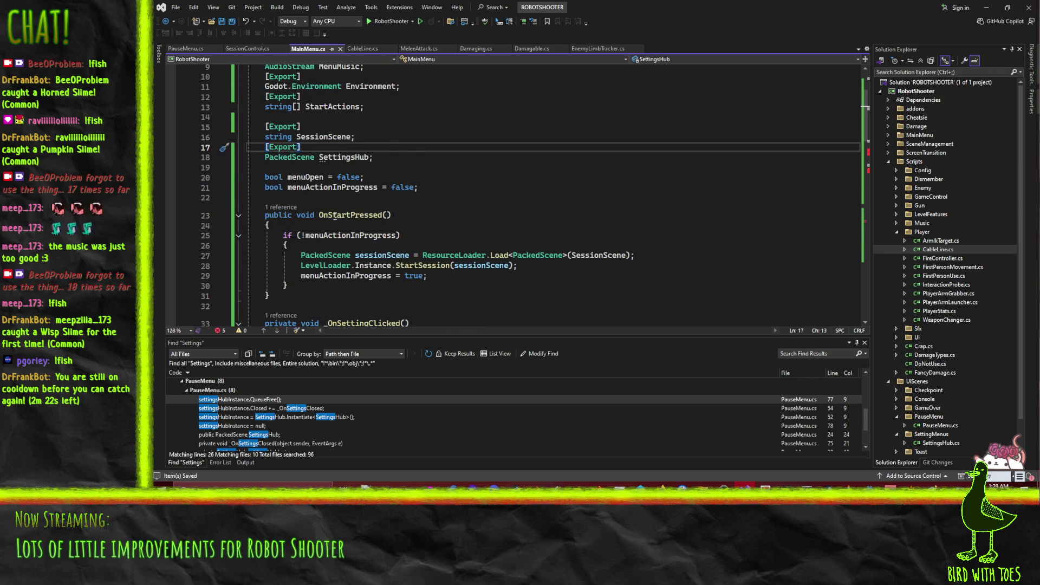
pyautogui.hotkey('alt', 'Tab')
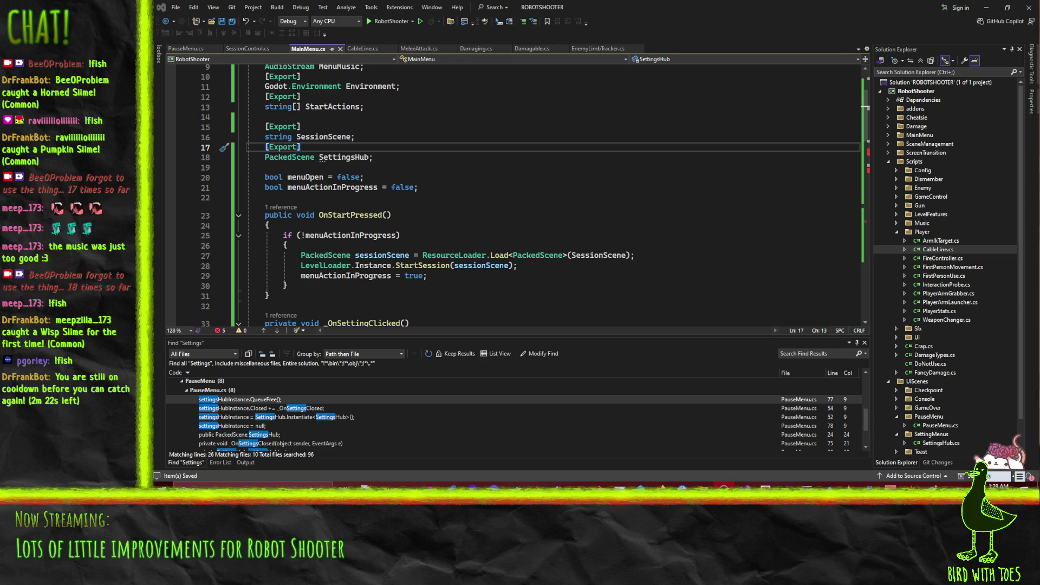
pyautogui.click(477, 186)
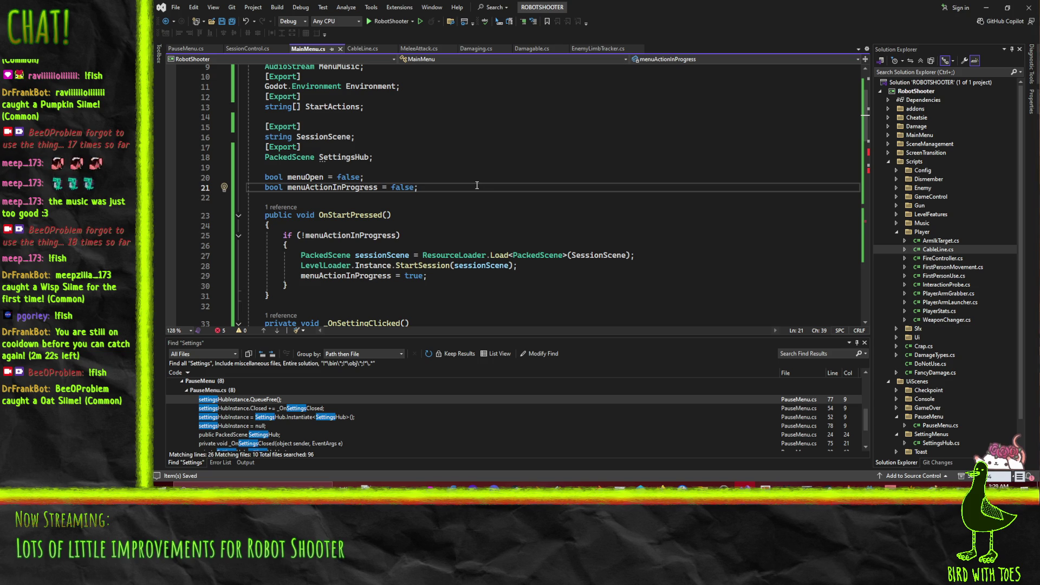
pyautogui.scroll(-6, 423, 184)
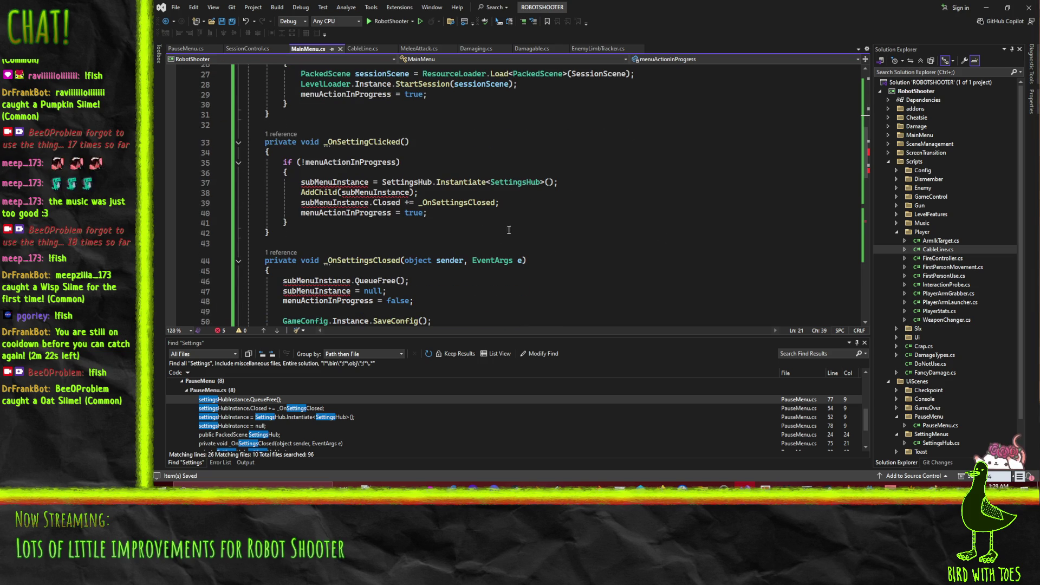
pyautogui.hotkey('ctrl', '-')
pyautogui.hotkey('ctrl', '-')
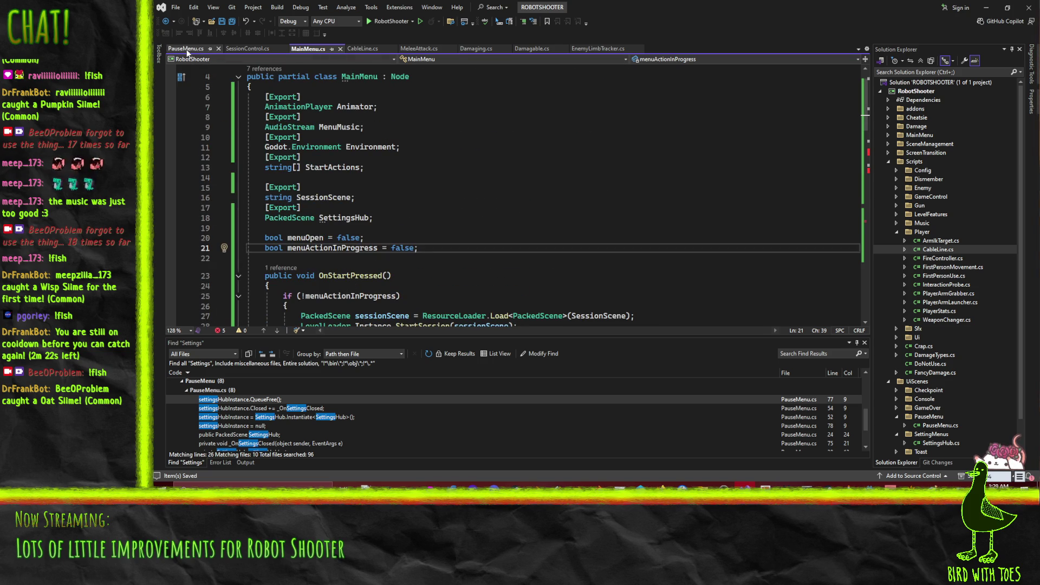
# Review the settingsHubInstance field in PauseMenu.cs, glance at SessionControl.cs, then return to MainMenu.cs.
pyautogui.scroll(10, 453, 206)
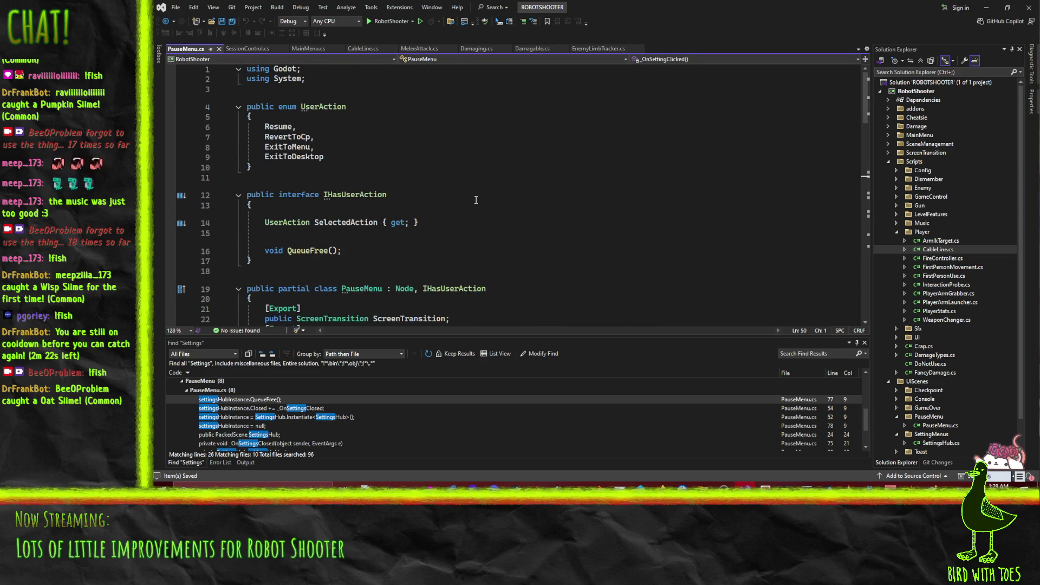
pyautogui.scroll(-5, 477, 203)
pyautogui.click(315, 219)
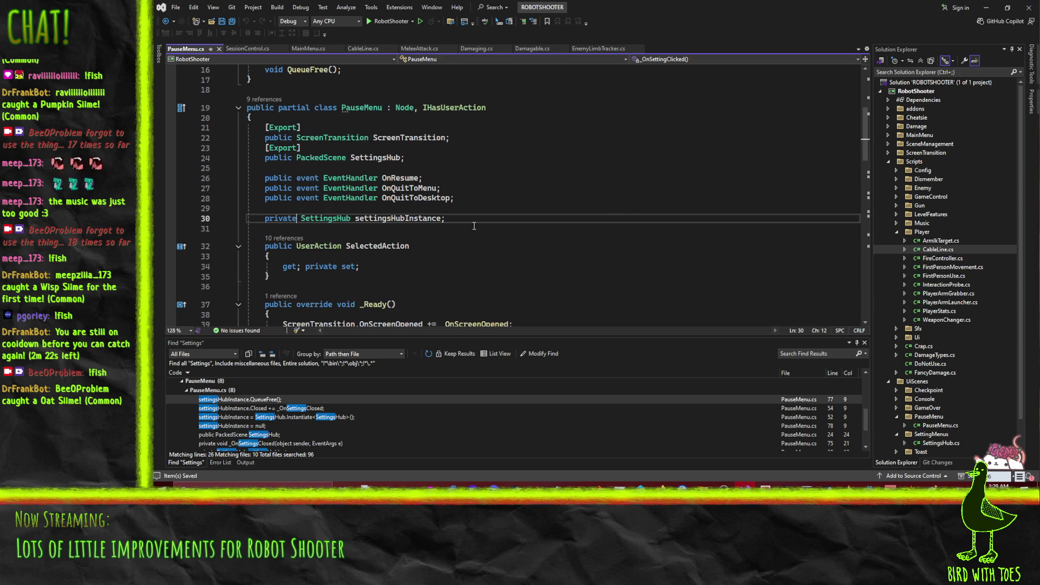
pyautogui.click(243, 47)
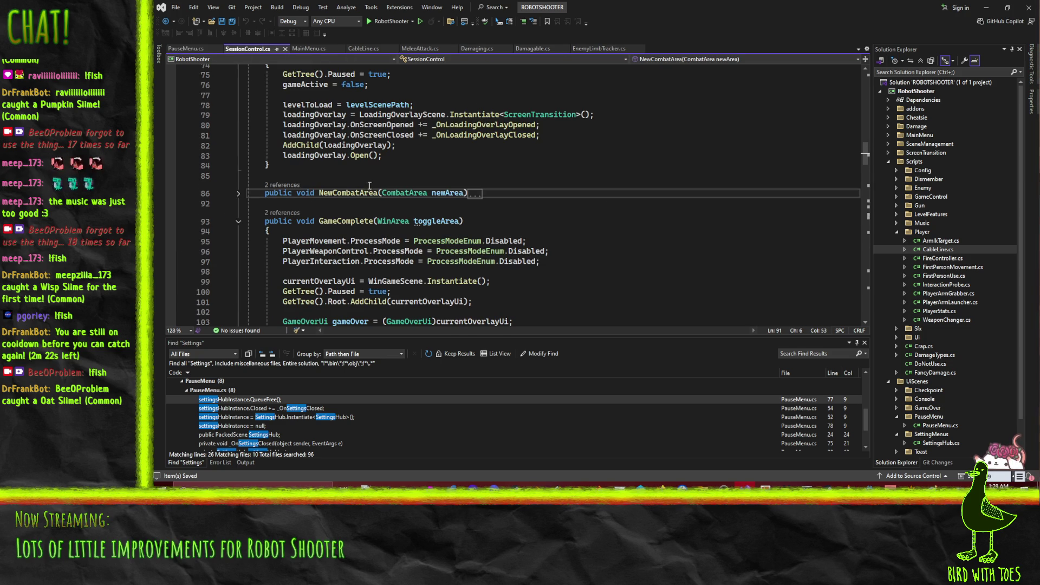
pyautogui.click(308, 48)
# Paste the settingsHubInstance field into MainMenu.cs after the existing fields, with a blank line before it.
pyautogui.click(259, 259)
pyautogui.press('Tab')
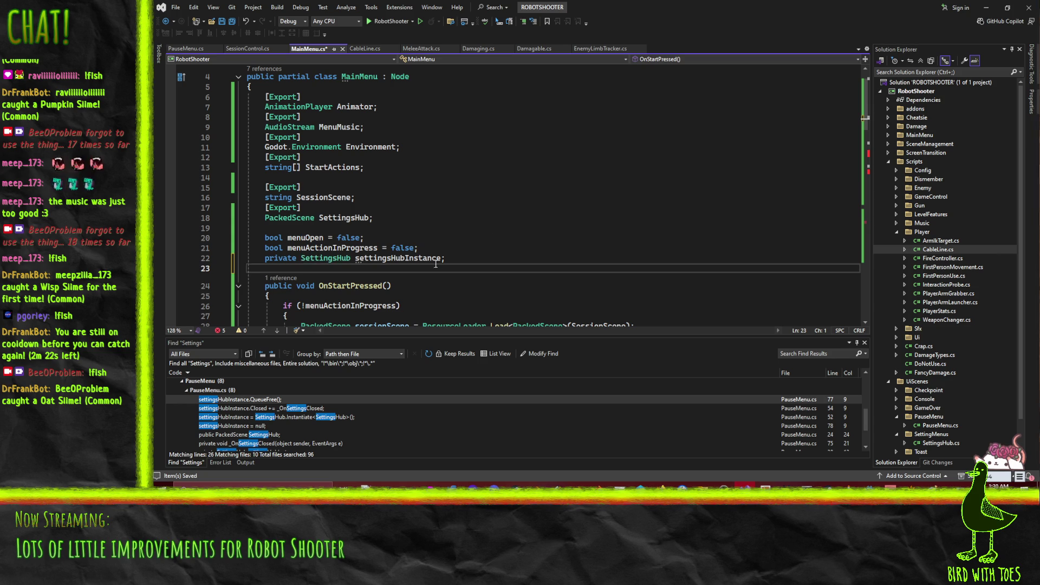
pyautogui.click(437, 252)
pyautogui.press('Return')
pyautogui.scroll(-6, 438, 254)
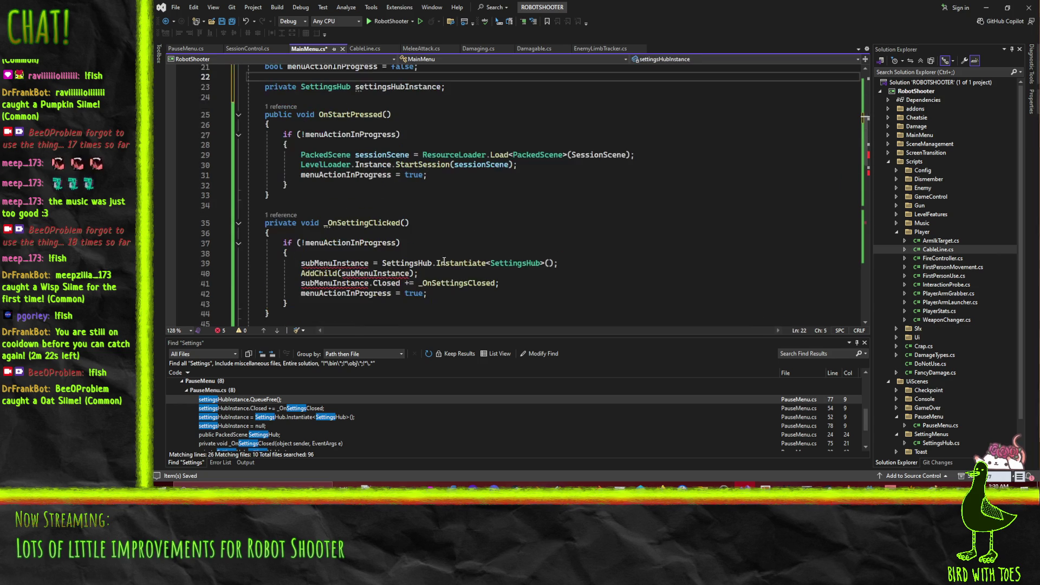
pyautogui.scroll(3, 434, 190)
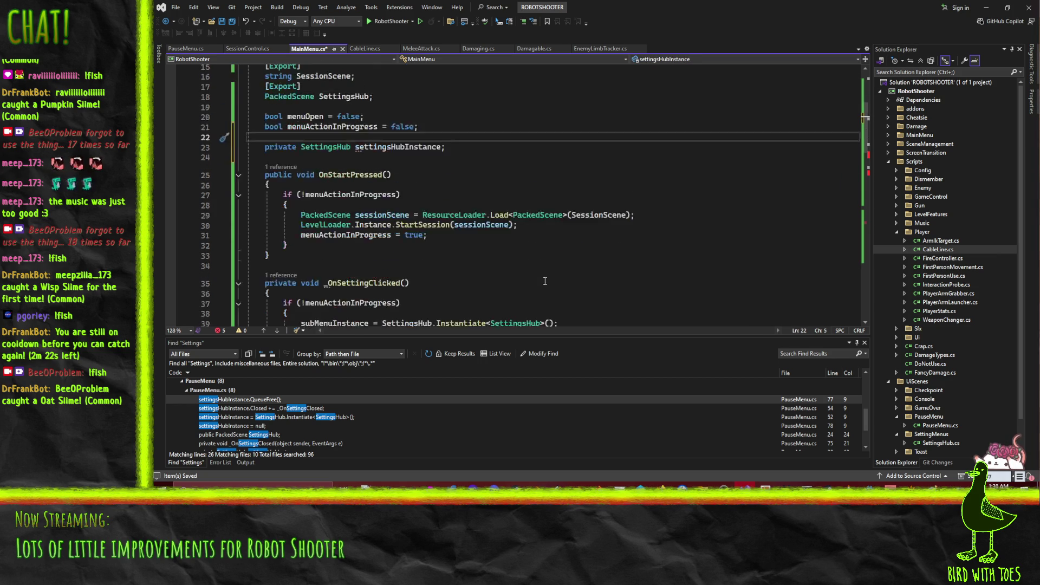
# Change the new field's type to Node and rename it subMenuInstance.
pyautogui.doubleClick(316, 178)
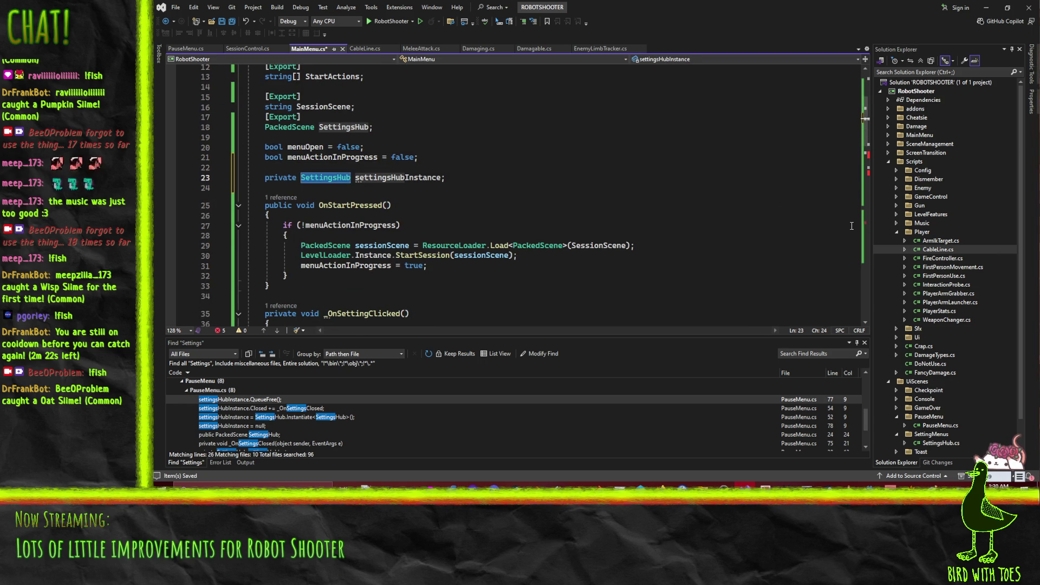
pyautogui.write('Node')
pyautogui.scroll(-5, 851, 226)
pyautogui.click(657, 193)
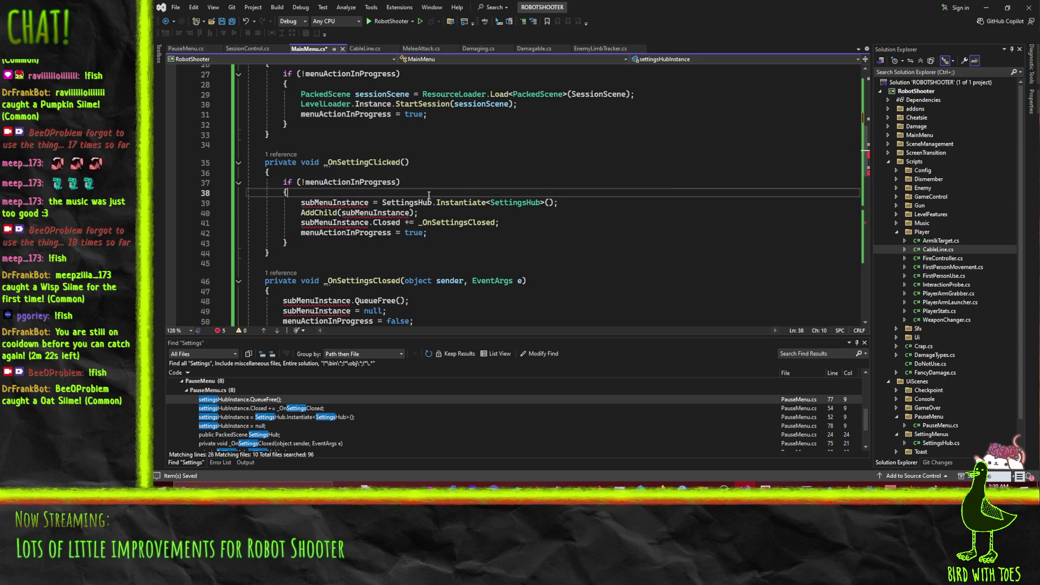
pyautogui.doubleClick(349, 203)
pyautogui.hotkey('ctrl', 'c')
pyautogui.scroll(6, 594, 183)
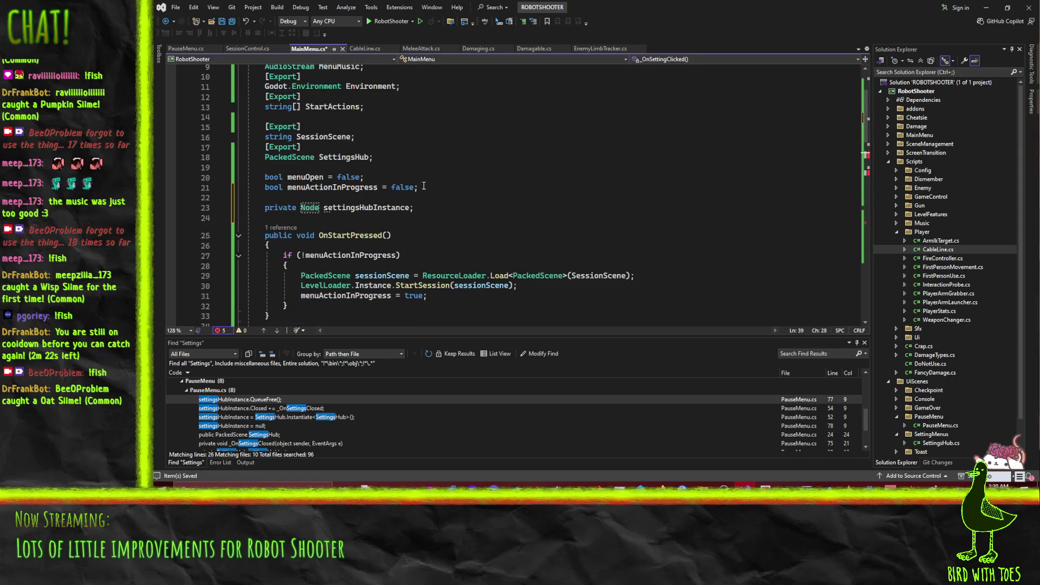
pyautogui.doubleClick(361, 206)
pyautogui.hotkey('ctrl', 'v')
pyautogui.scroll(-5, 325, 222)
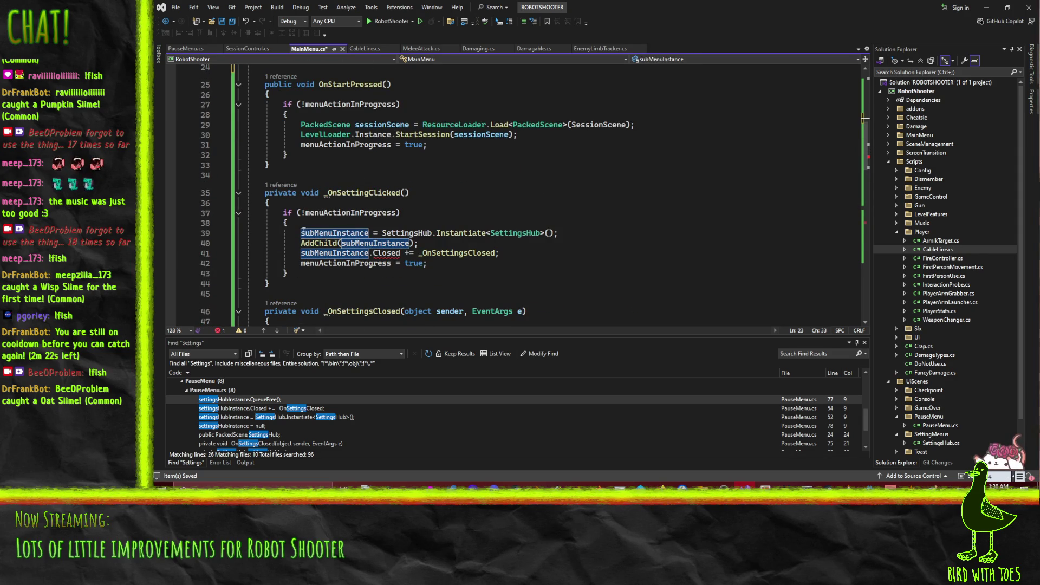
pyautogui.click(325, 226)
pyautogui.scroll(-3, 433, 225)
pyautogui.scroll(1, 538, 225)
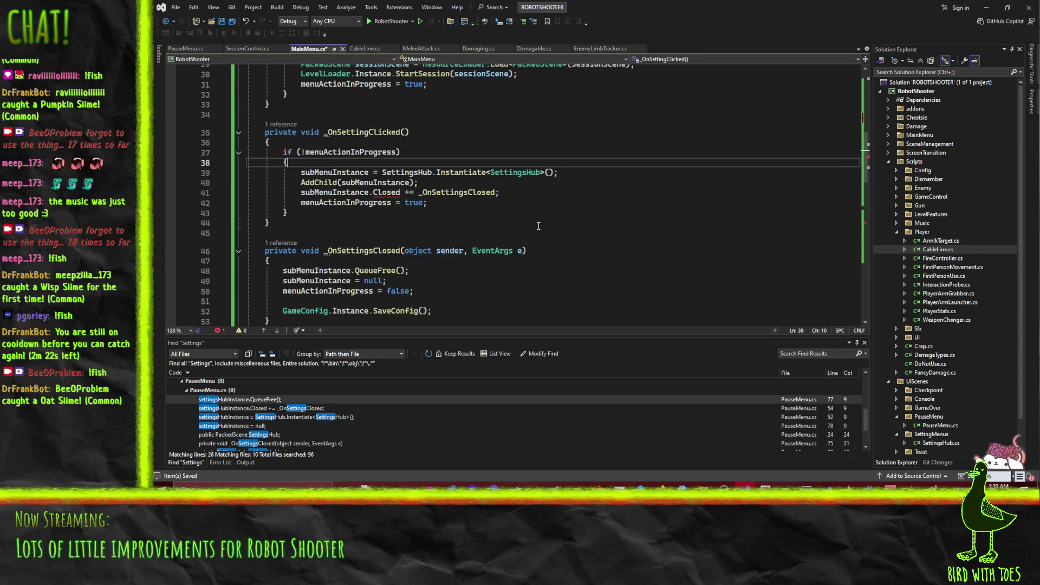
# In _OnSettingClicked, store the SettingsHub instantiation in a local 'var settingsHub' variable.
pyautogui.click(382, 172)
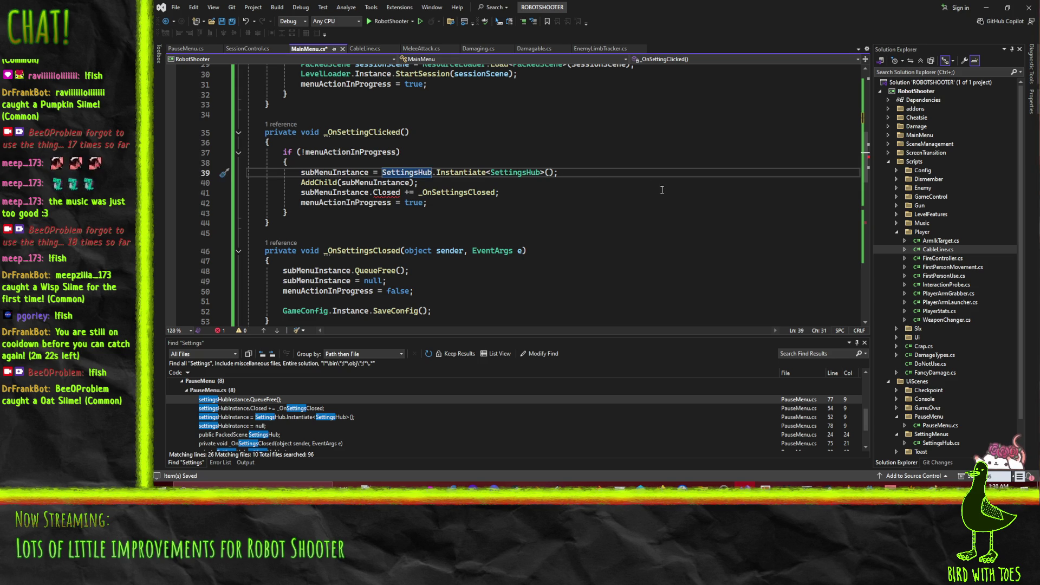
pyautogui.hotkey('shift', 'End')
pyautogui.hotkey('ctrl', 'c')
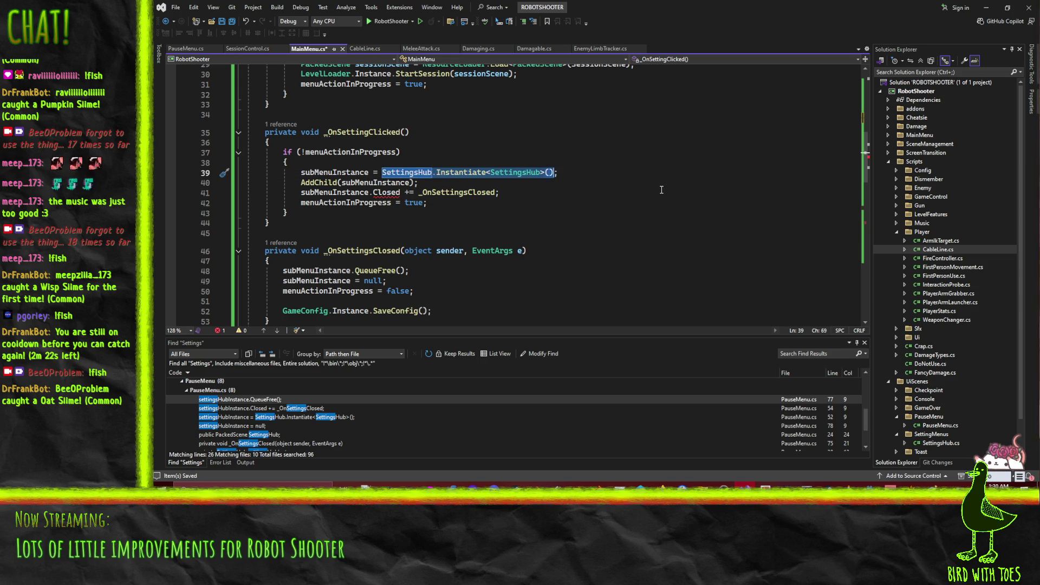
pyautogui.write('settingsHub')
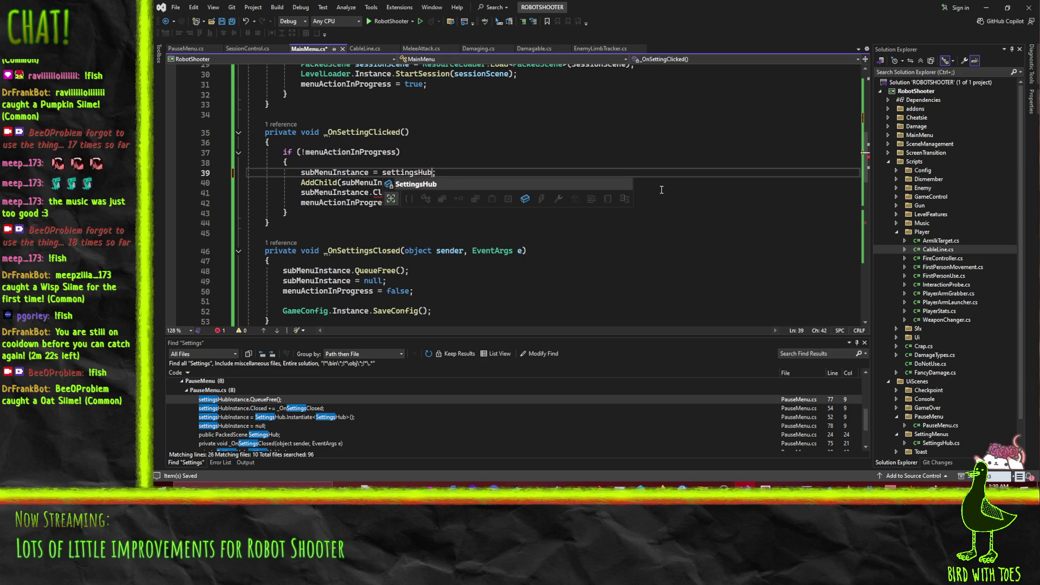
pyautogui.hotkey('ctrl', 'Return')
pyautogui.write('var settingsHub =')
pyautogui.hotkey('ctrl', 'v')
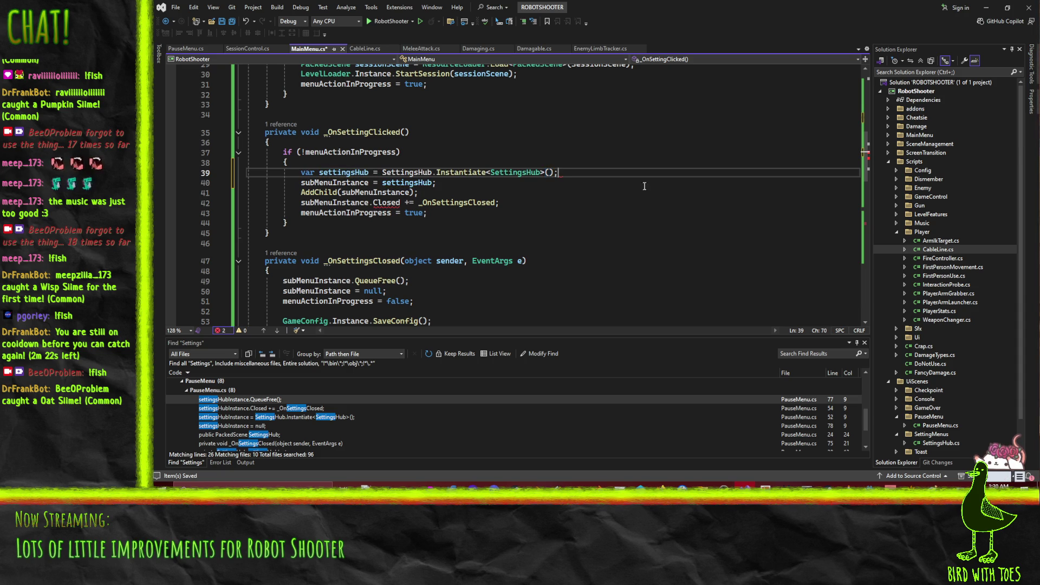
# Subscribe the Closed event on settingsHub instead of subMenuInstance and move that line up one.
pyautogui.click(400, 213)
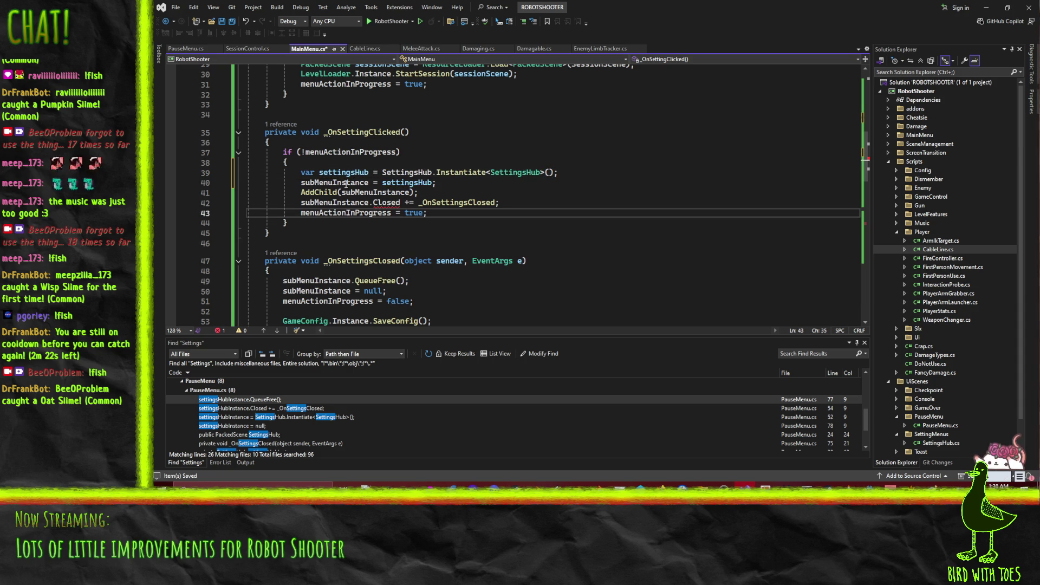
pyautogui.doubleClick(343, 173)
pyautogui.hotkey('ctrl', 'c')
pyautogui.doubleClick(335, 202)
pyautogui.hotkey('ctrl', 'v')
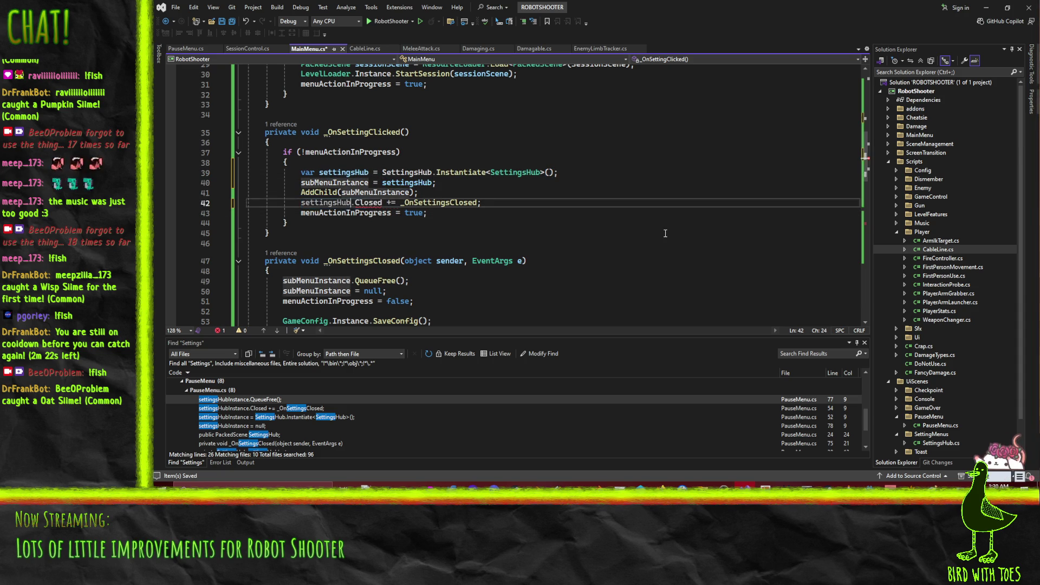
pyautogui.press('Home')
pyautogui.hotkey('ctrl', 'x')
pyautogui.press('Up')
pyautogui.press('Up')
pyautogui.hotkey('ctrl', 'v')
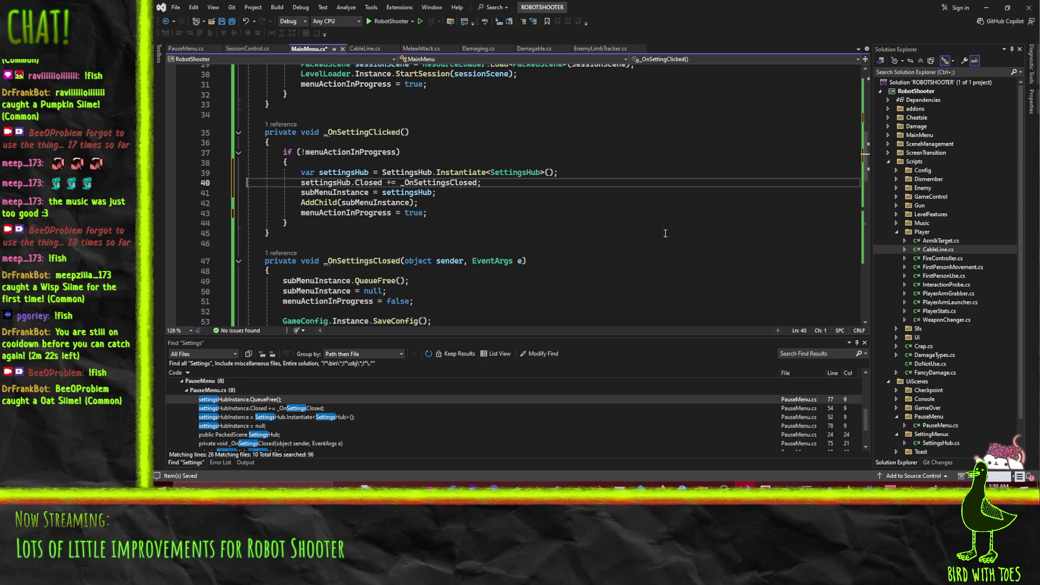
# Check the subMenuInstance reset in _OnSettingsClosed against the Closed subscription line.
pyautogui.scroll(-3, 662, 232)
pyautogui.scroll(2, 391, 125)
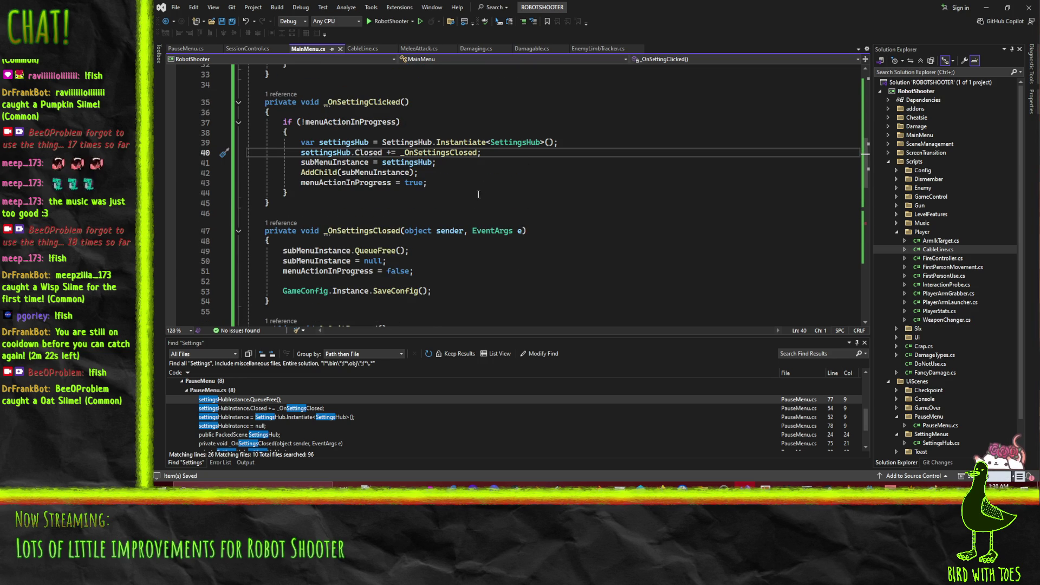
pyautogui.click(415, 261)
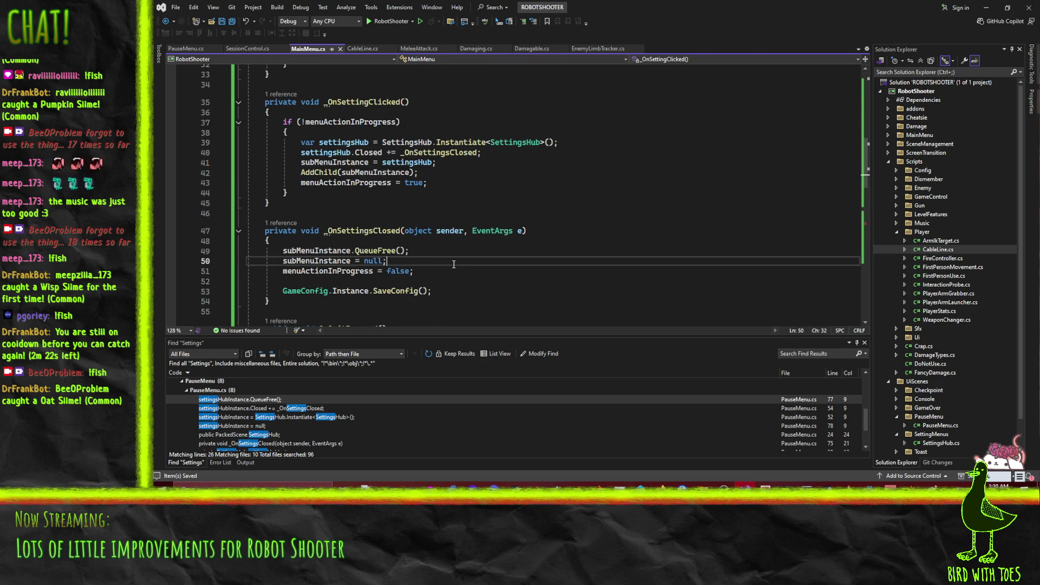
pyautogui.click(369, 153)
pyautogui.click(606, 156)
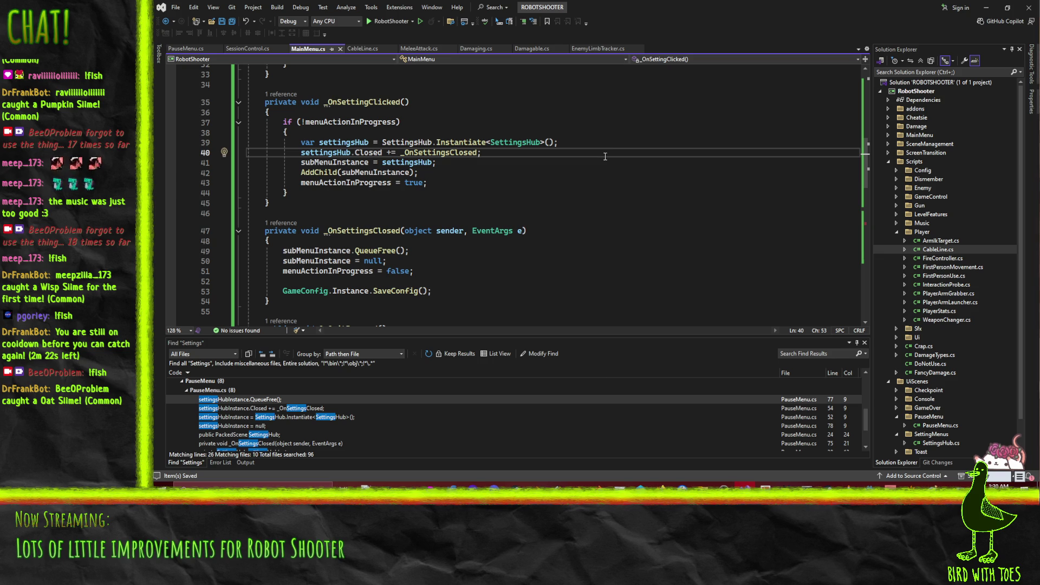
pyautogui.scroll(7, 394, 251)
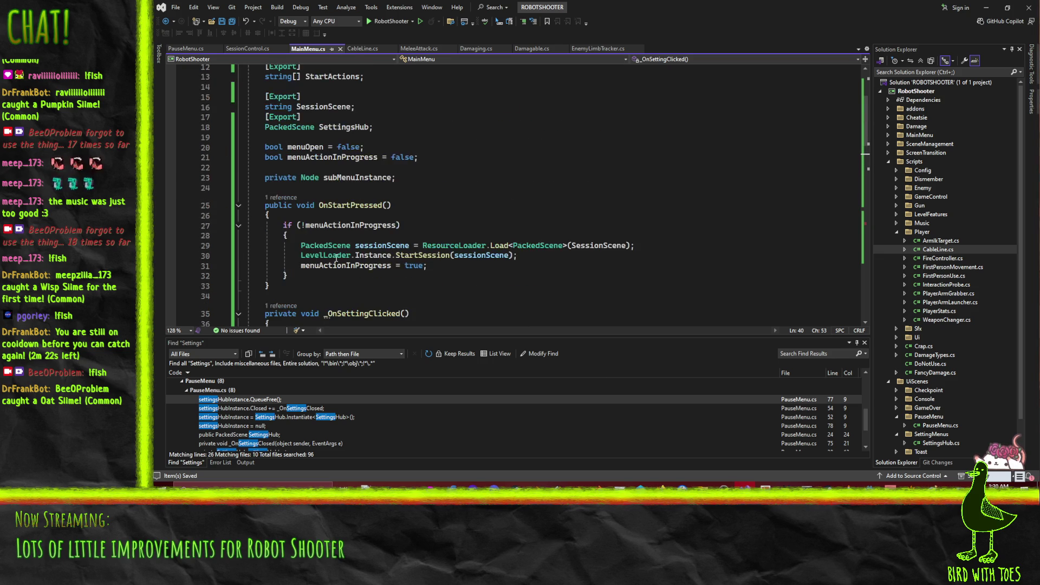
# Rename the handlers to _OnStartPressed and _OnQuitPressed and save MainMenu.cs.
pyautogui.click(319, 207)
pyautogui.write('_')
pyautogui.click(529, 252)
pyautogui.scroll(-9, 520, 246)
pyautogui.click(339, 268)
pyautogui.hotkey('ctrl', 'Left')
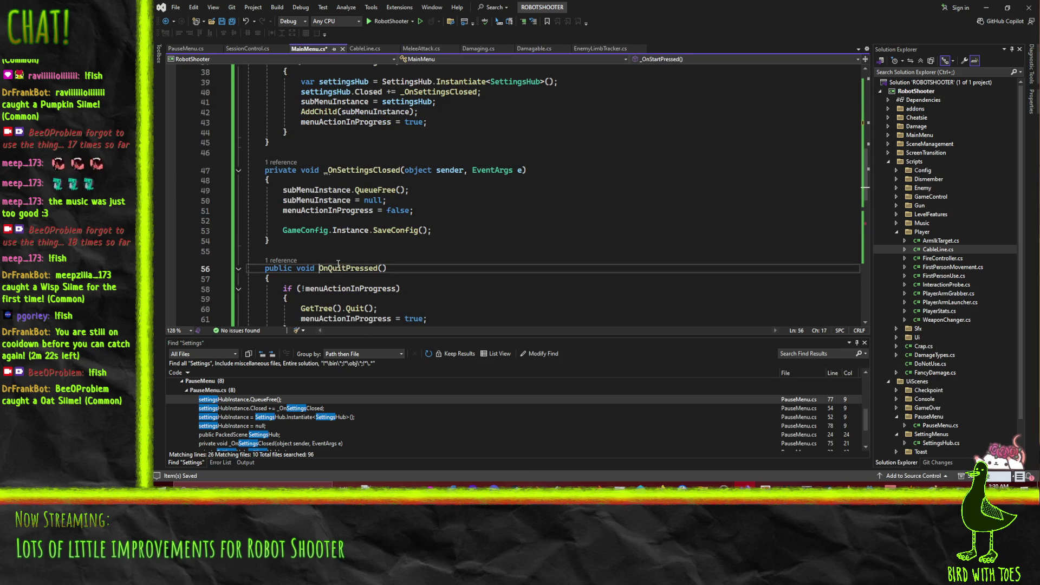
pyautogui.write('_')
pyautogui.scroll(-6, 338, 264)
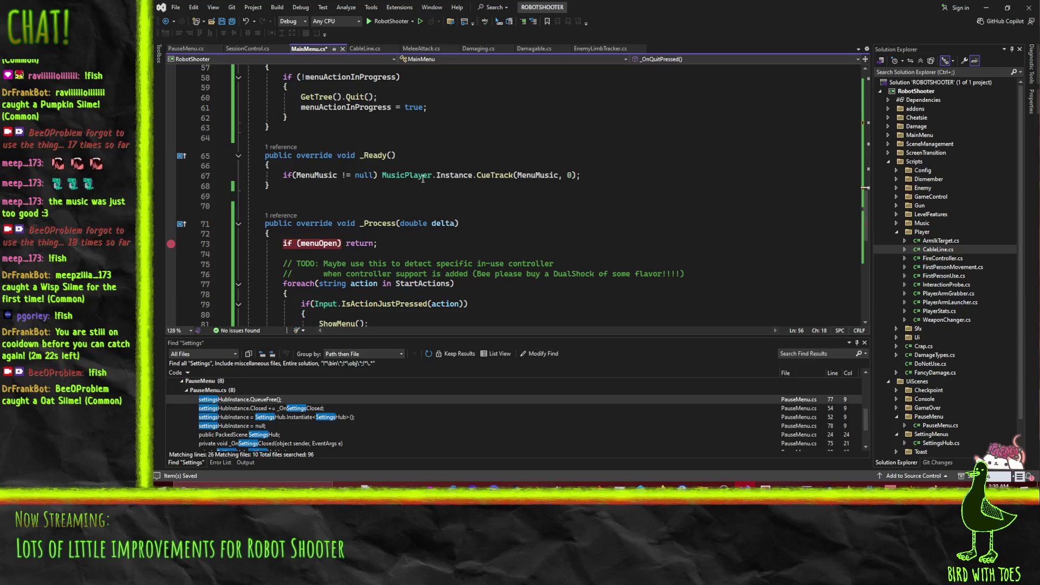
pyautogui.hotkey('ctrl', 's')
# Look over _Ready, PauseMenu.cs and SessionControl.cs, then close SessionControl and return to MainMenu.cs.
pyautogui.click(566, 156)
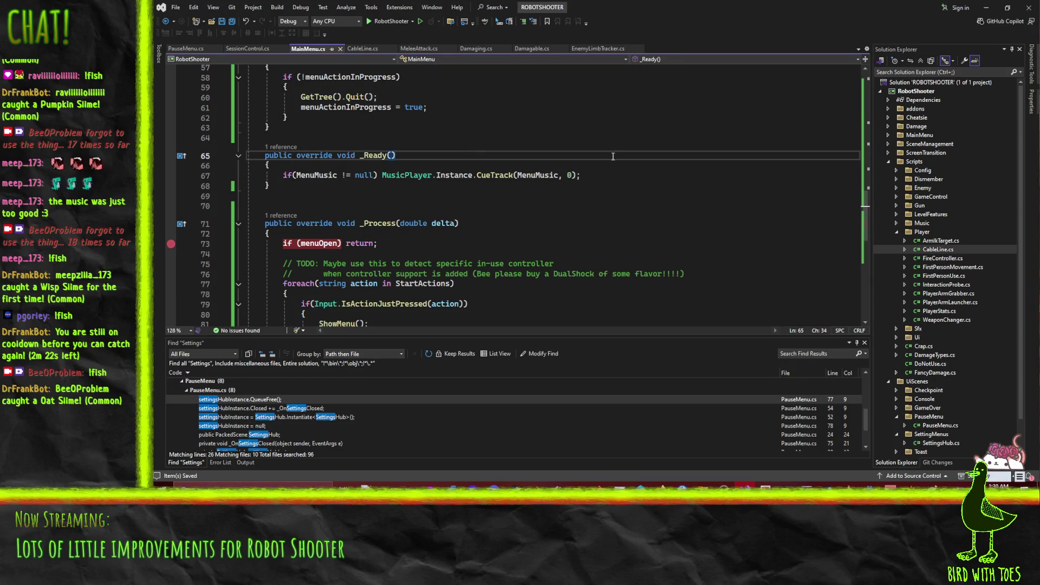
pyautogui.scroll(7, 509, 140)
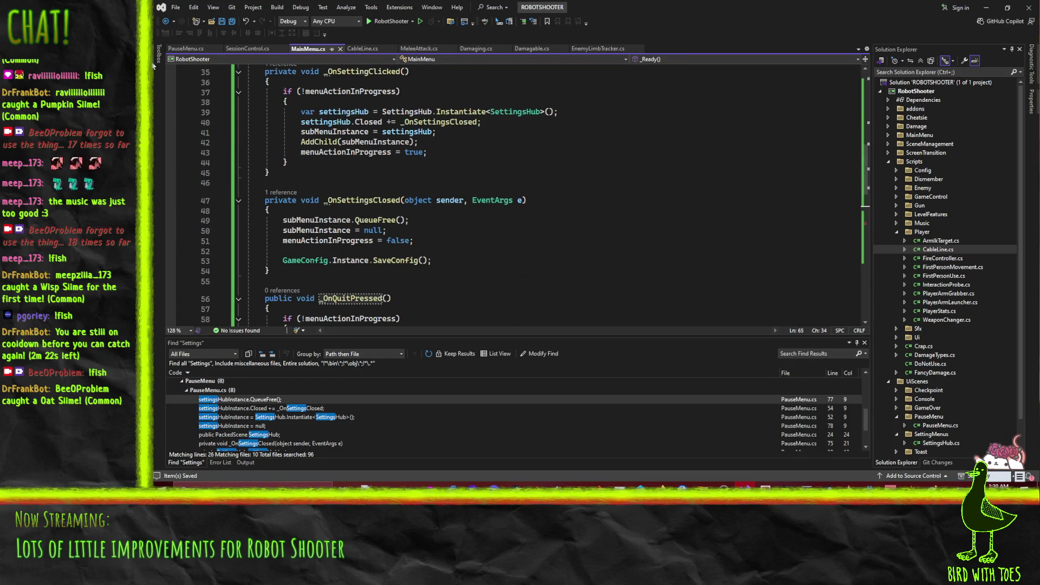
pyautogui.click(179, 49)
pyautogui.scroll(-11, 502, 170)
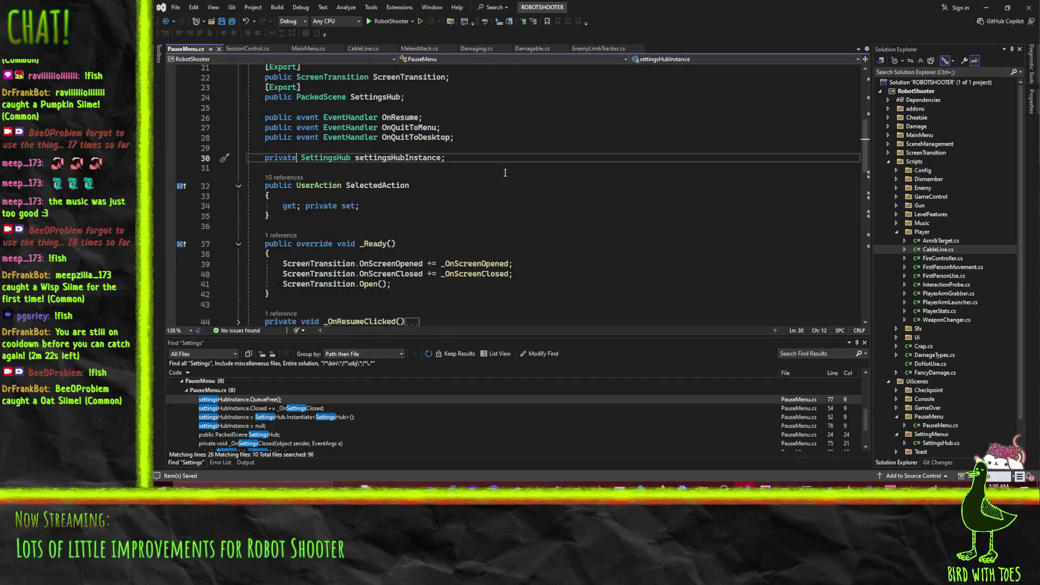
pyautogui.scroll(1, 445, 186)
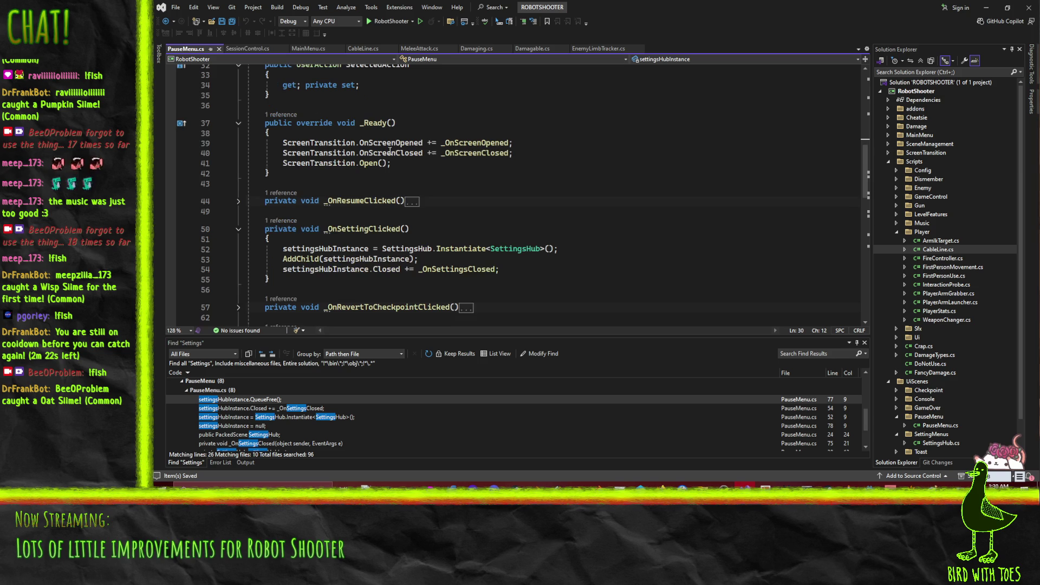
pyautogui.click(242, 47)
pyautogui.scroll(-10, 388, 157)
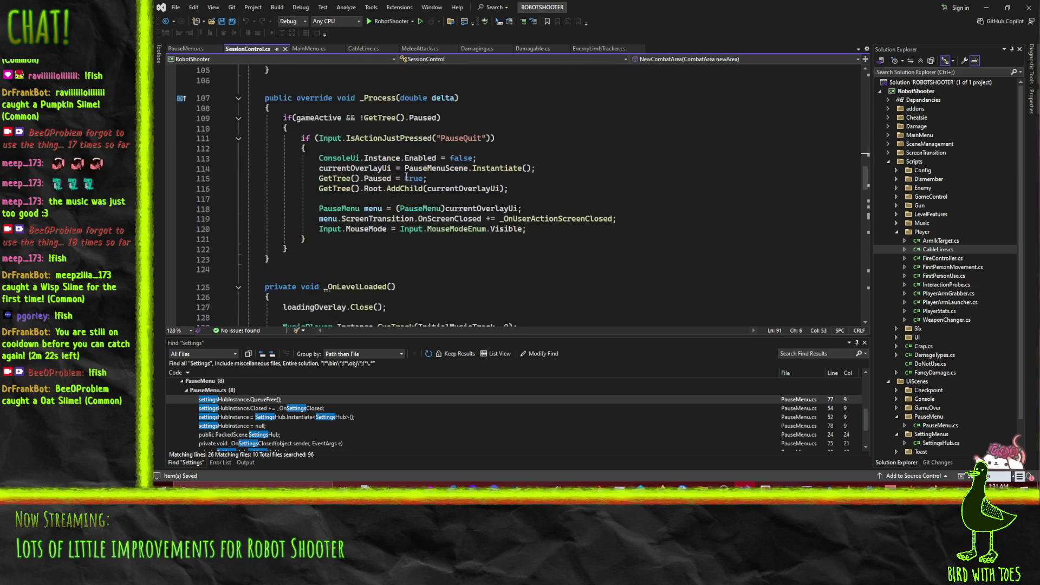
pyautogui.click(286, 49)
pyautogui.scroll(-15, 271, 199)
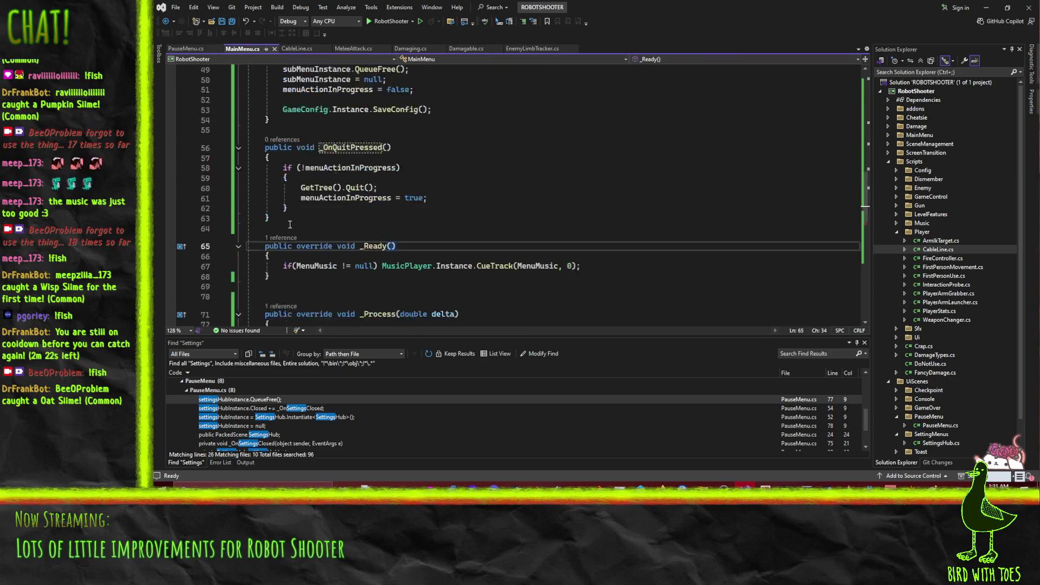
# Cut the _Ready and _Process methods and paste them right after the field declarations.
pyautogui.moveTo(248, 141)
pyautogui.mouseDown()
pyautogui.moveTo(243, 320)
pyautogui.moveTo(239, 195)
pyautogui.mouseUp()
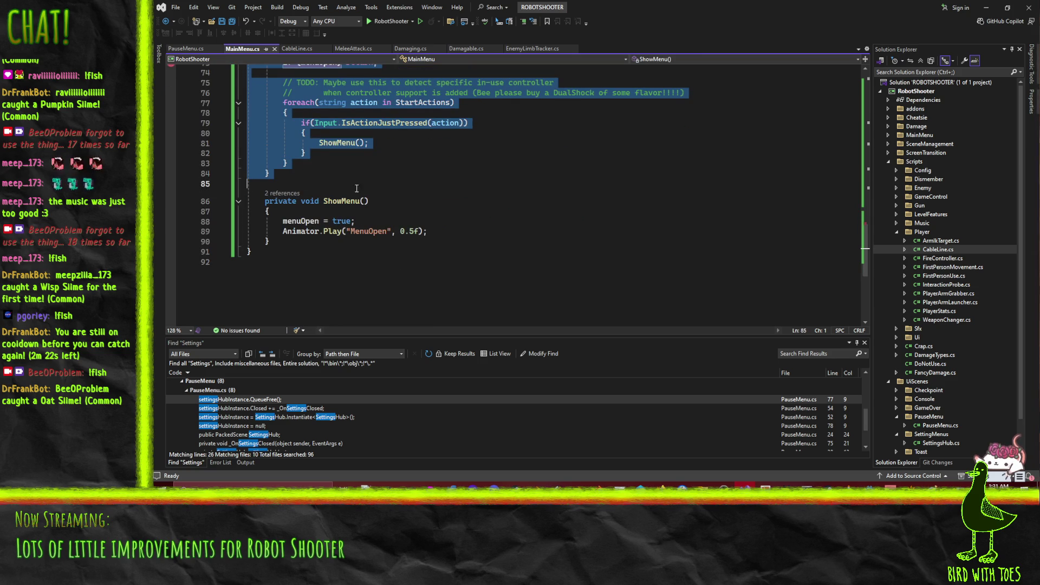
pyautogui.hotkey('ctrl', 'x')
pyautogui.scroll(12, 470, 177)
pyautogui.click(359, 183)
pyautogui.hotkey('ctrl', 'v')
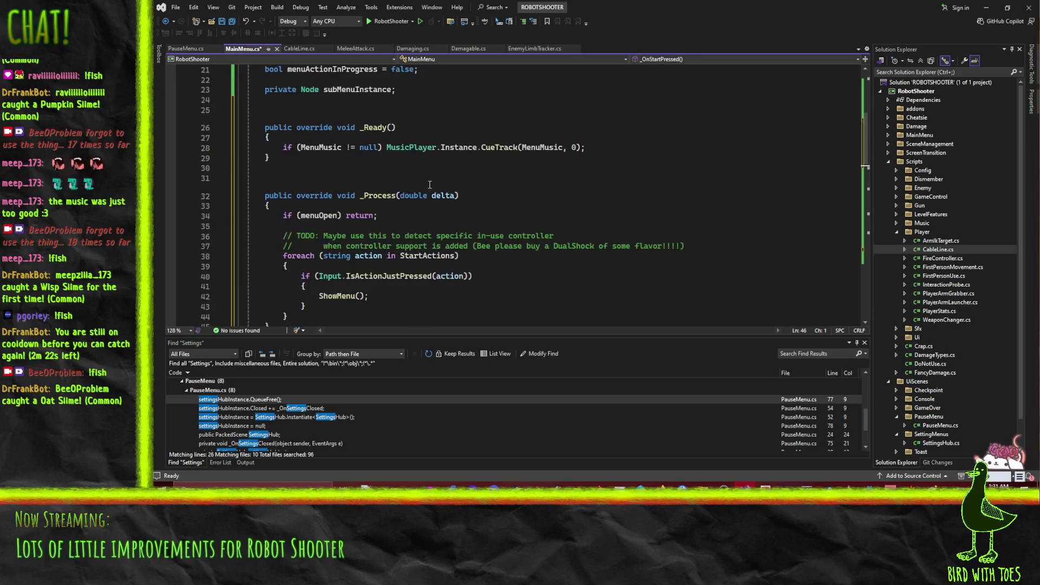
# Make _OnStartPressed and _OnQuitPressed private, checking PauseMenu for reference, and save MainMenu.cs.
pyautogui.scroll(3, 429, 185)
pyautogui.scroll(-6, 460, 195)
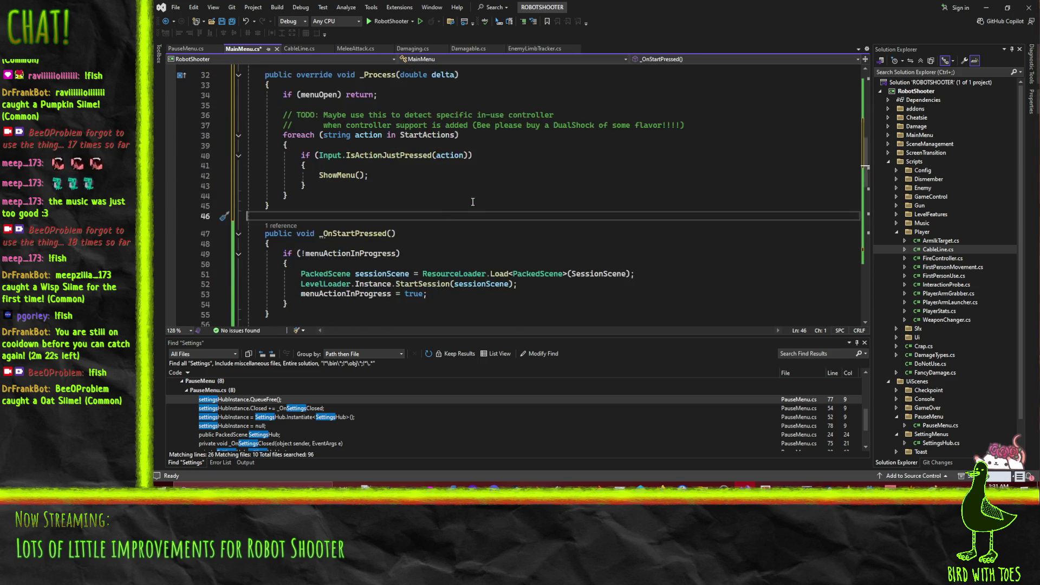
pyautogui.doubleClick(284, 234)
pyautogui.write('private')
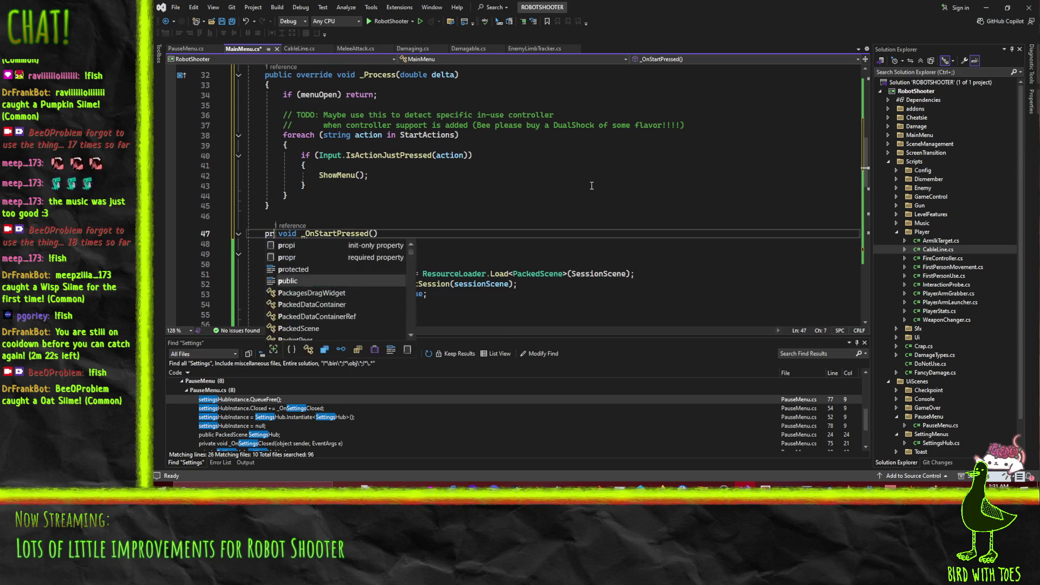
pyautogui.click(183, 48)
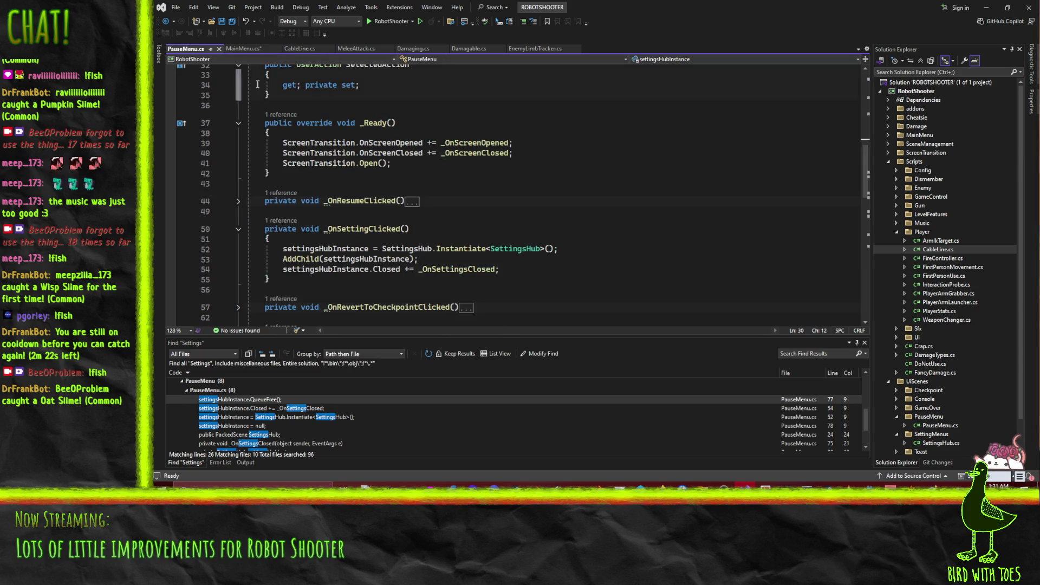
pyautogui.click(238, 49)
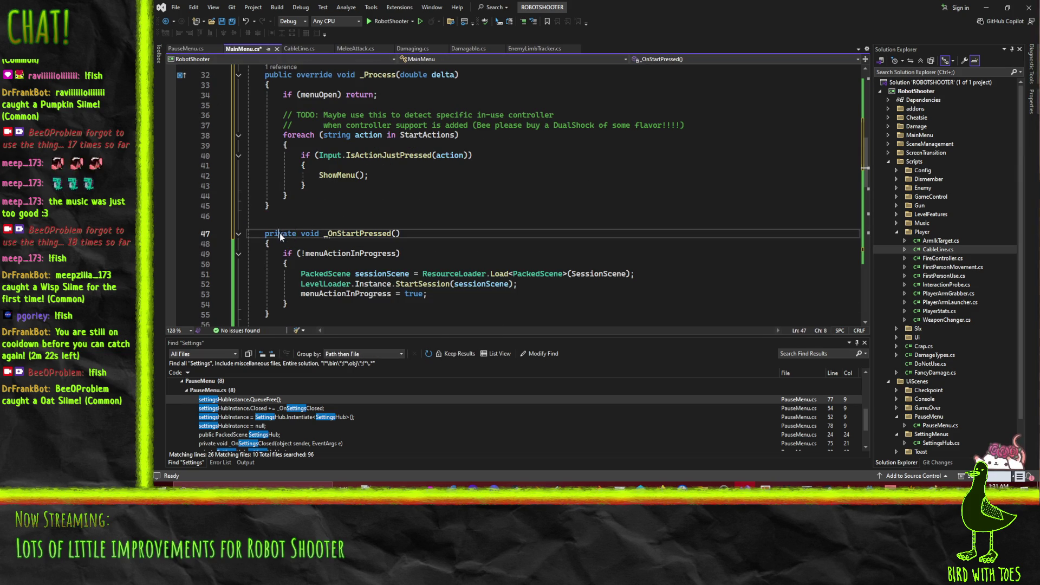
pyautogui.scroll(-8, 268, 117)
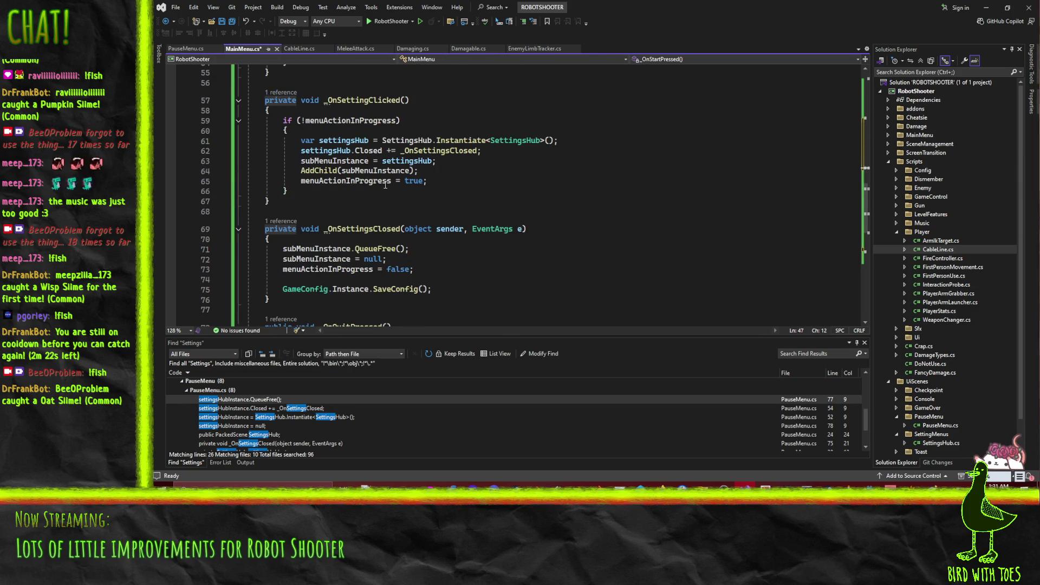
pyautogui.scroll(-5, 333, 291)
pyautogui.doubleClick(277, 176)
pyautogui.write('private')
pyautogui.click(287, 274)
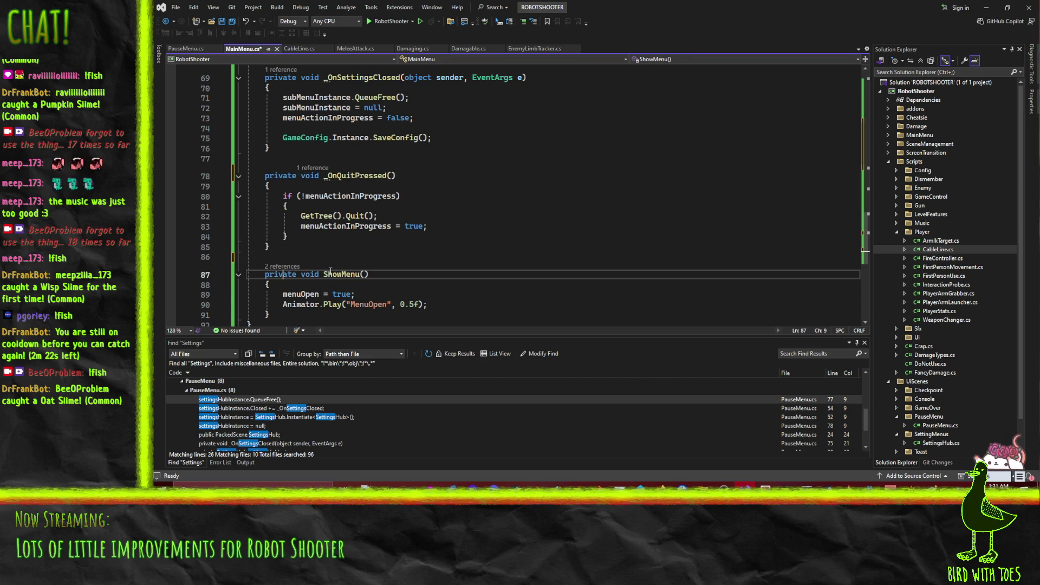
pyautogui.hotkey('ctrl', 's')
# Return from Visual Studio to the Godot editor.
pyautogui.scroll(9, 452, 192)
pyautogui.click(451, 193)
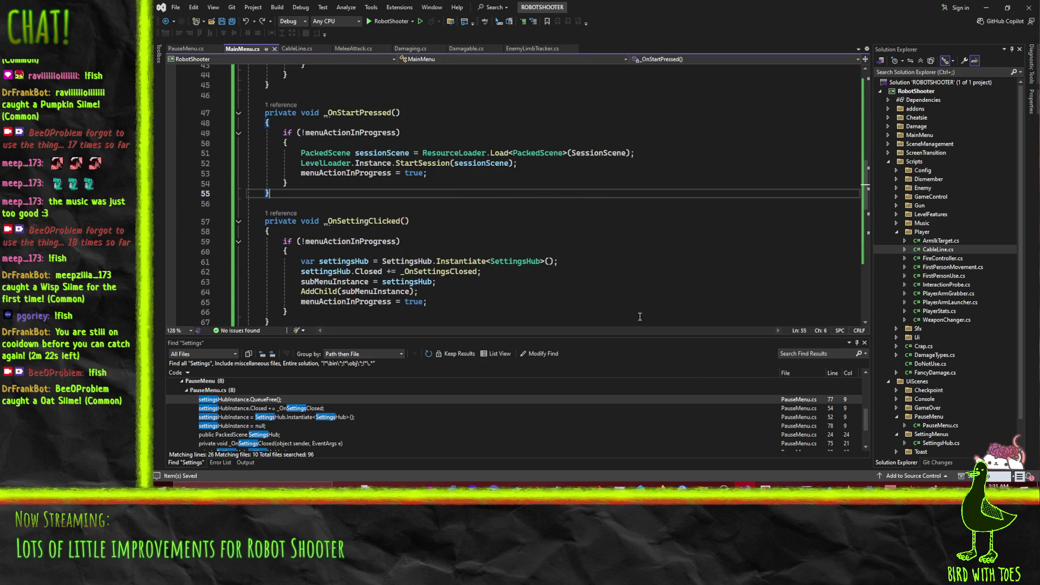
pyautogui.click(855, 445)
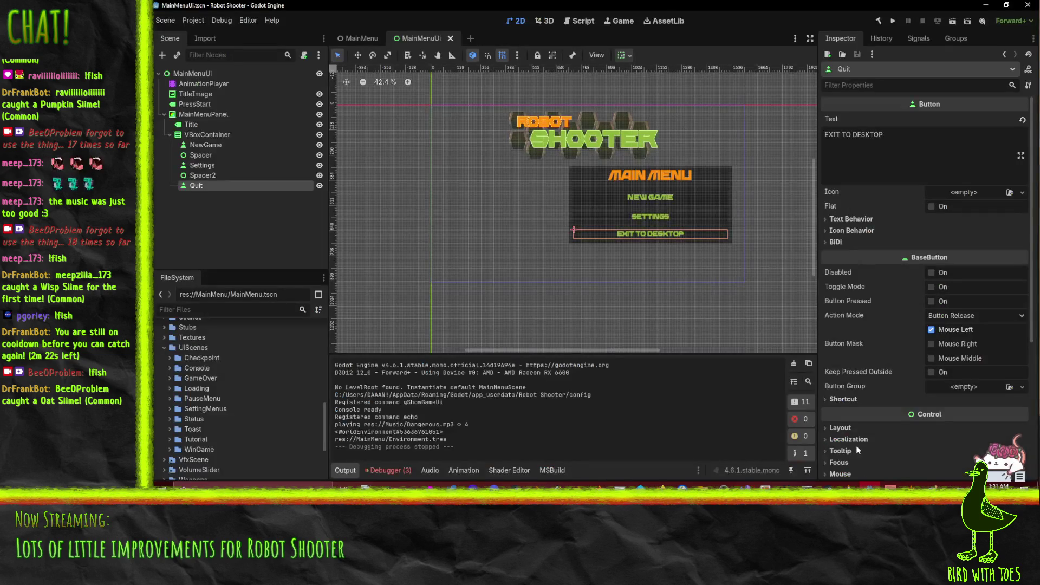
# Build, open the MainMenu scene, and re-point NewGame's pressed connection to _OnStartPressed.
pyautogui.click(878, 21)
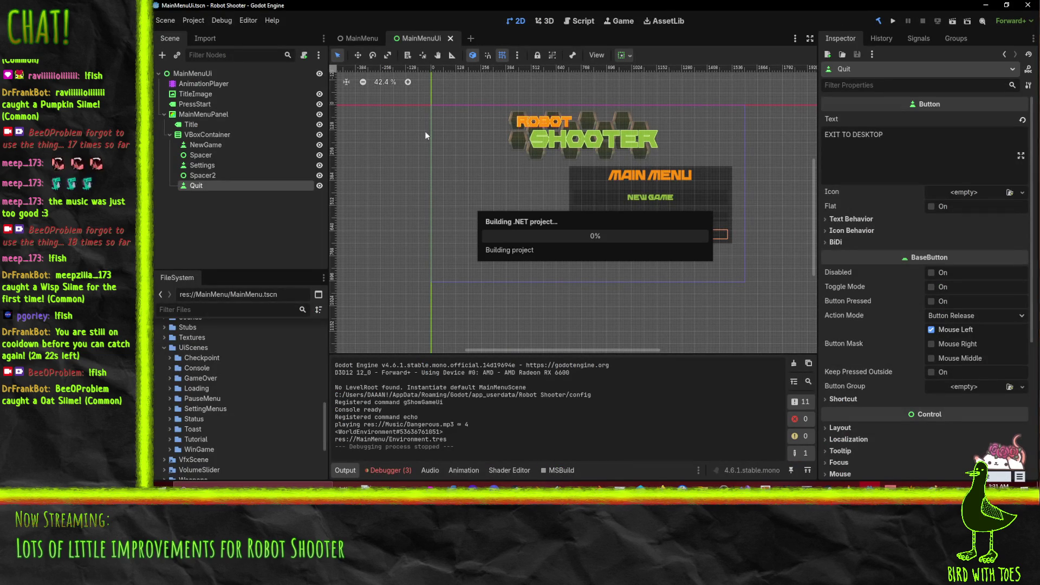
pyautogui.click(350, 38)
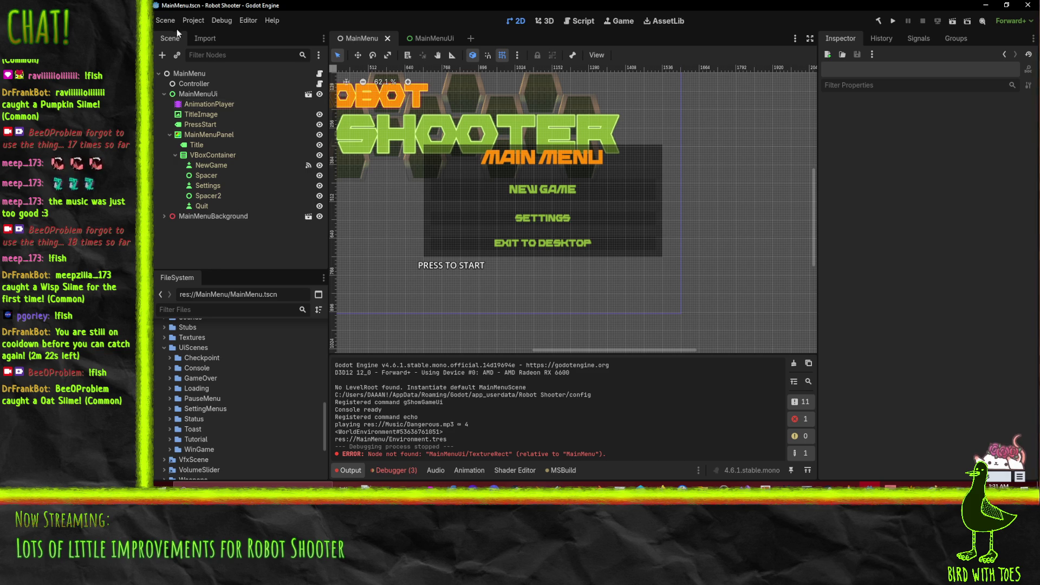
pyautogui.click(193, 73)
pyautogui.click(193, 83)
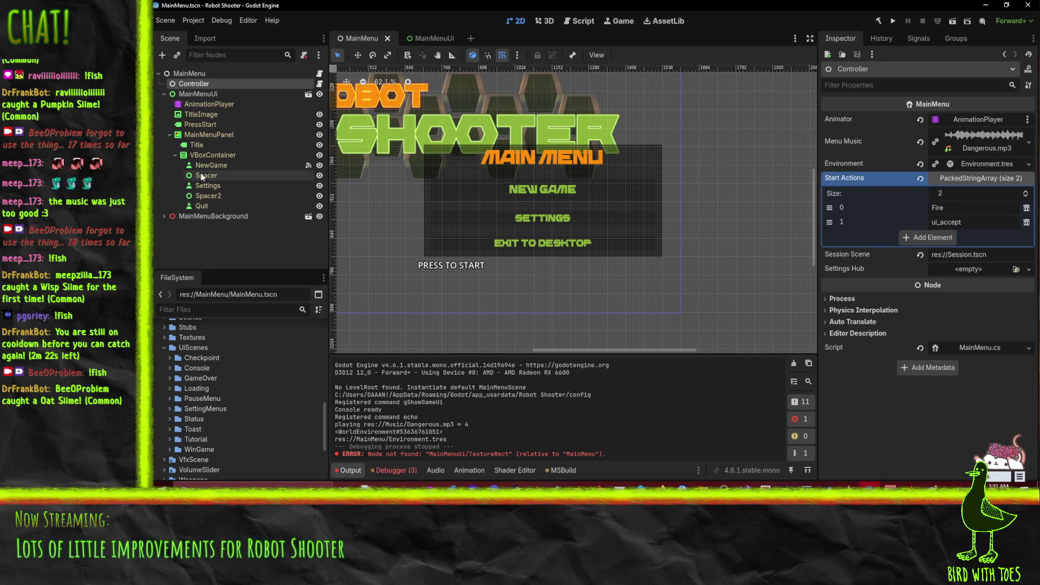
pyautogui.click(212, 165)
pyautogui.click(919, 37)
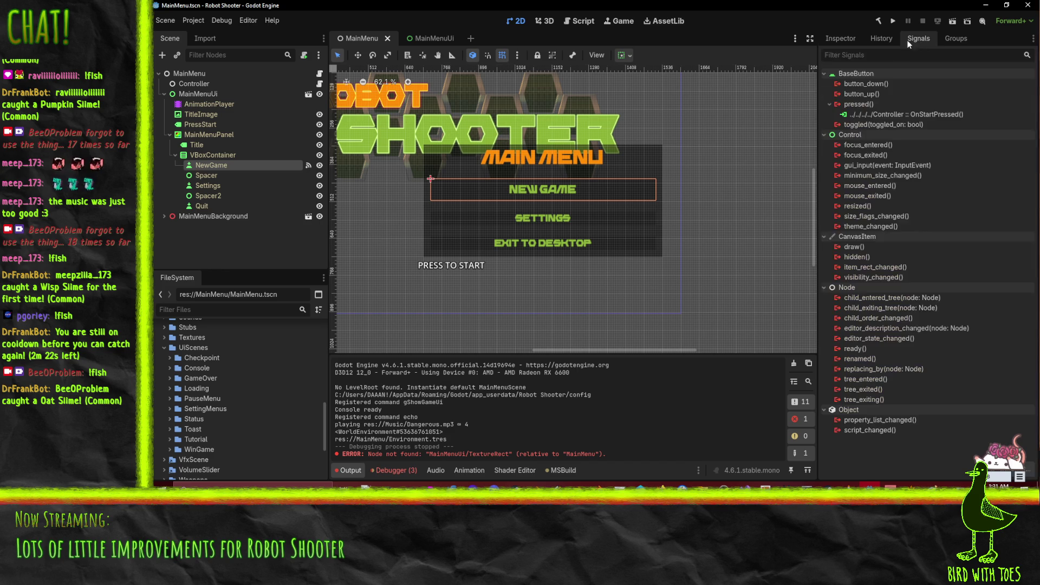
pyautogui.rightClick(901, 115)
pyautogui.click(909, 126)
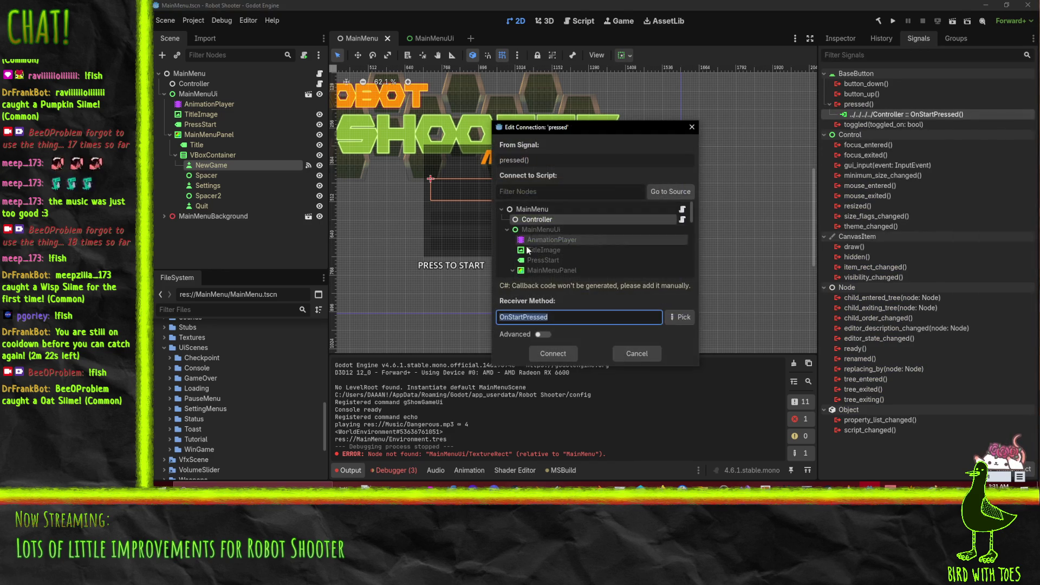
pyautogui.click(499, 319)
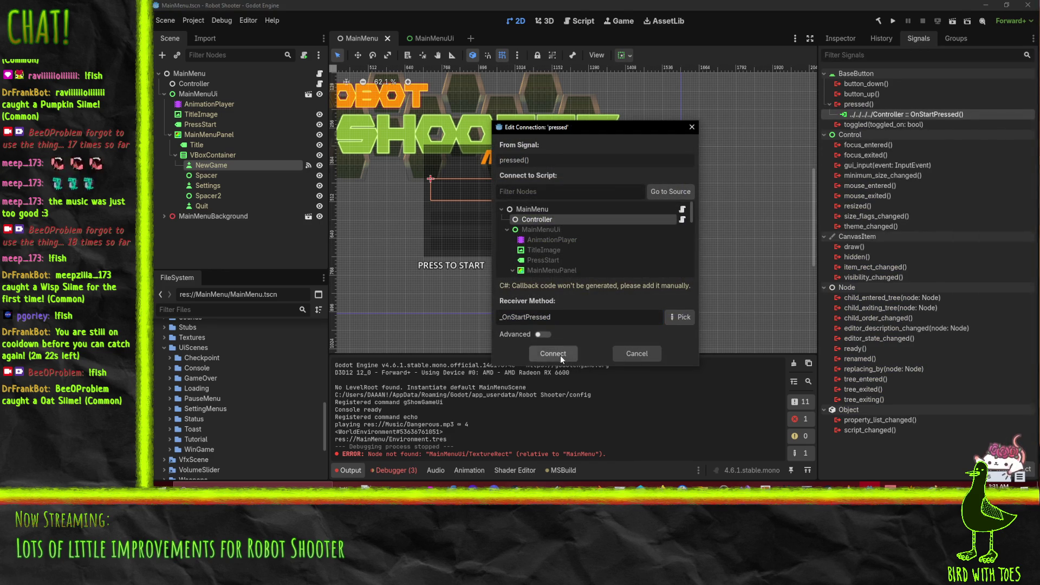
pyautogui.click(553, 353)
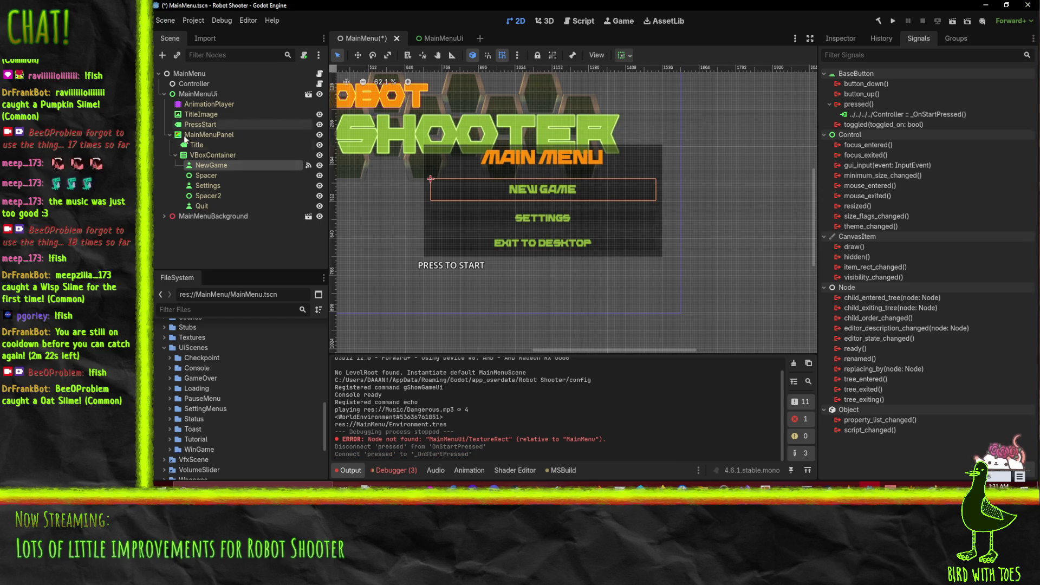
# Connect the Settings button's pressed signal to _OnSettingClicked.
pyautogui.click(207, 185)
pyautogui.rightClick(904, 116)
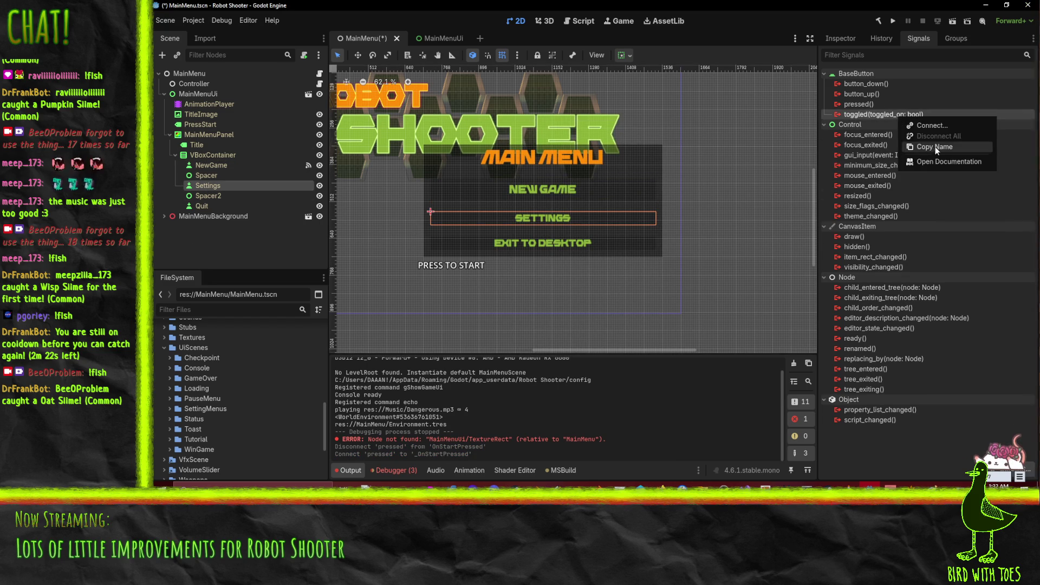
pyautogui.click(859, 104)
pyautogui.rightClick(860, 104)
pyautogui.click(921, 115)
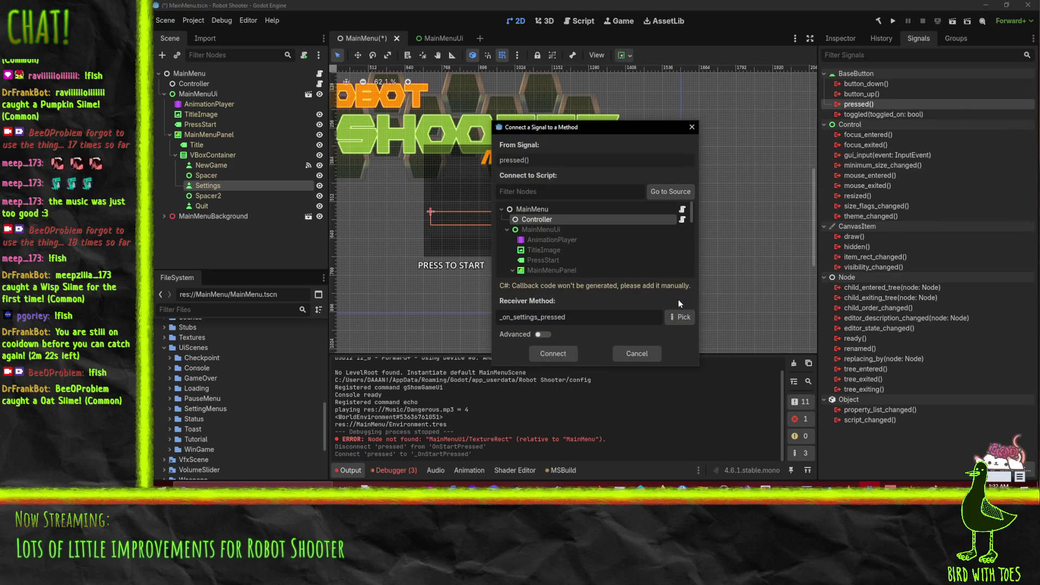
pyautogui.click(680, 317)
pyautogui.doubleClick(559, 181)
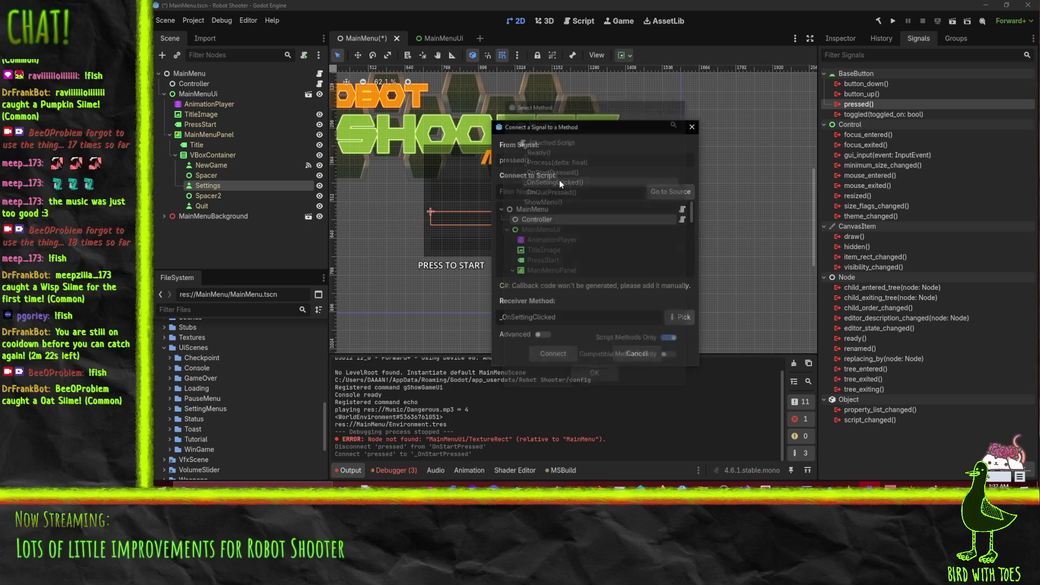
pyautogui.click(559, 354)
# Connect the Quit button's pressed signal to _OnQuitPressed and save the MainMenu scene.
pyautogui.click(202, 206)
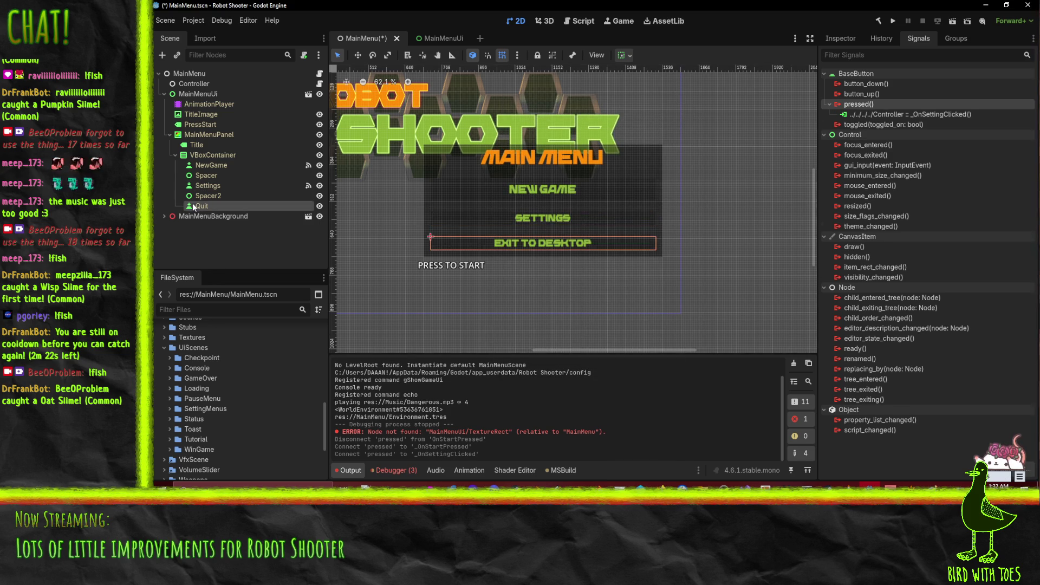
pyautogui.rightClick(863, 105)
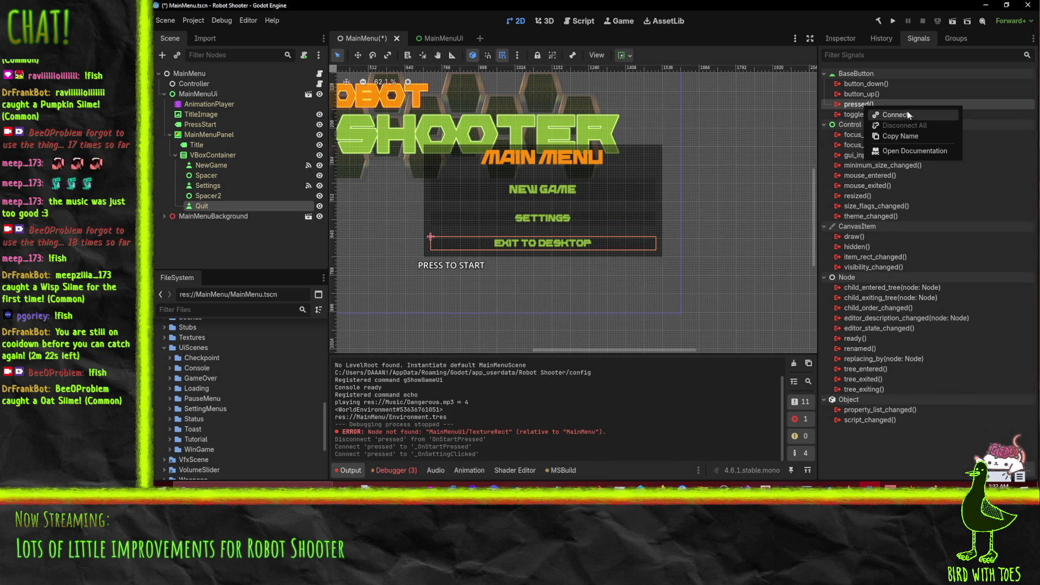
pyautogui.click(908, 115)
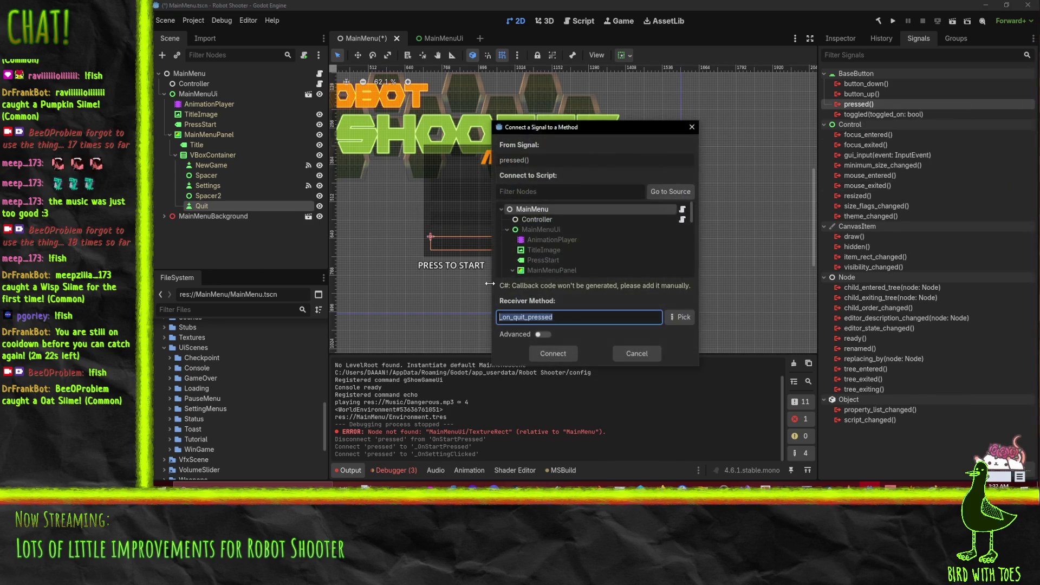
pyautogui.click(677, 317)
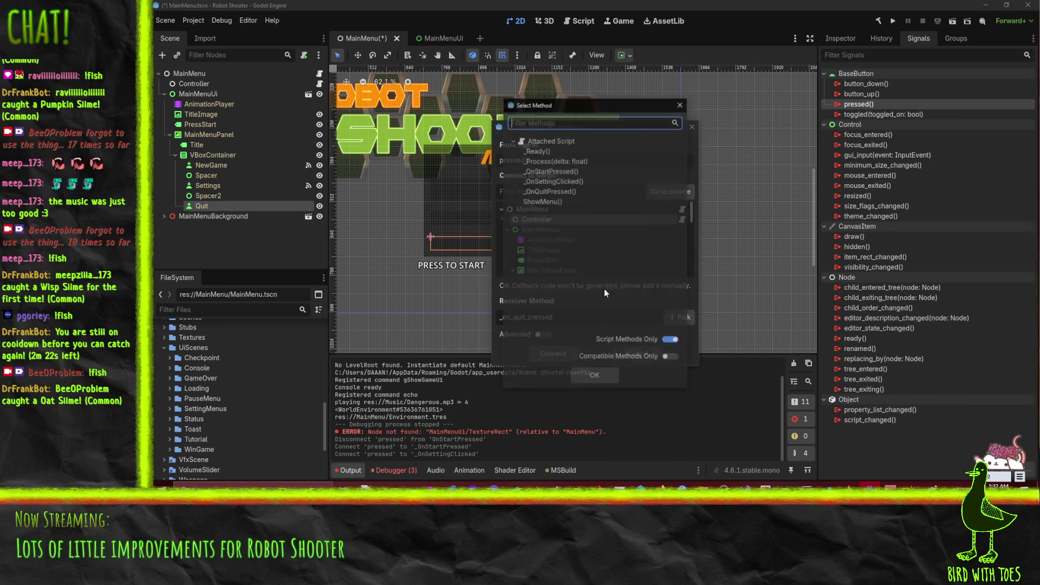
pyautogui.doubleClick(557, 192)
pyautogui.click(552, 358)
pyautogui.hotkey('ctrl', 's')
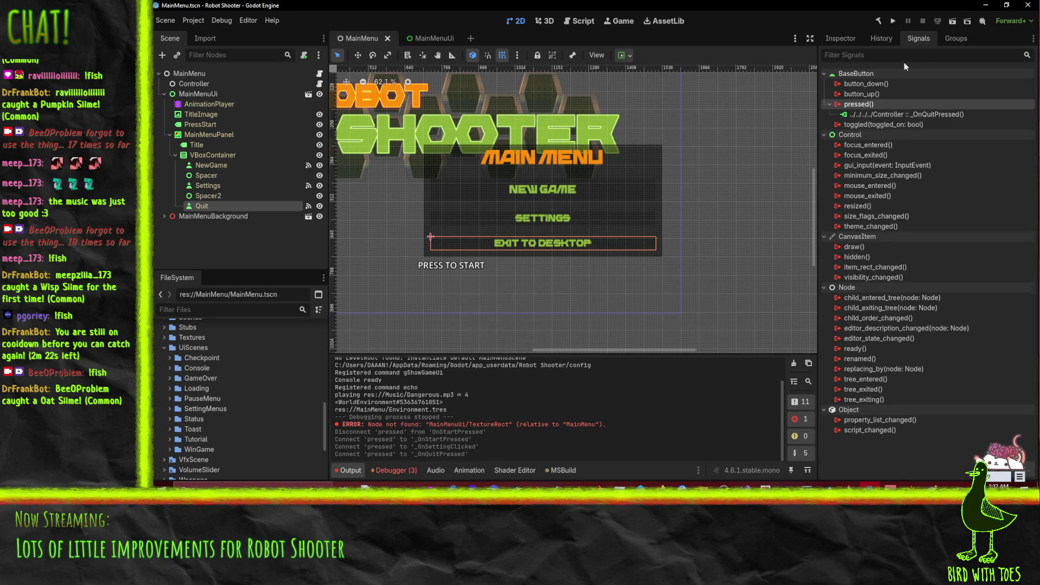
# Build and run the game, quit from the pause menu, relaunch, then stop the run.
pyautogui.click(894, 21)
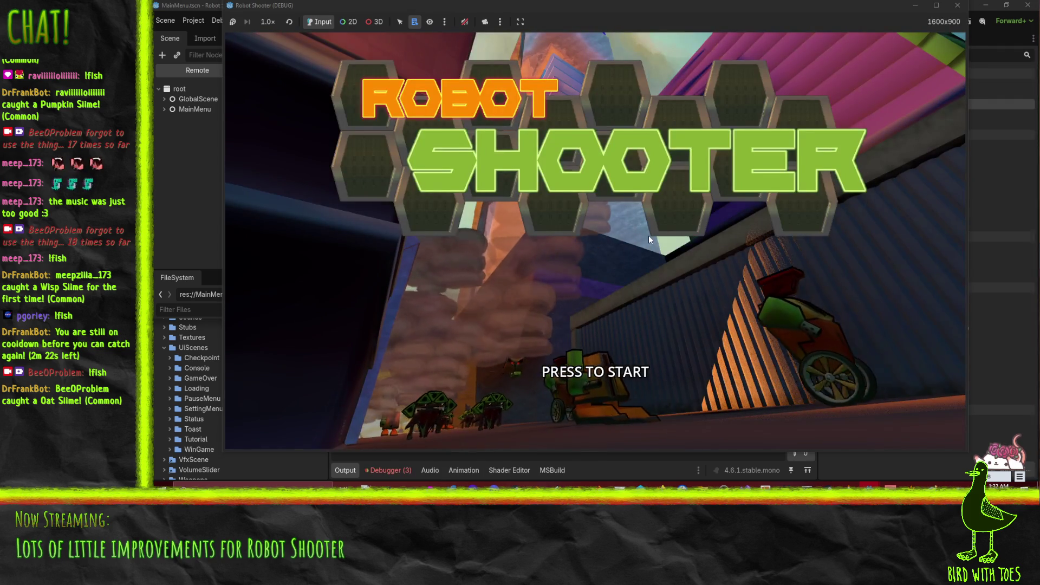
pyautogui.click(648, 235)
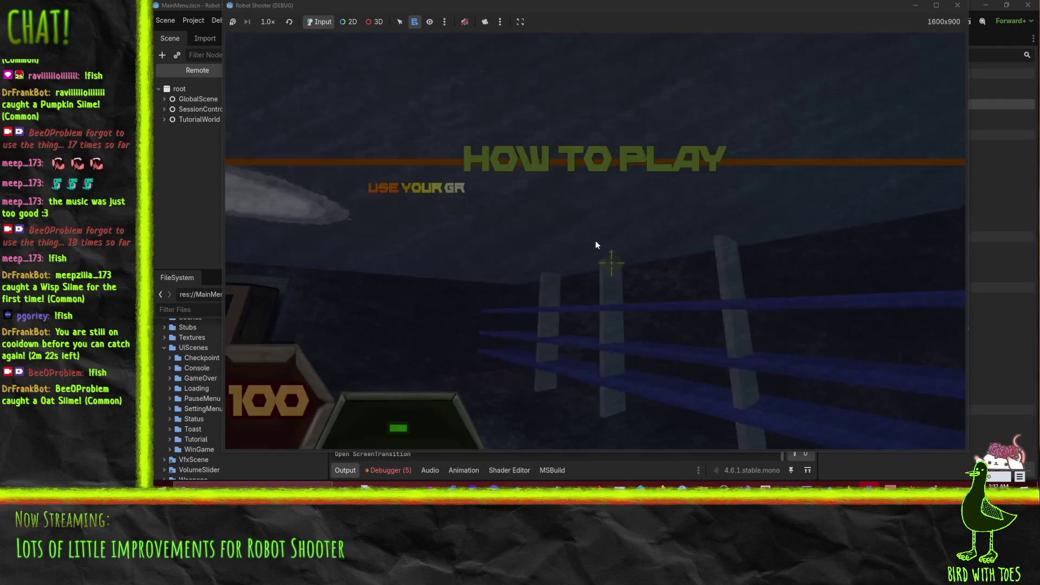
pyautogui.press('Escape')
pyautogui.click(590, 353)
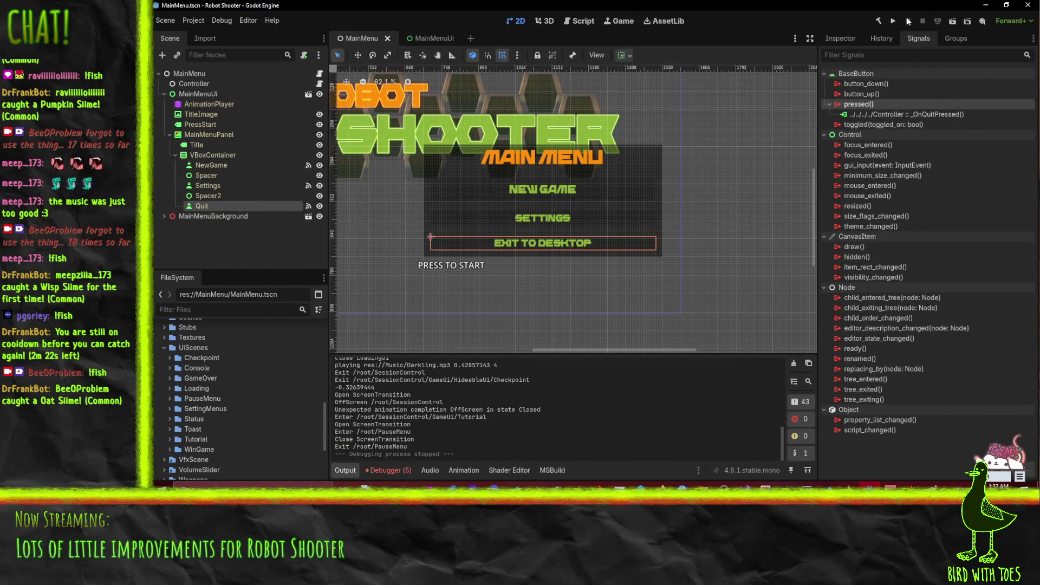
pyautogui.click(893, 21)
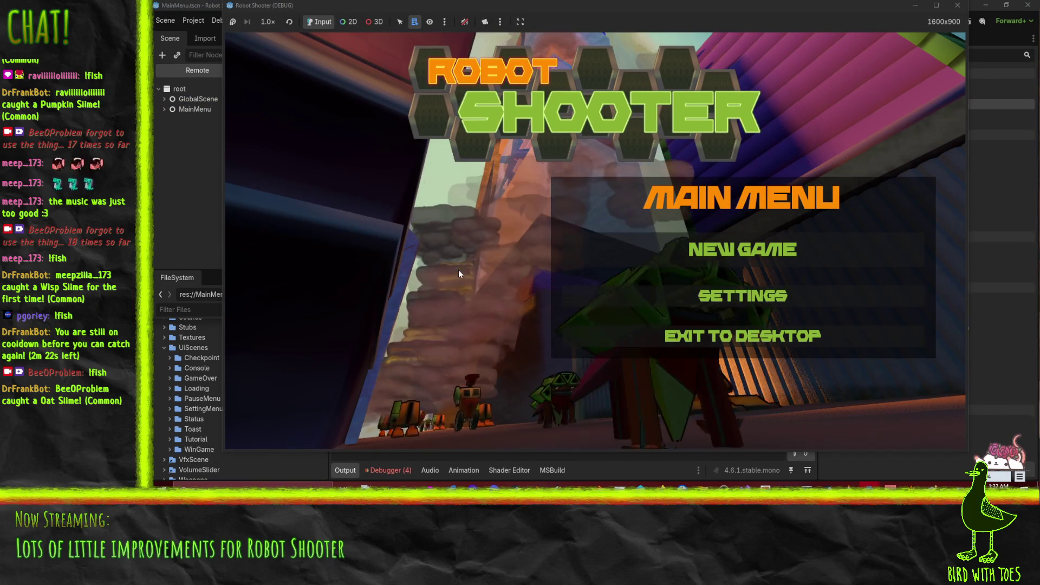
pyautogui.click(957, 5)
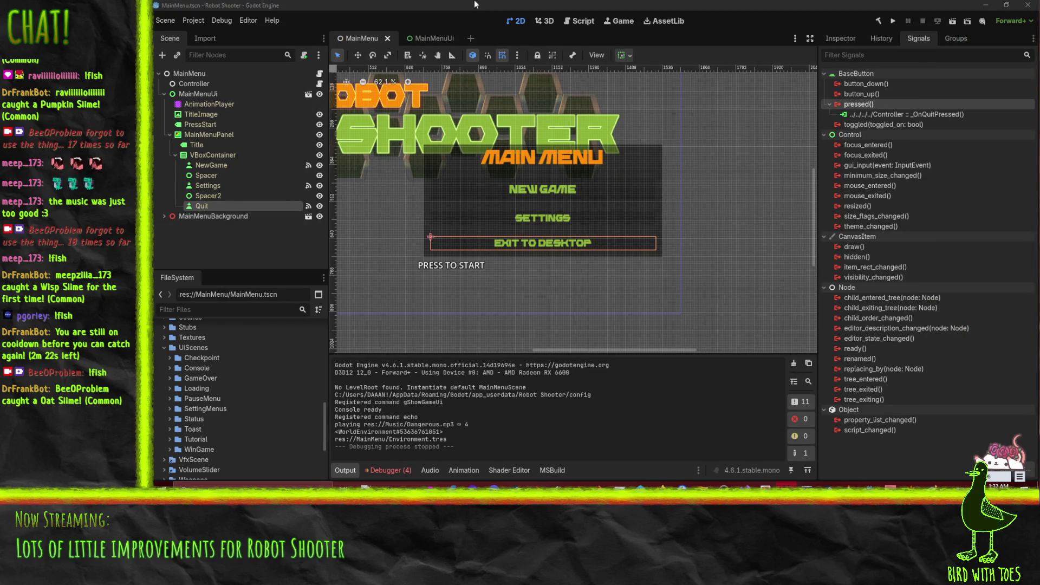
# Drag SettingsHub.tscn from SettingMenus onto the Controller's Settings Hub property, then run the game.
pyautogui.click(196, 84)
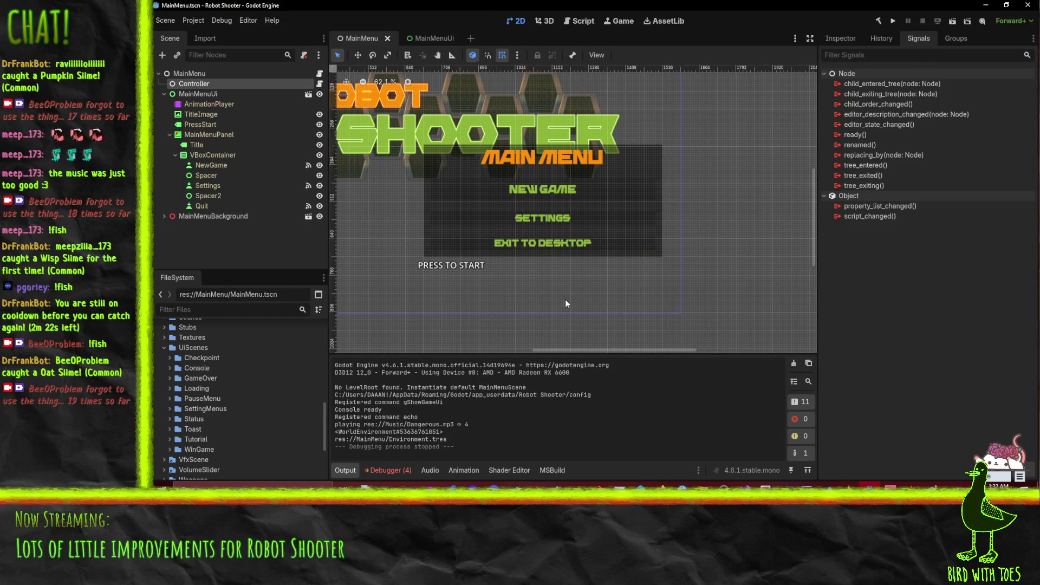
pyautogui.click(826, 41)
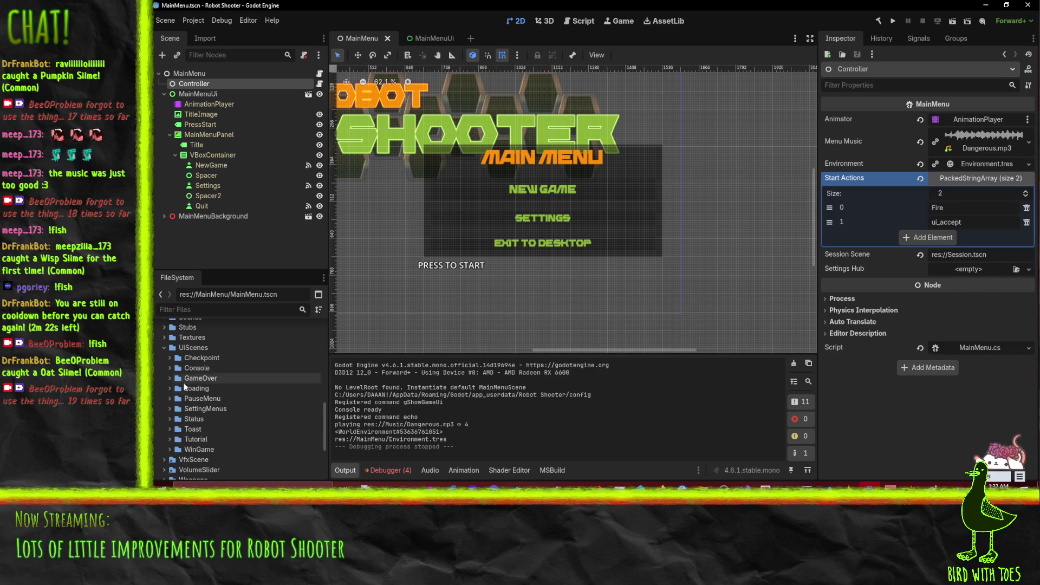
pyautogui.click(171, 409)
pyautogui.scroll(-2, 179, 401)
pyautogui.moveTo(206, 394); pyautogui.dragTo(975, 274)
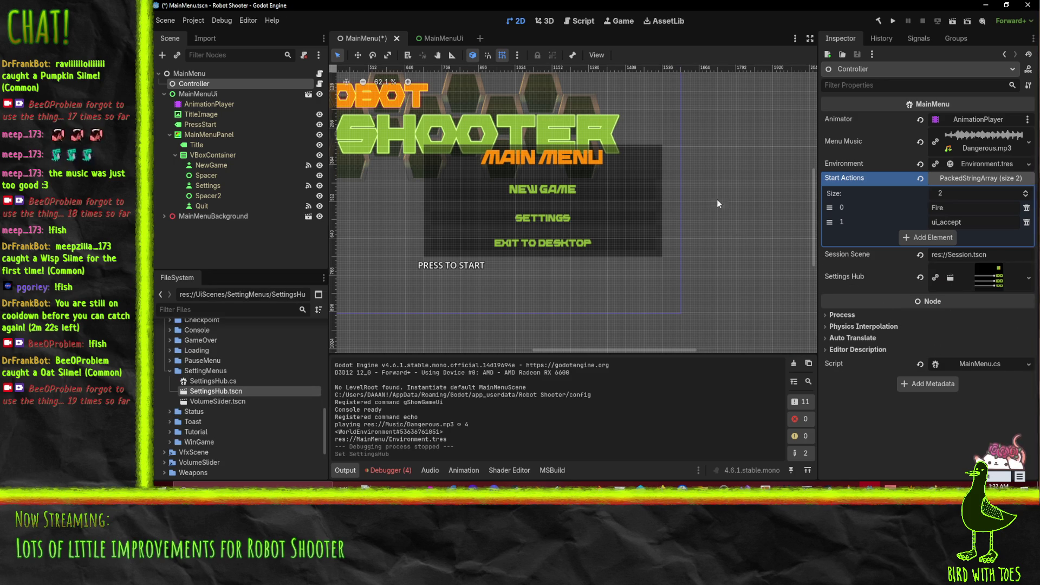
pyautogui.click(893, 21)
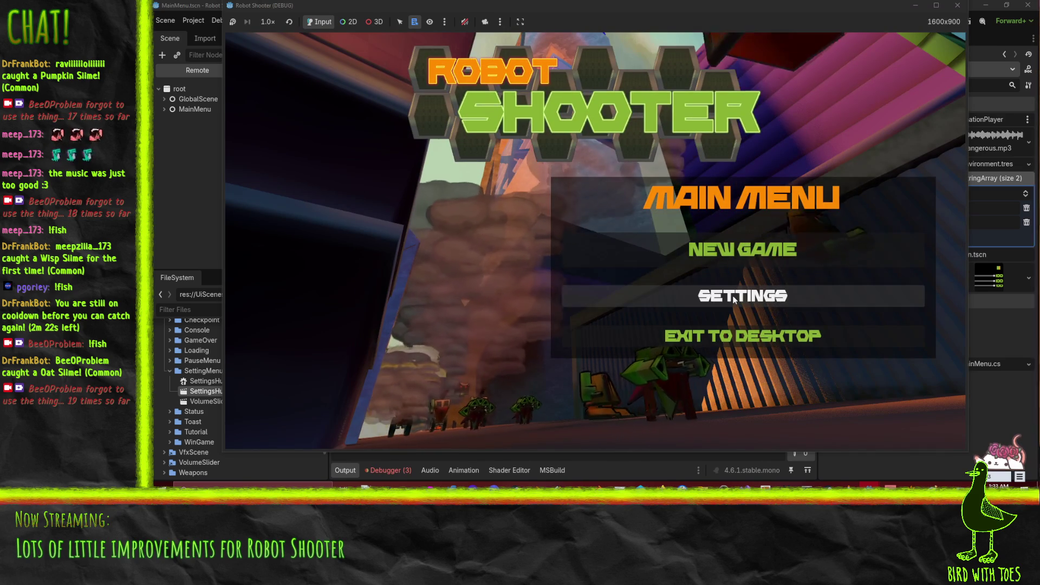
# Open SETTINGS from the running game's main menu, then stop the game with F8.
pyautogui.click(734, 298)
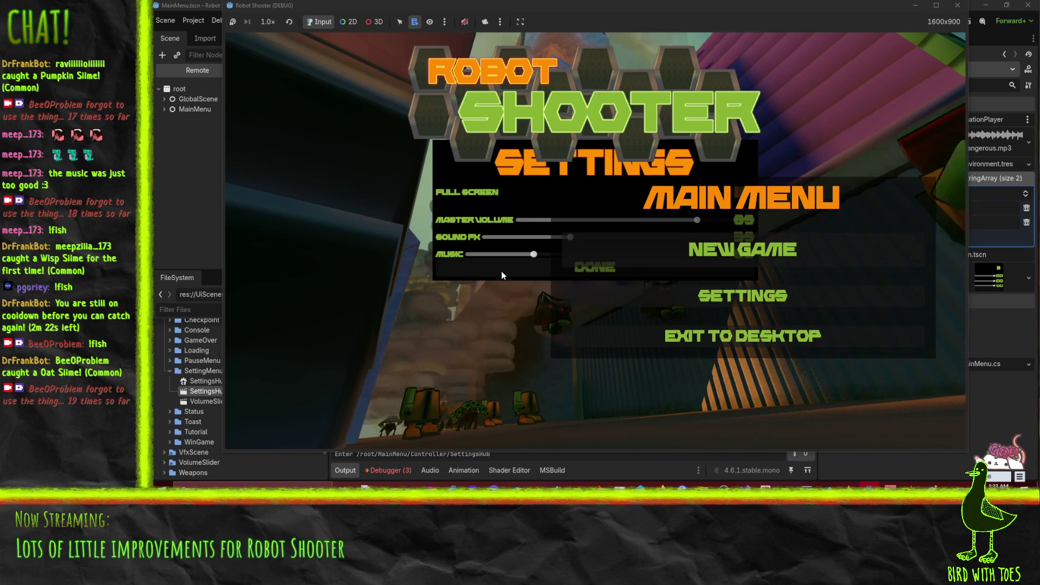
pyautogui.press('F8')
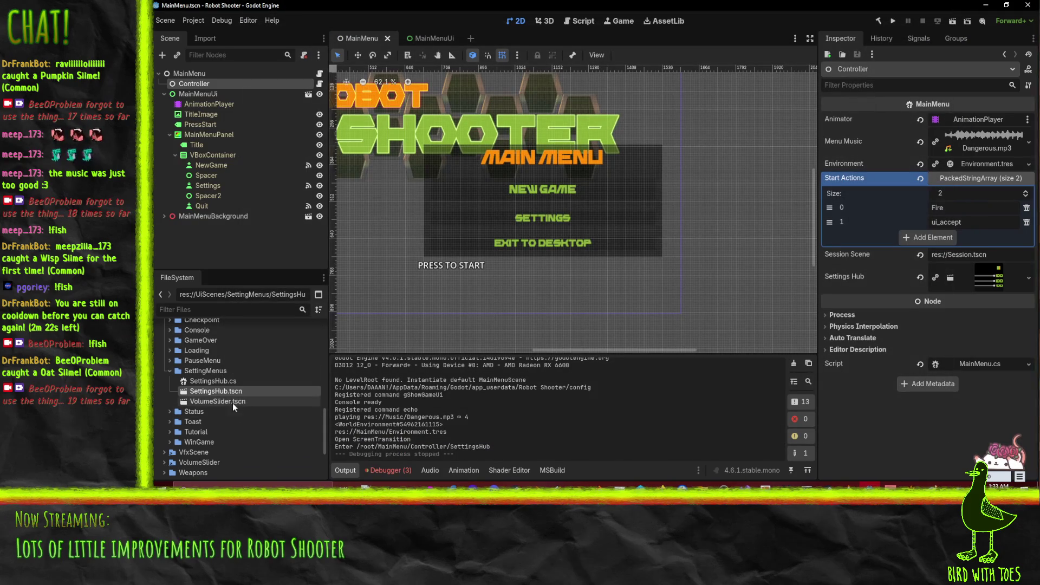
# Set the SettingsHub root node's Ordering Z Index to 5, save the scene, and run the game.
pyautogui.doubleClick(226, 391)
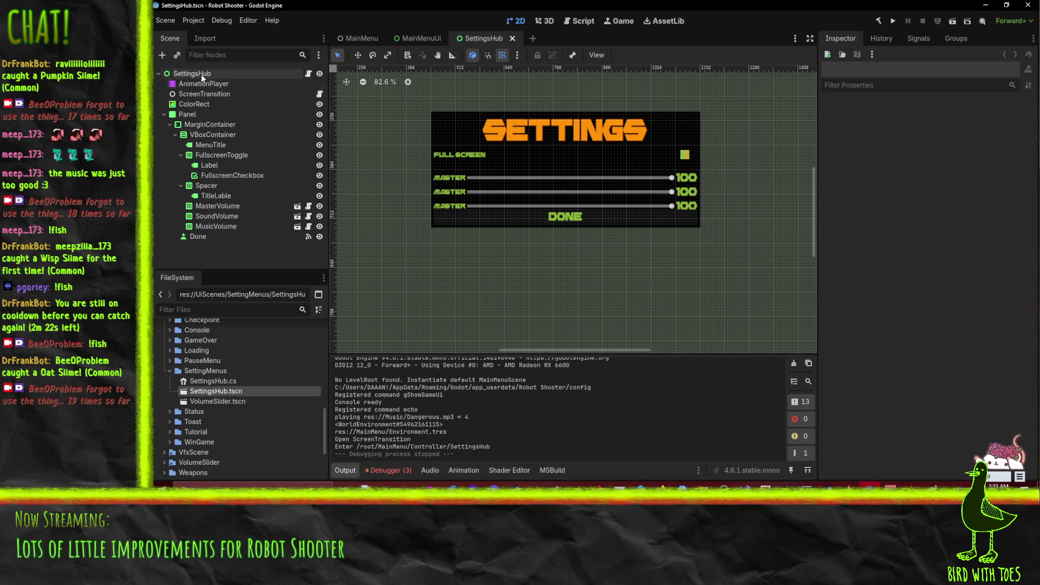
pyautogui.click(201, 76)
pyautogui.scroll(-3, 868, 241)
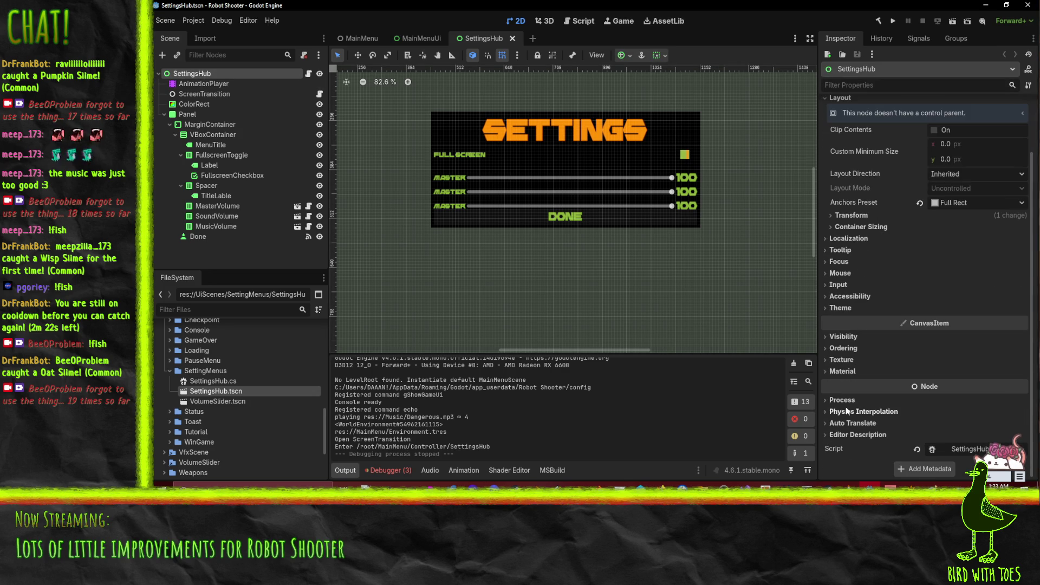
pyautogui.click(842, 348)
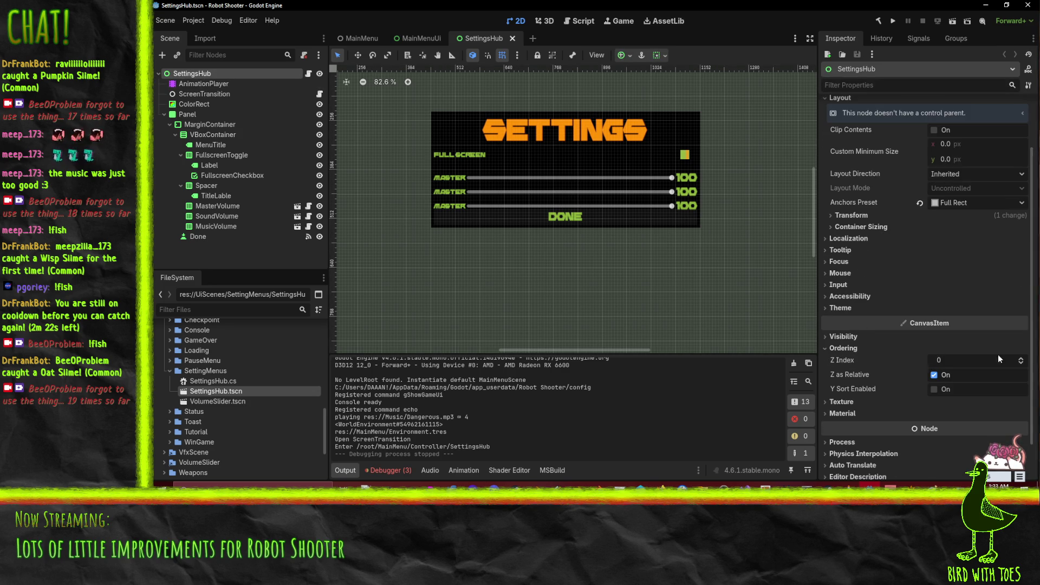
pyautogui.click(1021, 358)
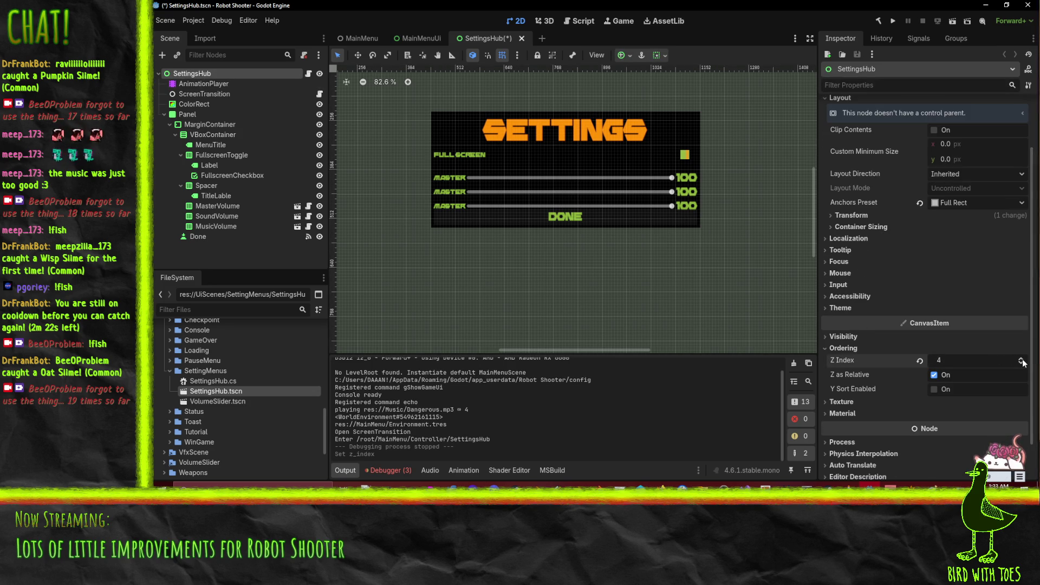
pyautogui.hotkey('ctrl', 's')
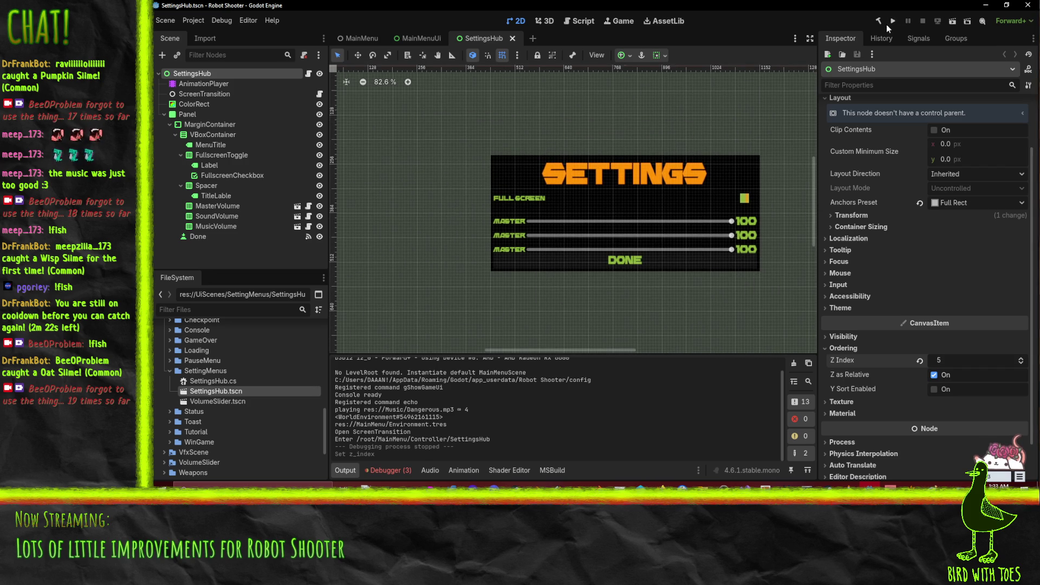
pyautogui.click(893, 21)
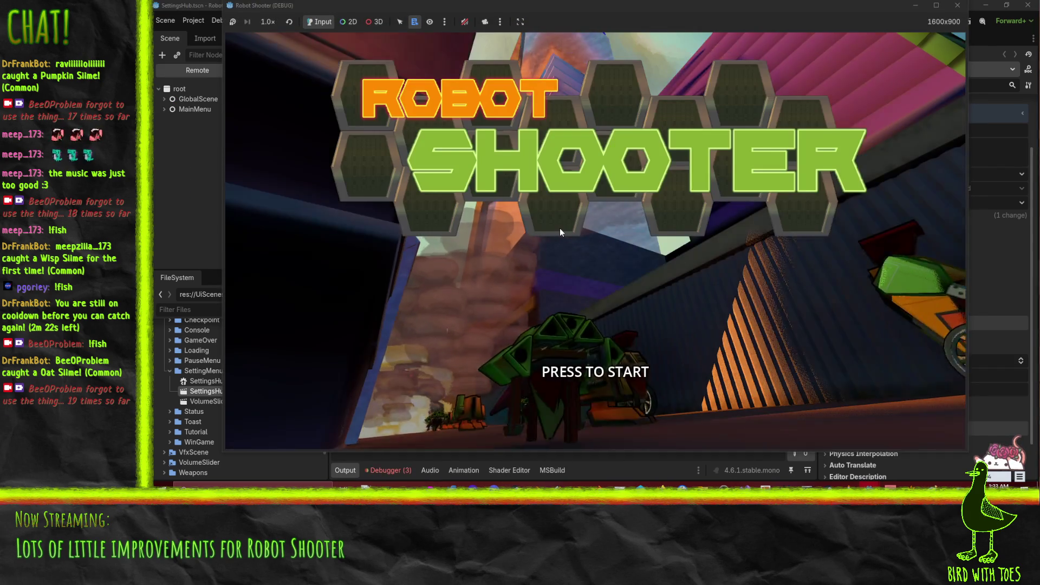
# Pass the title screen, open SETTINGS over the main menu, then stop the game with F8.
pyautogui.click(560, 228)
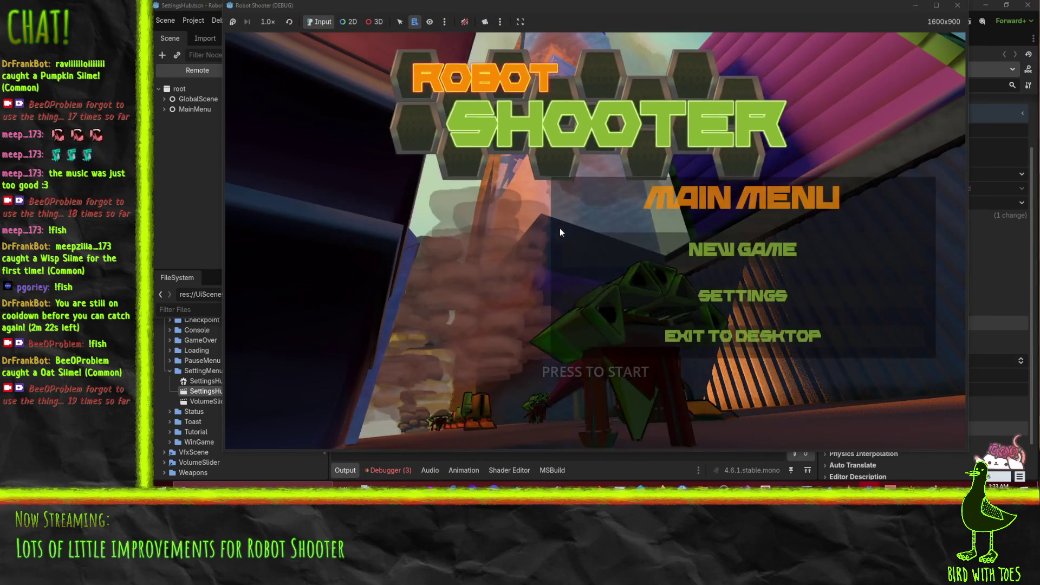
pyautogui.click(742, 296)
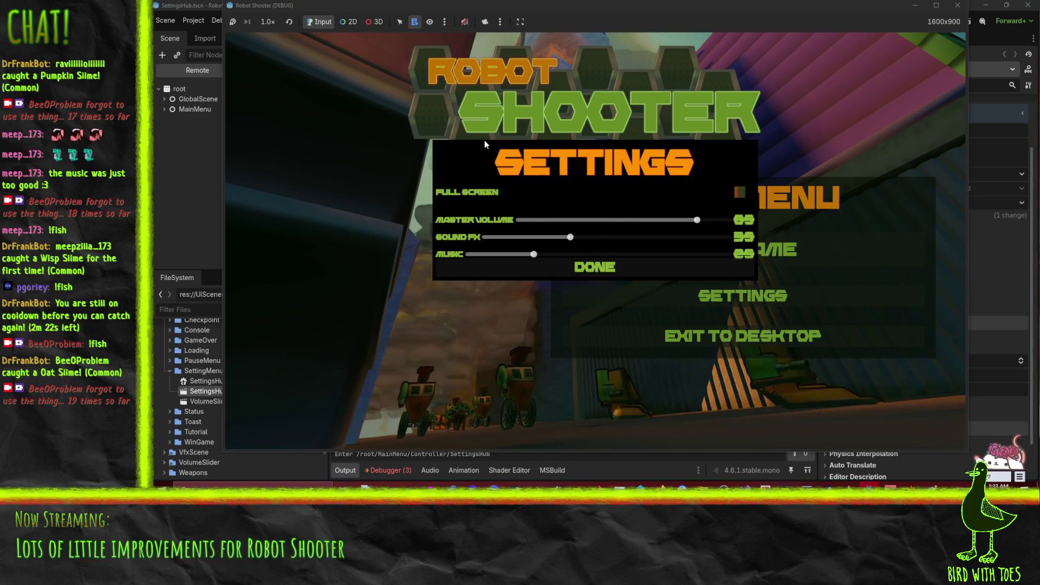
pyautogui.press('F8')
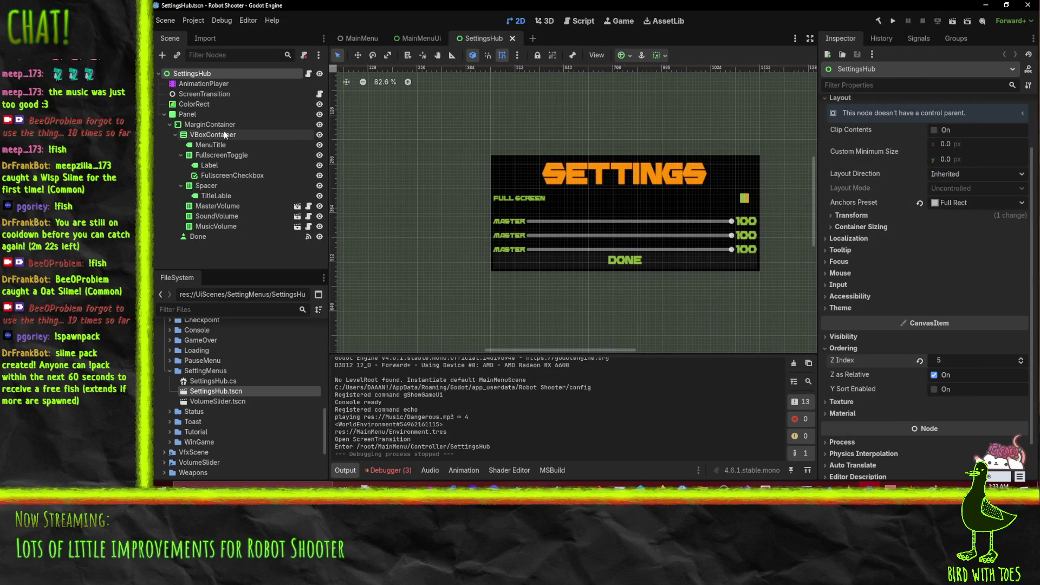
# Turn off Force Pass Scroll Events on ColorRect and give it a Z Index of 5.
pyautogui.click(194, 104)
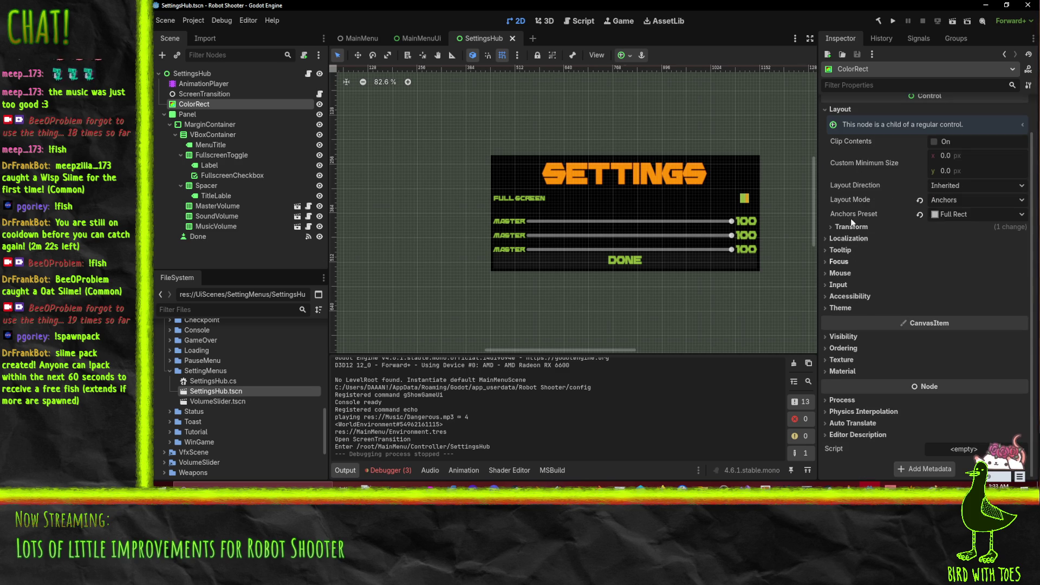
pyautogui.click(839, 274)
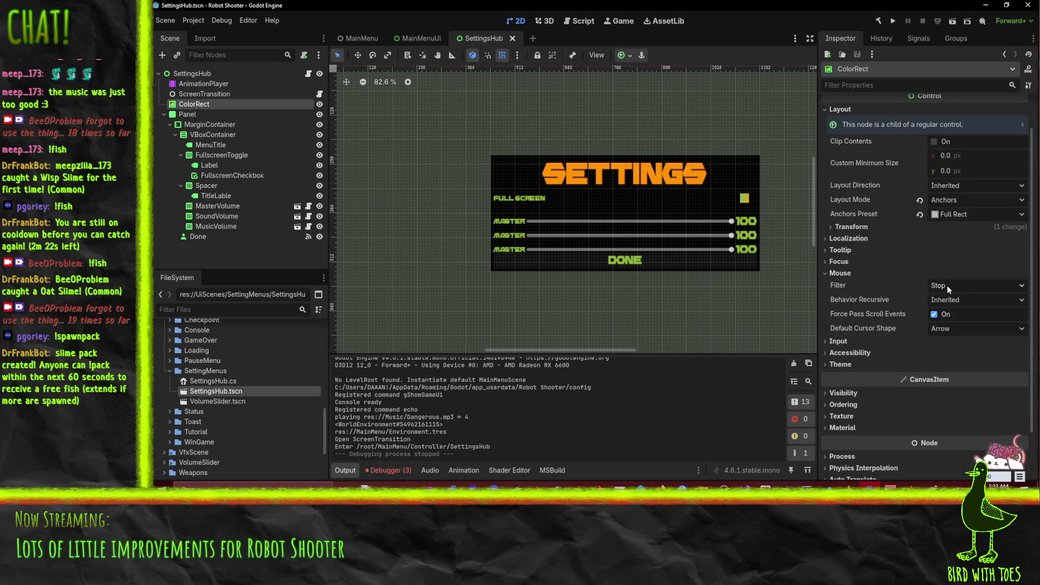
pyautogui.scroll(-2, 953, 289)
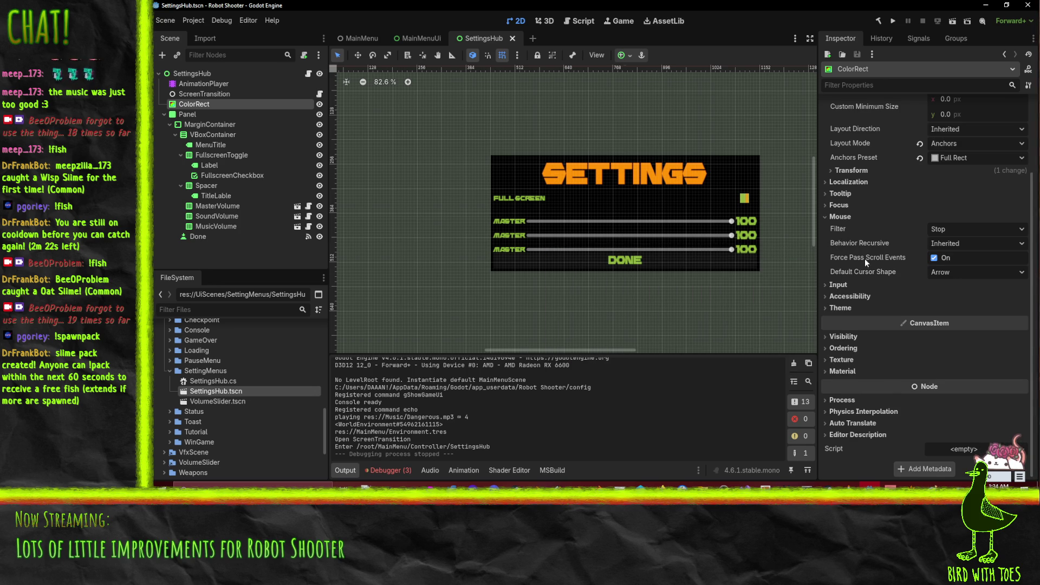
pyautogui.click(934, 258)
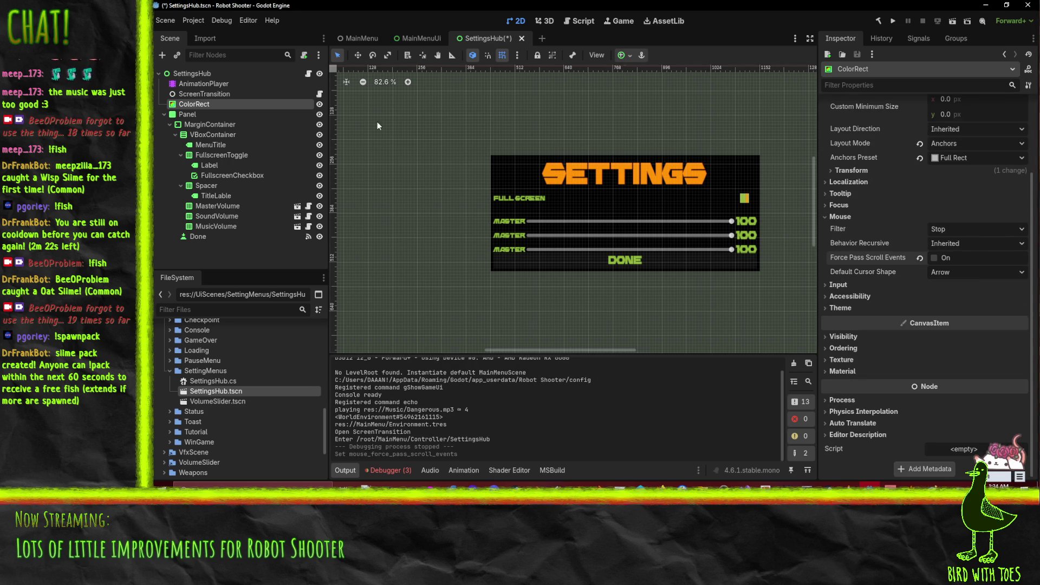
pyautogui.scroll(-6, 437, 226)
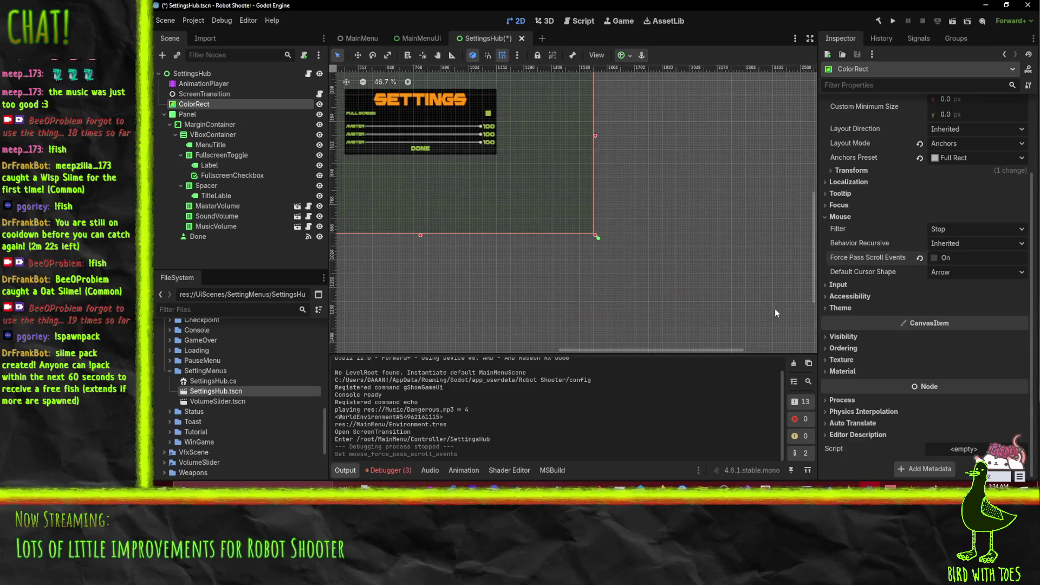
pyautogui.click(839, 284)
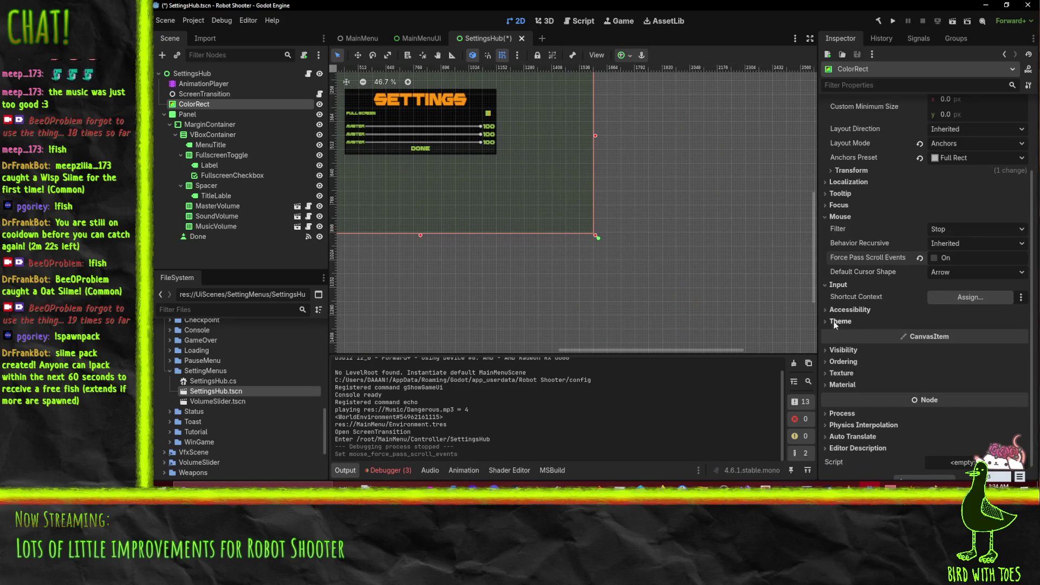
pyautogui.click(841, 349)
pyautogui.click(841, 349)
pyautogui.click(842, 362)
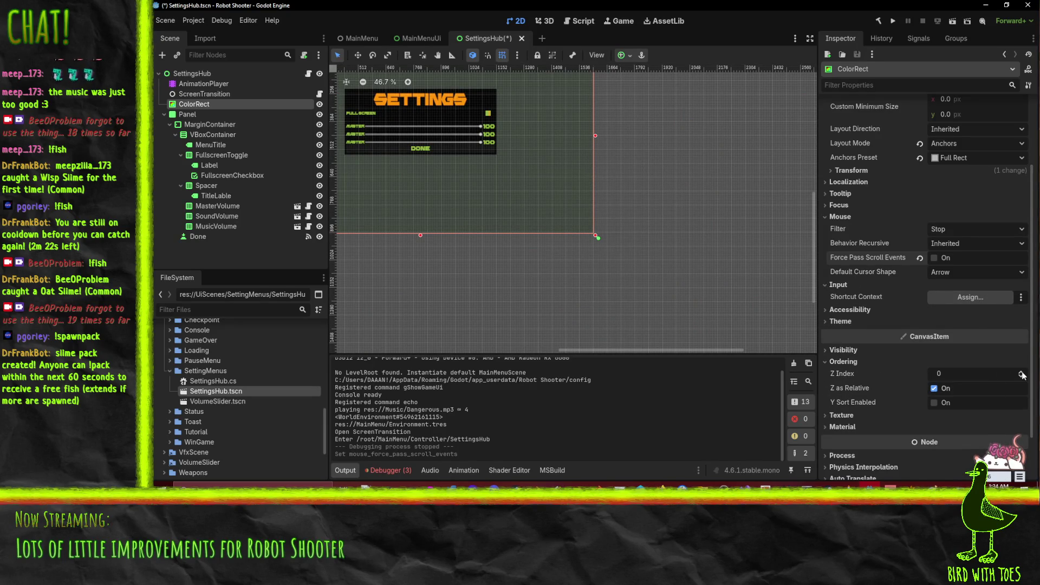
pyautogui.scroll(5, 1022, 374)
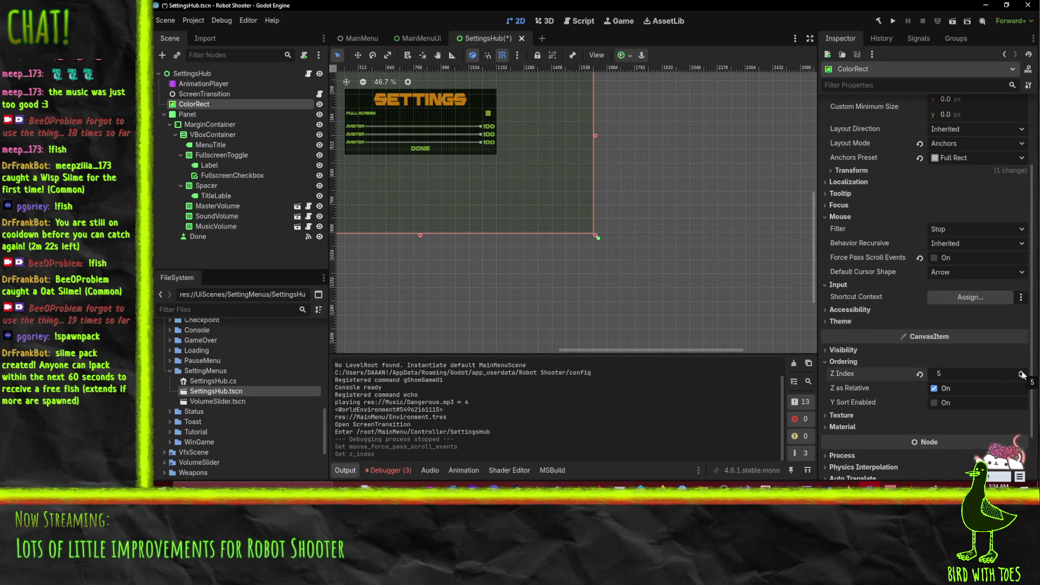
# Set the Panel node's Z Index to 5.
pyautogui.click(187, 115)
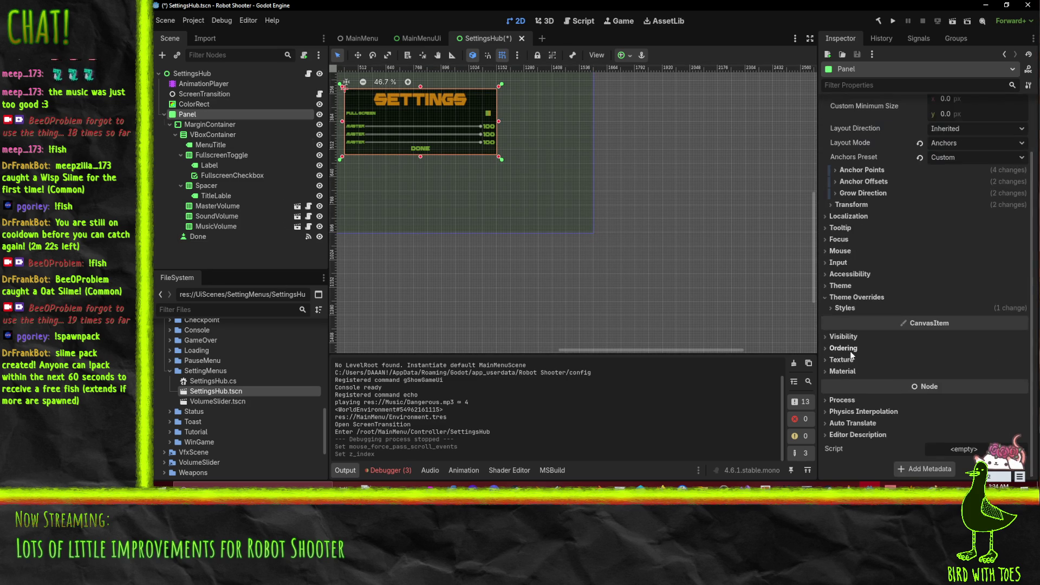
pyautogui.click(846, 337)
pyautogui.click(846, 337)
pyautogui.click(844, 348)
pyautogui.click(975, 360)
pyautogui.write('5')
pyautogui.press('Return')
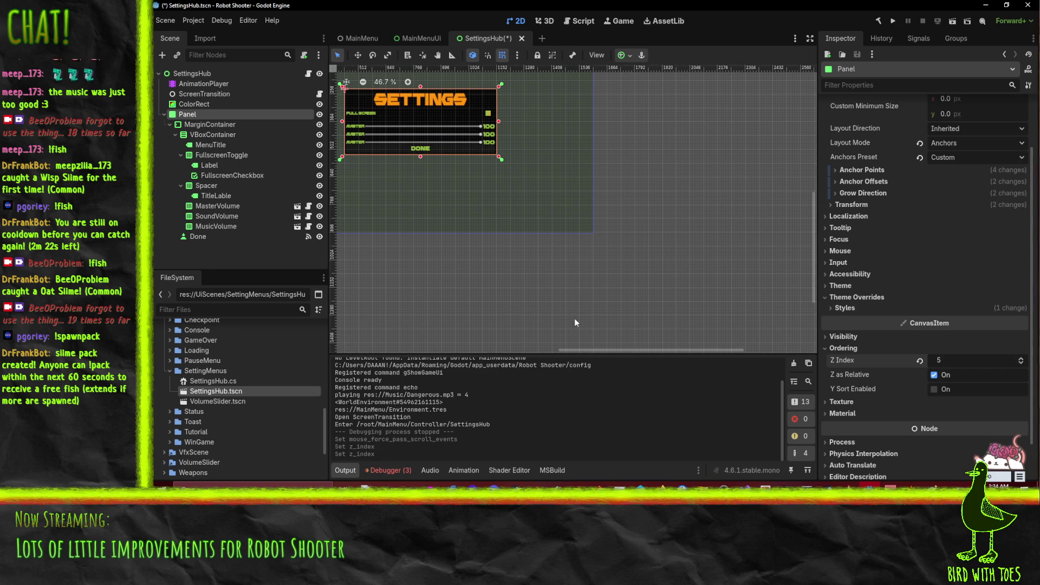
# Save the SettingsHub scene and run the game to test the layering.
pyautogui.hotkey('ctrl', 's')
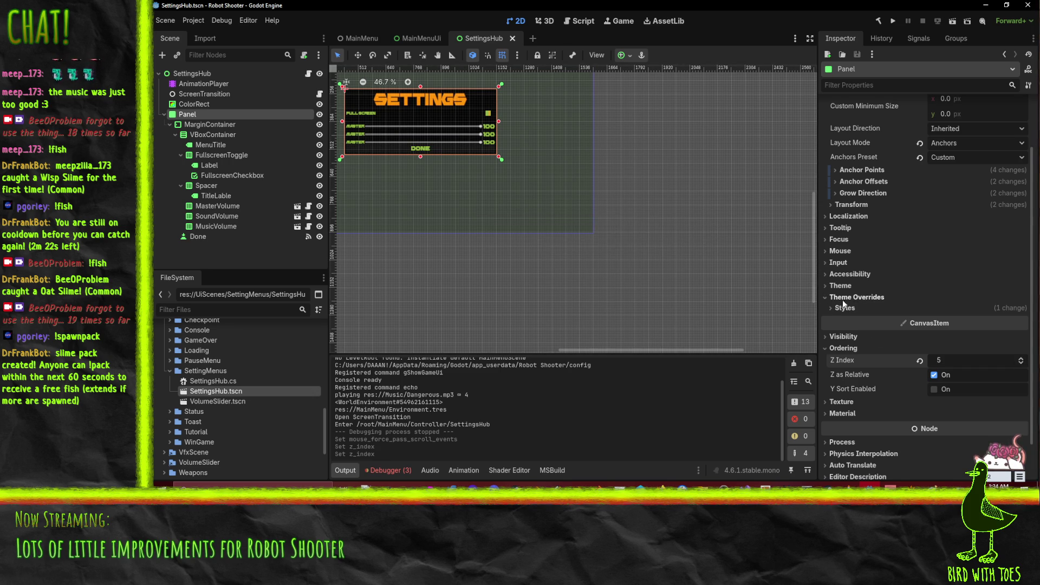
pyautogui.scroll(2, 847, 301)
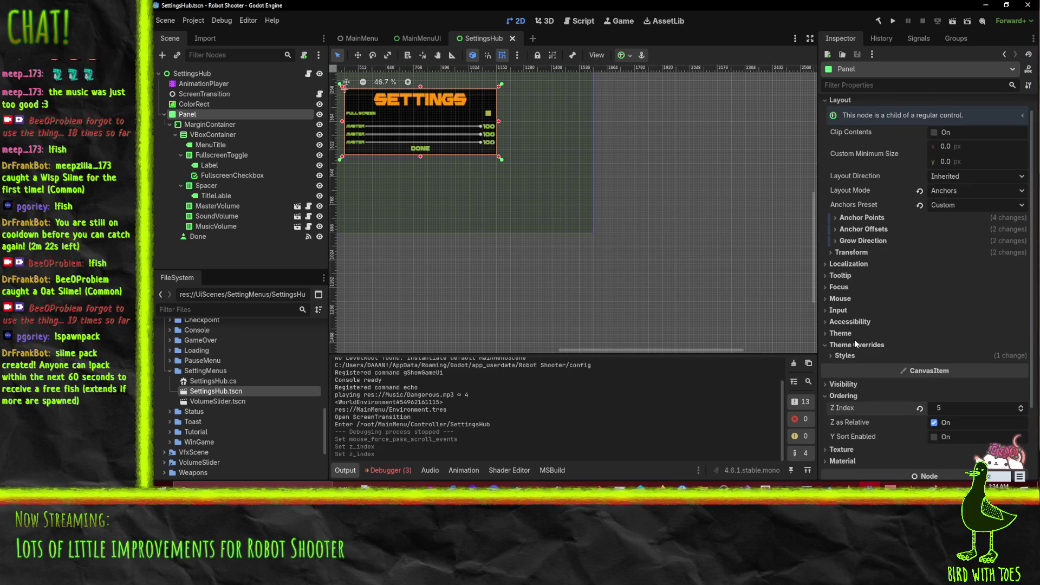
pyautogui.click(892, 22)
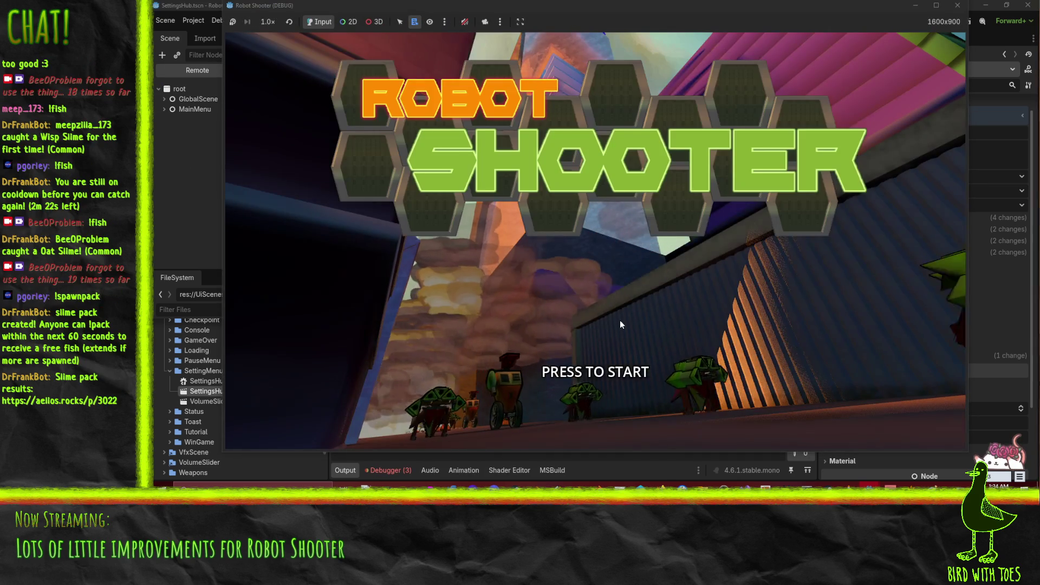
pyautogui.click(620, 320)
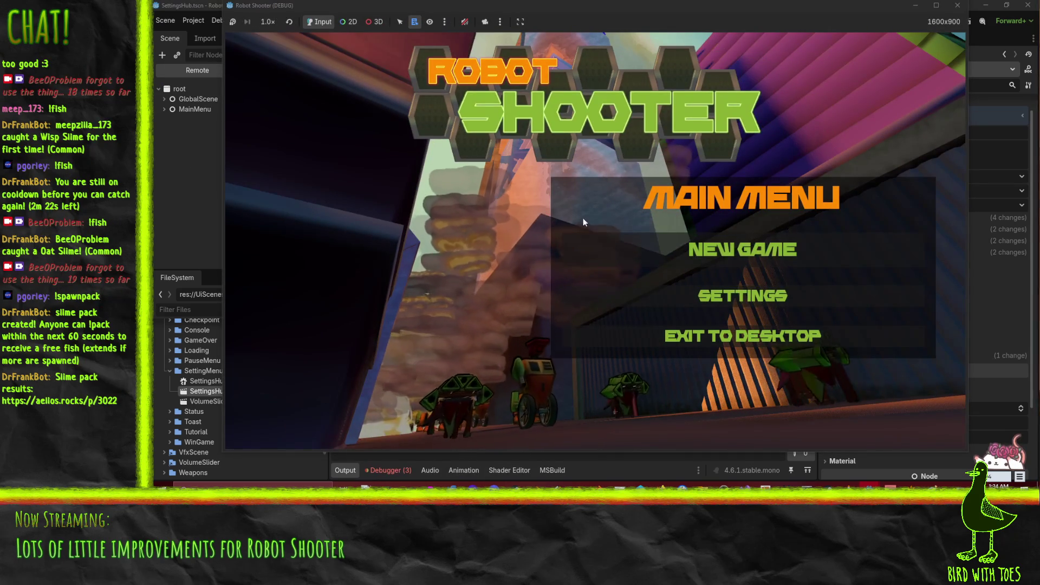
pyautogui.click(697, 295)
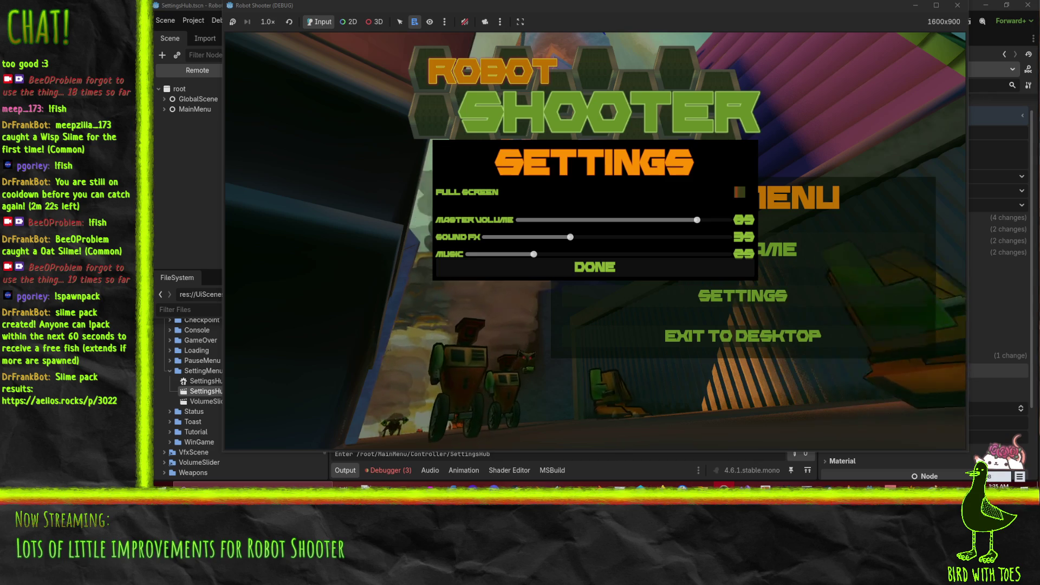
pyautogui.hotkey('alt', 'Tab')
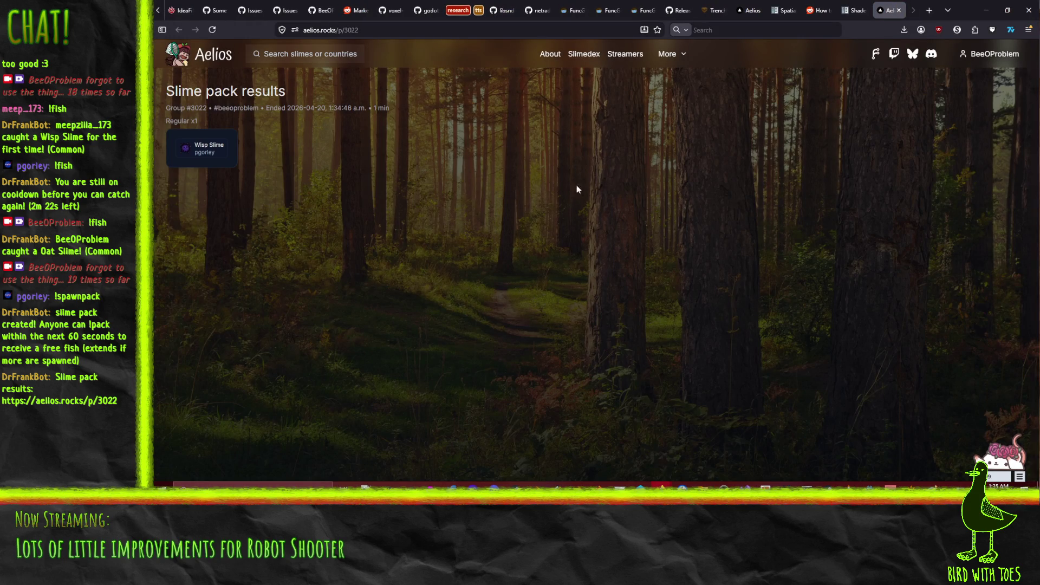
pyautogui.click(899, 10)
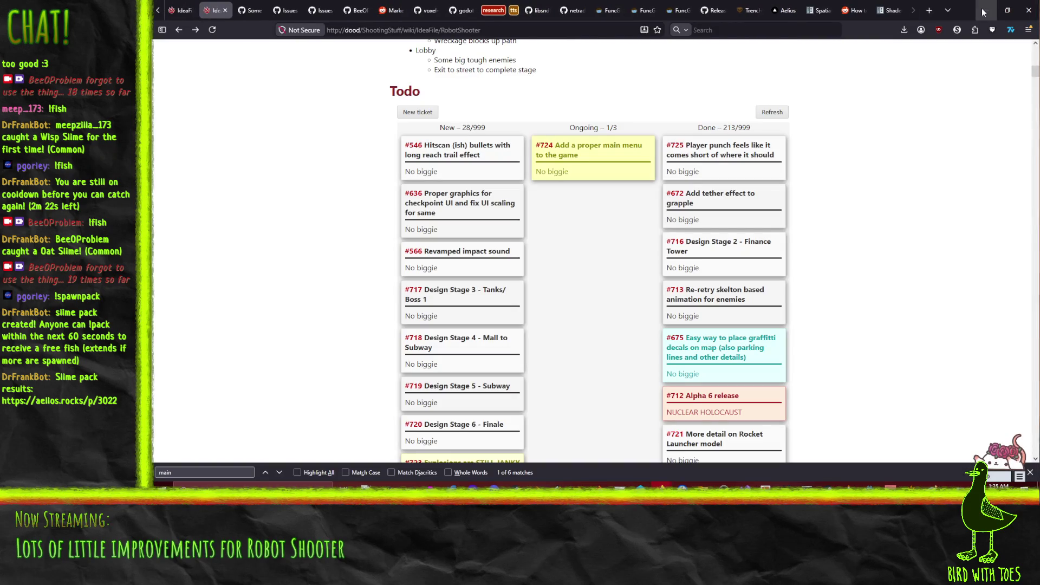
pyautogui.hotkey('alt', 'Tab')
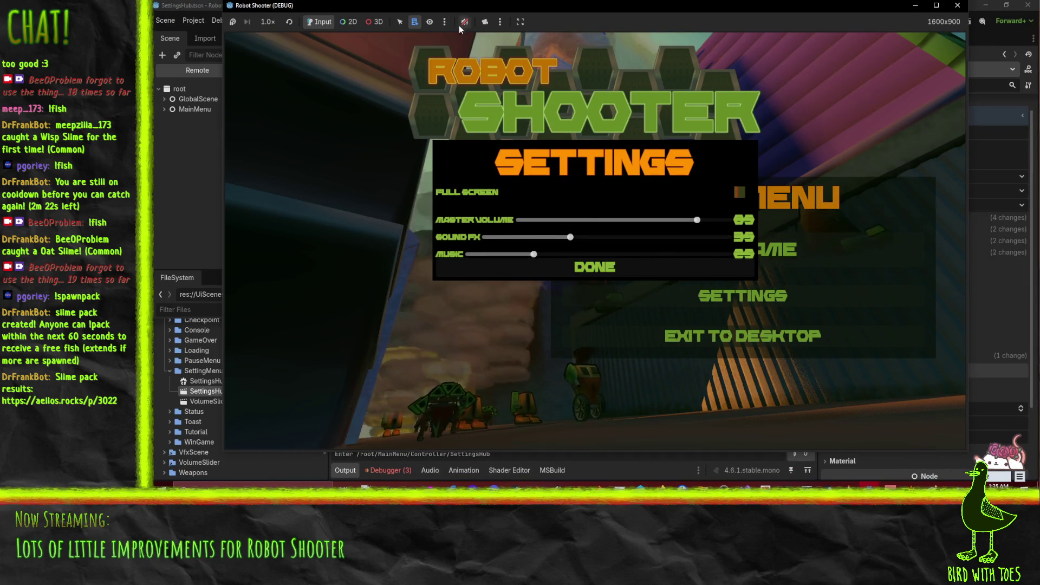
pyautogui.moveTo(422, 6); pyautogui.dragTo(1039, 24)
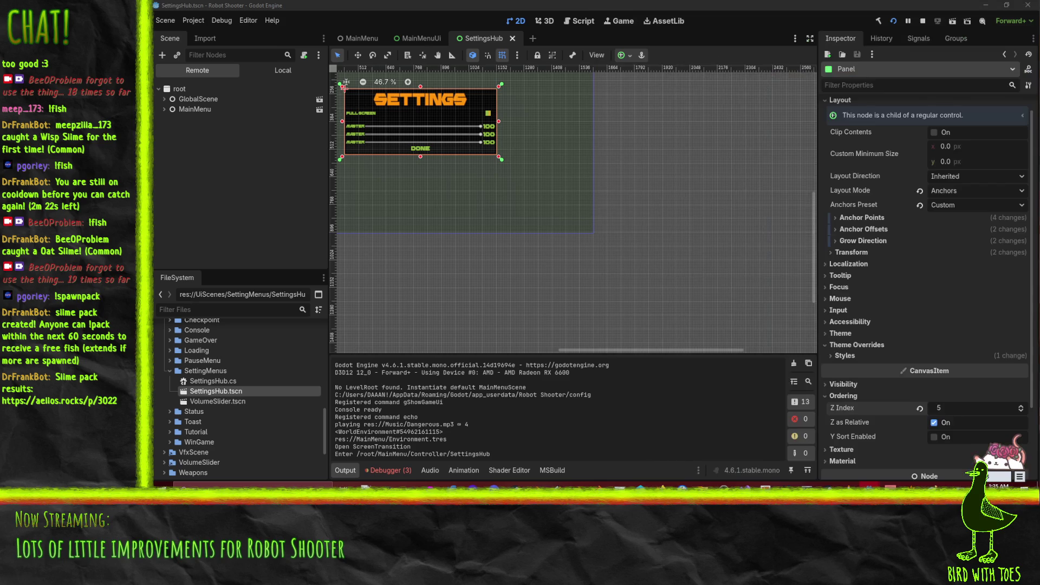
# In MainMenuUi, expand MainMenu, GlobalScene and MainMenuUi in the live tree and inspect MainMenuPanel.
pyautogui.scroll(-2, 431, 177)
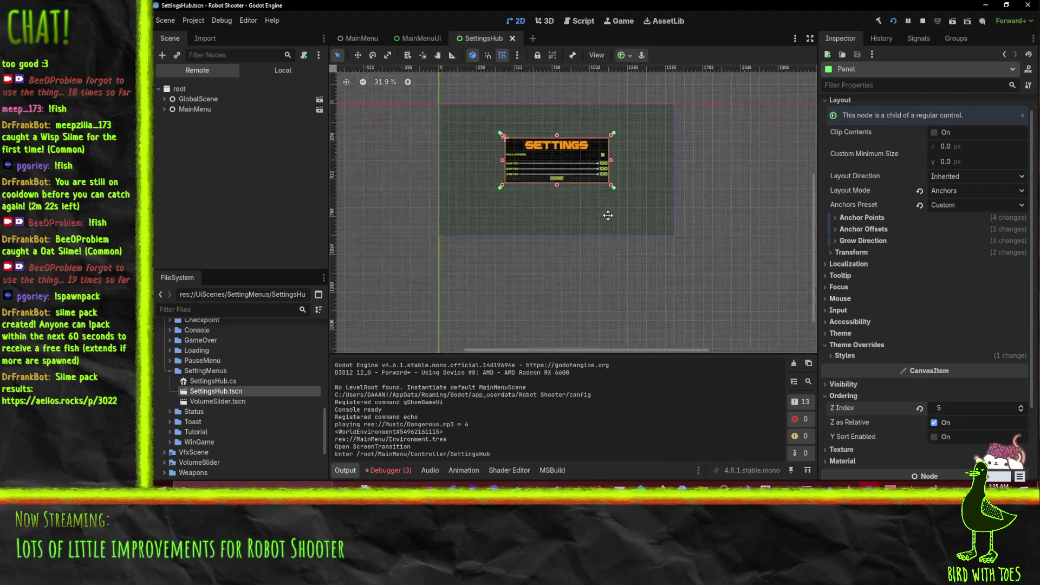
pyautogui.press('f')
pyautogui.click(419, 38)
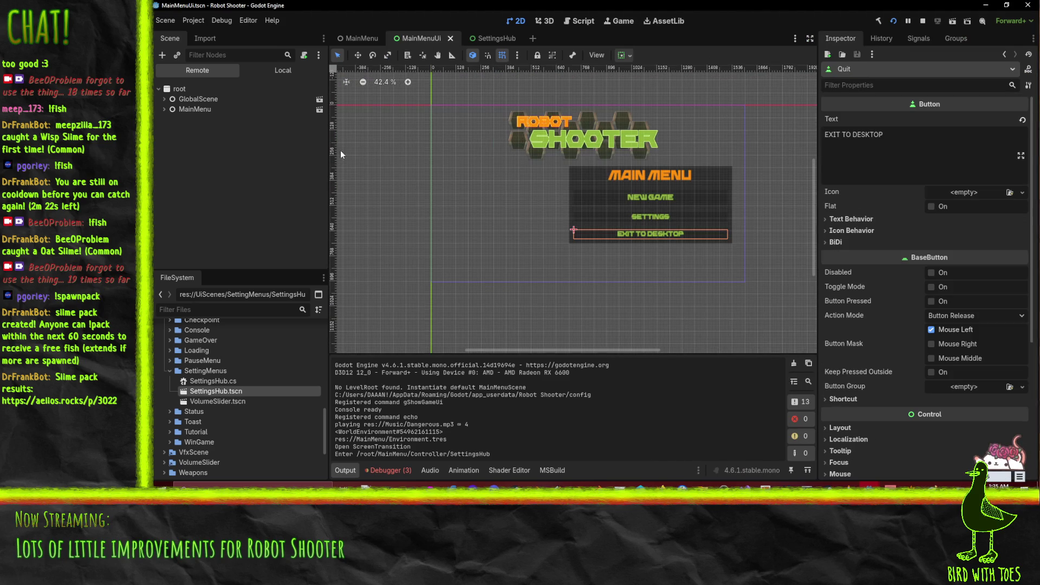
pyautogui.click(164, 109)
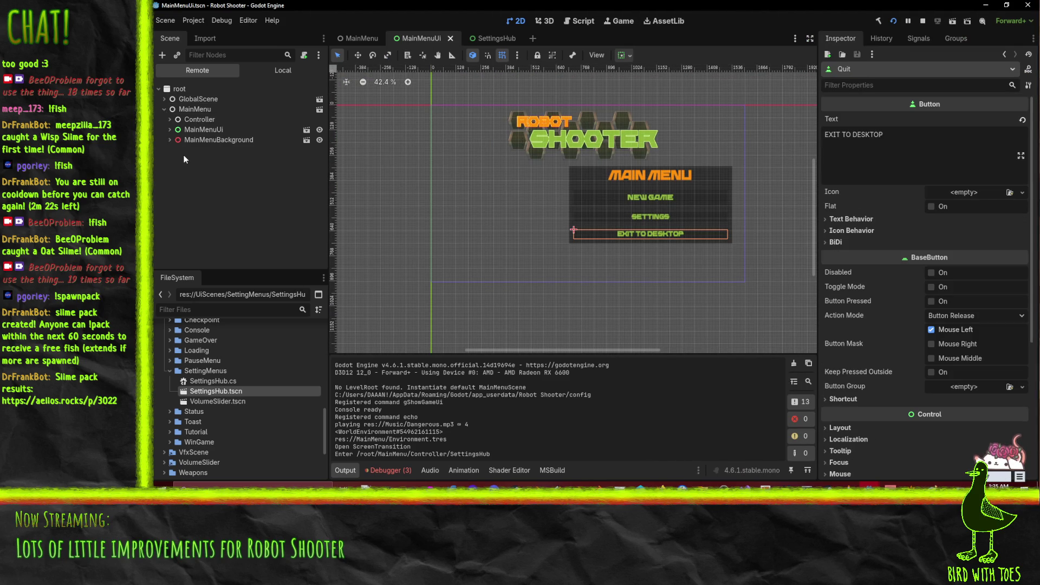
pyautogui.click(164, 98)
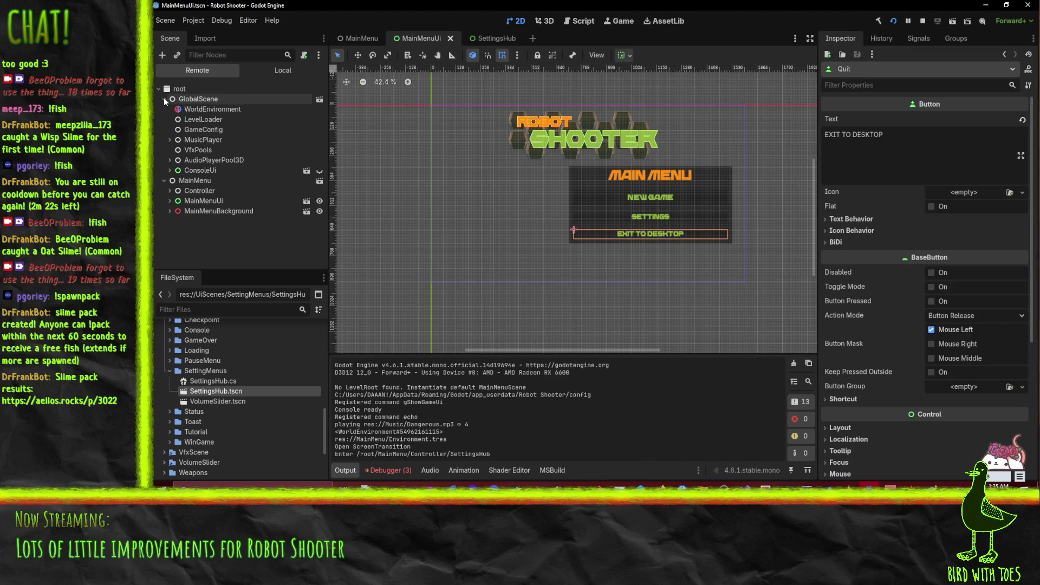
pyautogui.click(168, 201)
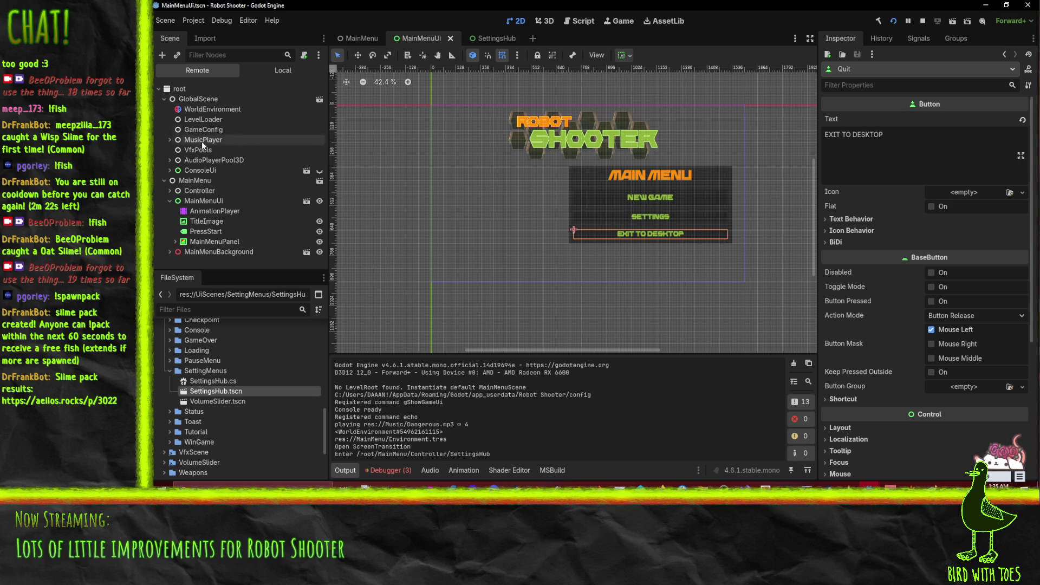
pyautogui.click(217, 242)
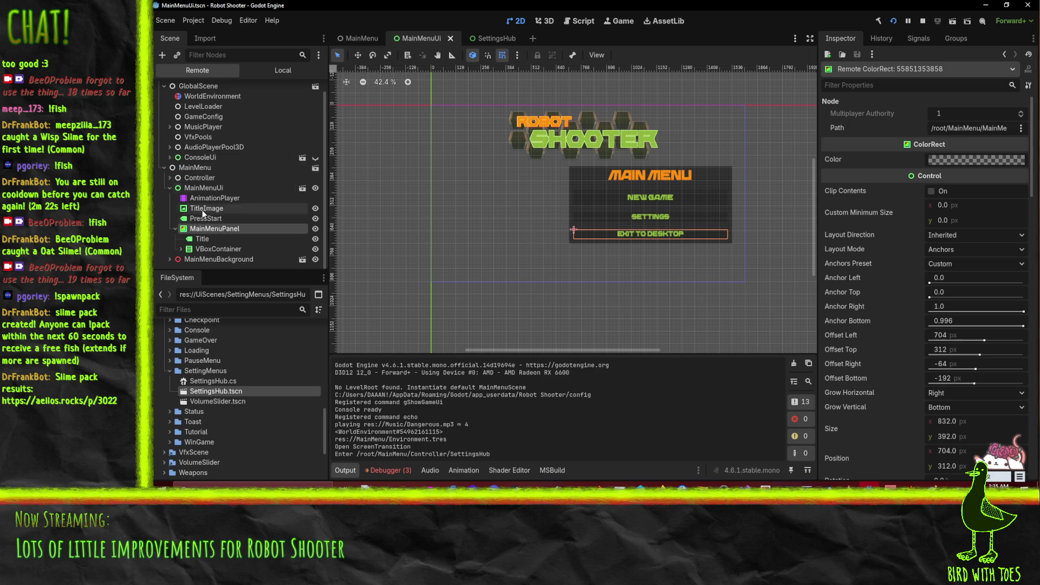
# Expand Controller to locate and inspect the live SettingsHub node, then stop the game.
pyautogui.click(168, 177)
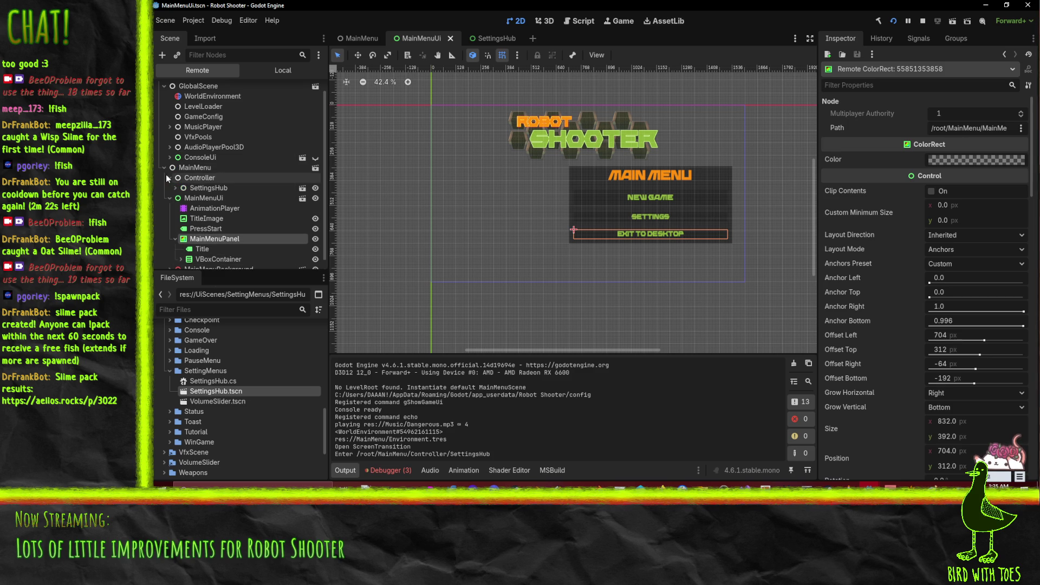
pyautogui.click(186, 188)
pyautogui.click(176, 188)
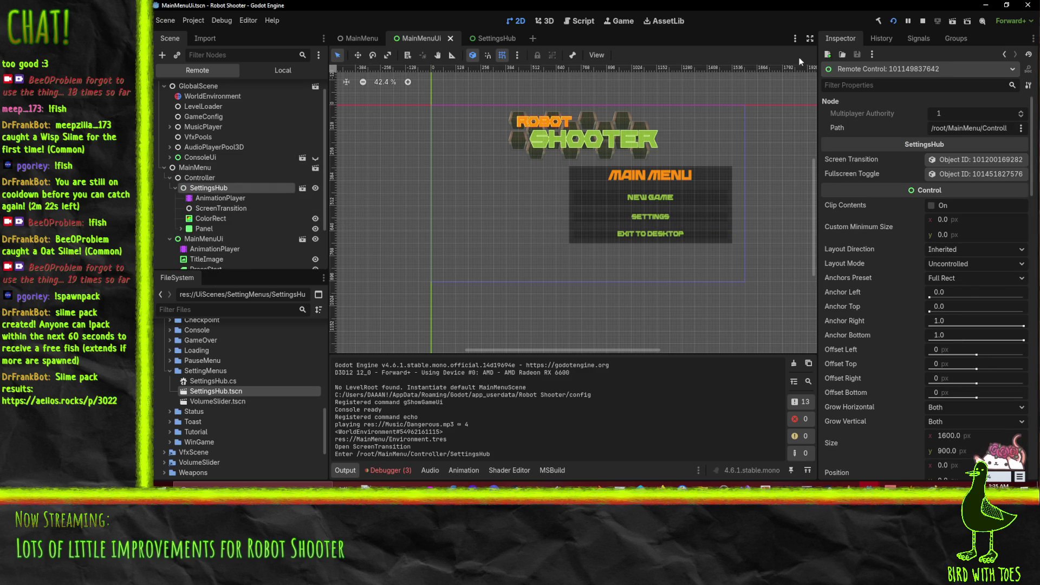
pyautogui.click(924, 20)
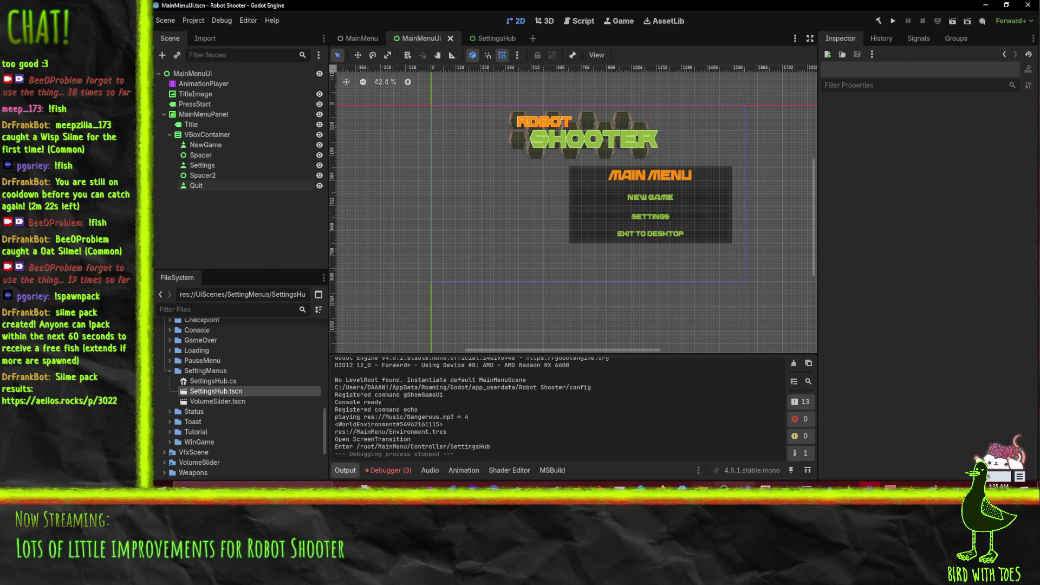
# Add an [Export] Control MainMenuRoot field to MainMenu.cs and save it.
pyautogui.moveTo(746, 486)
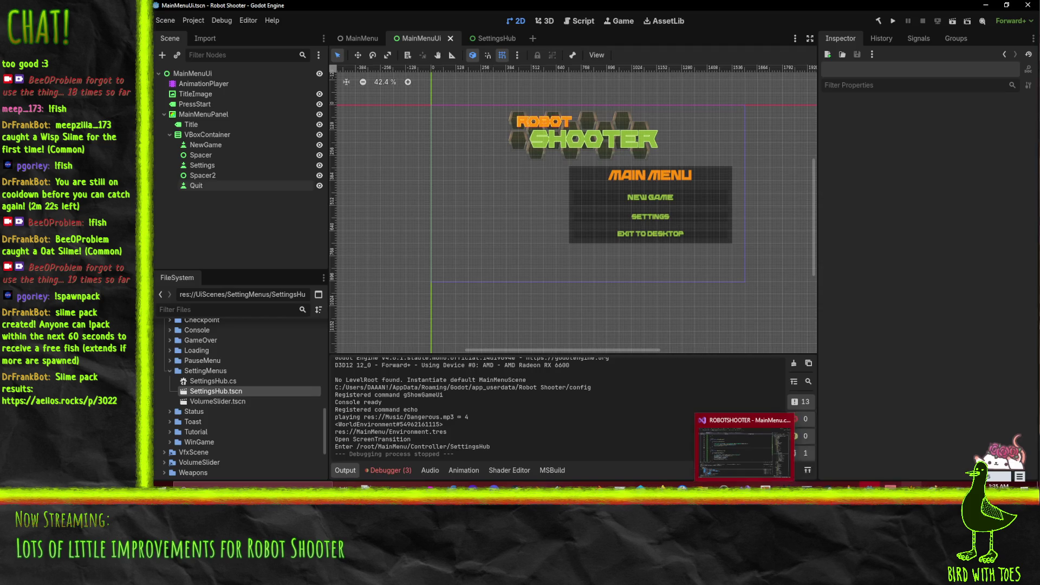
pyautogui.moveTo(869, 487)
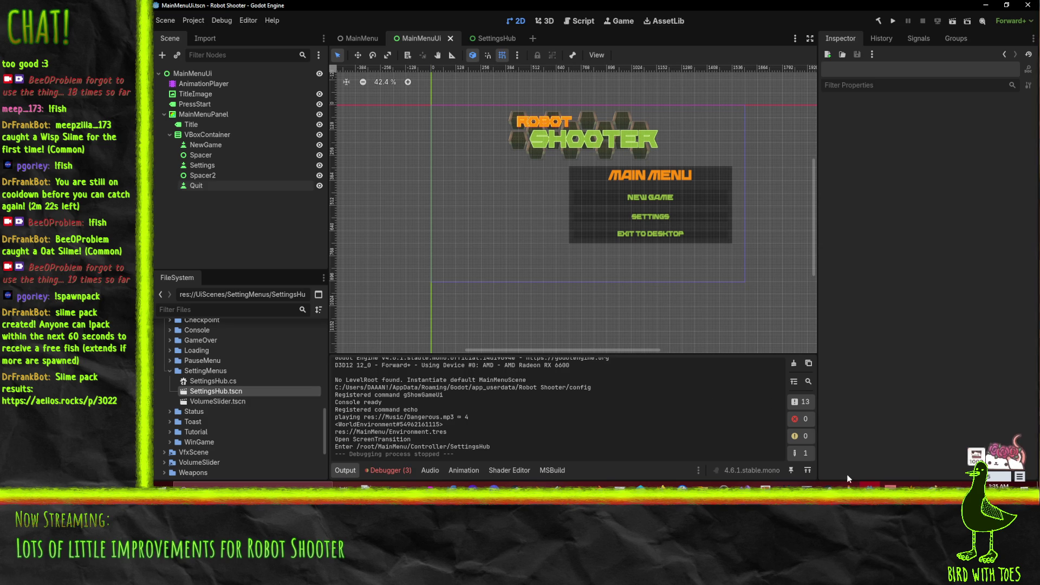
pyautogui.click(747, 486)
pyautogui.scroll(14, 441, 195)
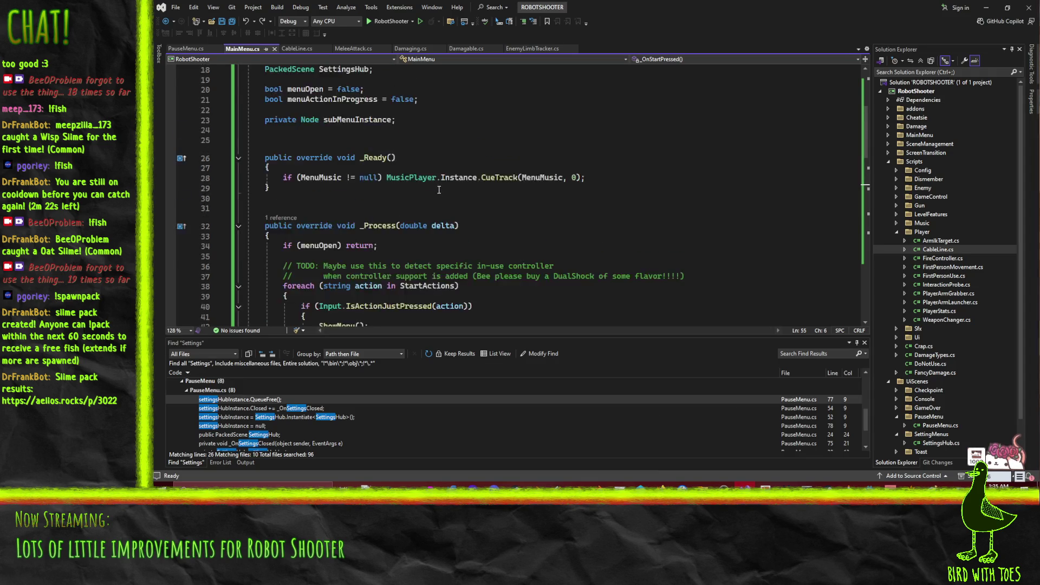
pyautogui.click(374, 210)
pyautogui.press('Up')
pyautogui.press('Up')
pyautogui.press('Up')
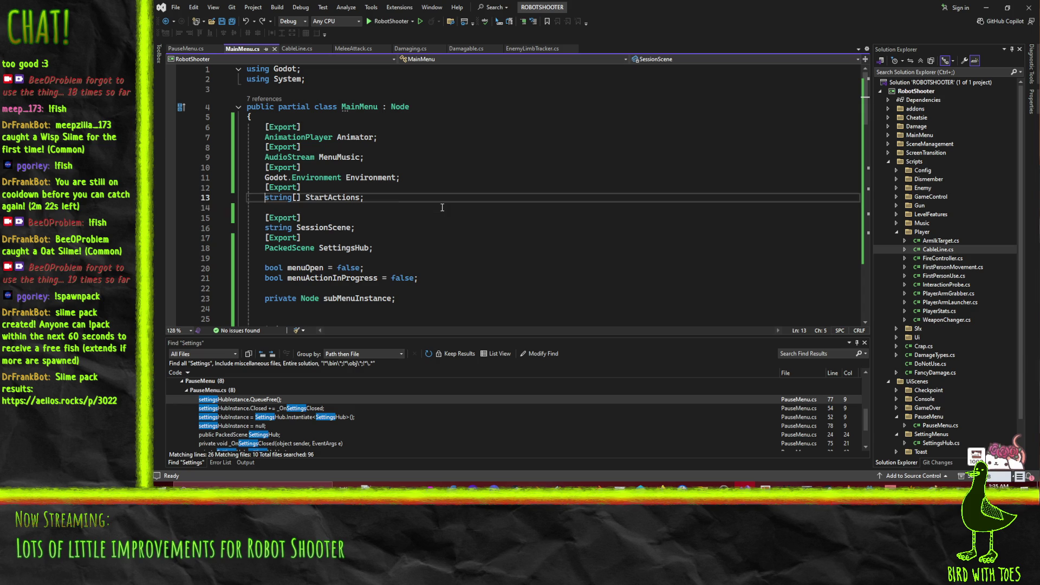
pyautogui.press('Return')
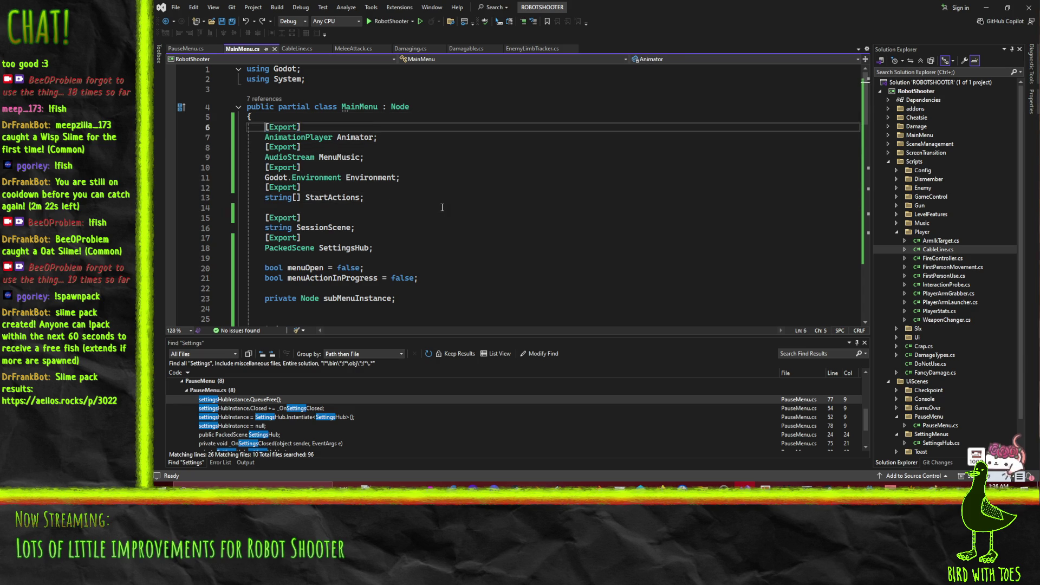
pyautogui.write('[Export]')
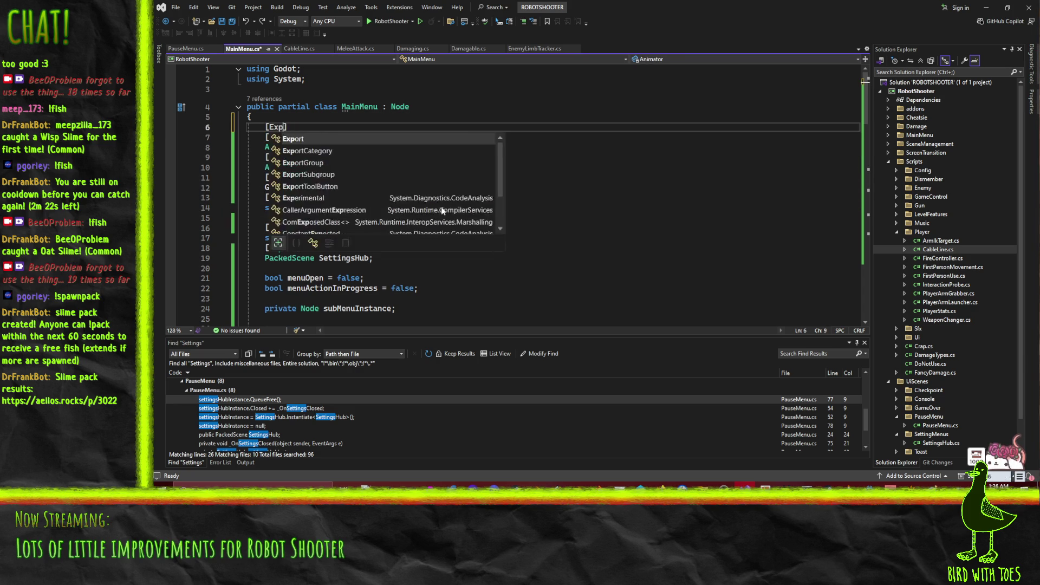
pyautogui.press('Return')
pyautogui.write('C')
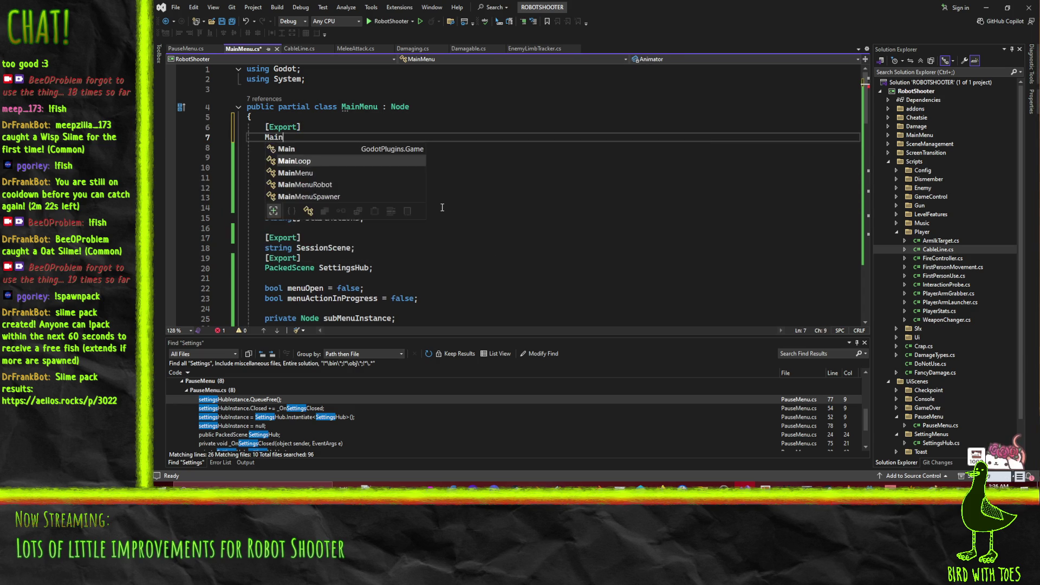
pyautogui.write('ontrol MainMenuRoo')
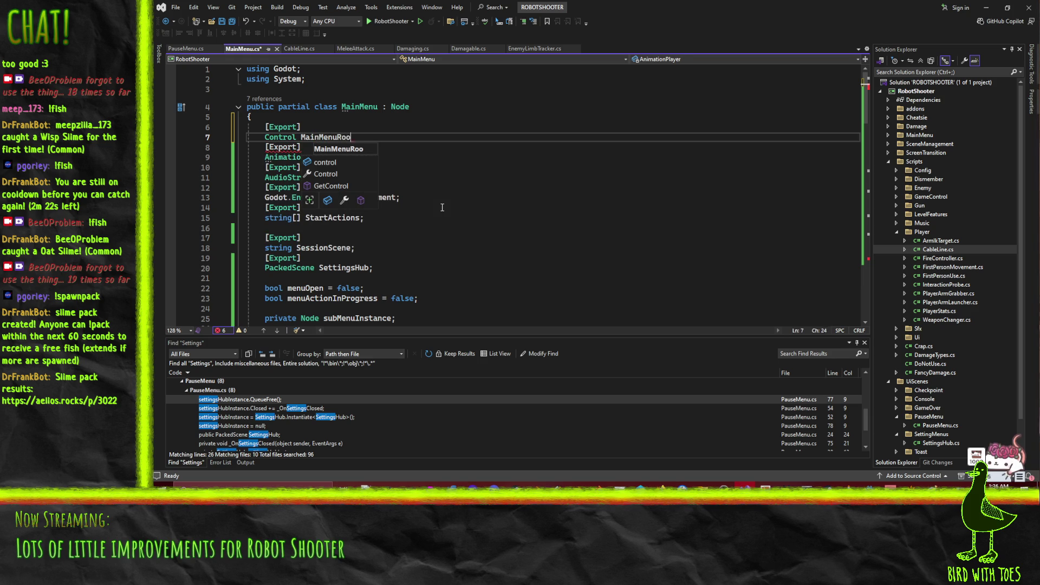
pyautogui.write('t;')
pyautogui.hotkey('ctrl', 's')
pyautogui.press('Down')
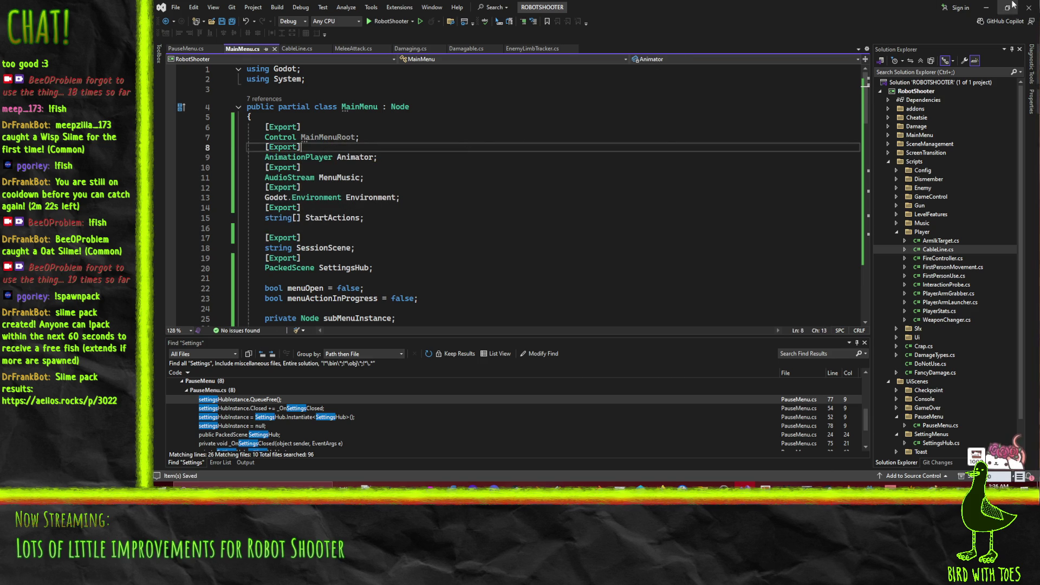
# Change the AddChild call to MainMenuRoot.AddChild so the settings hub attaches under the menu root.
pyautogui.click(355, 138)
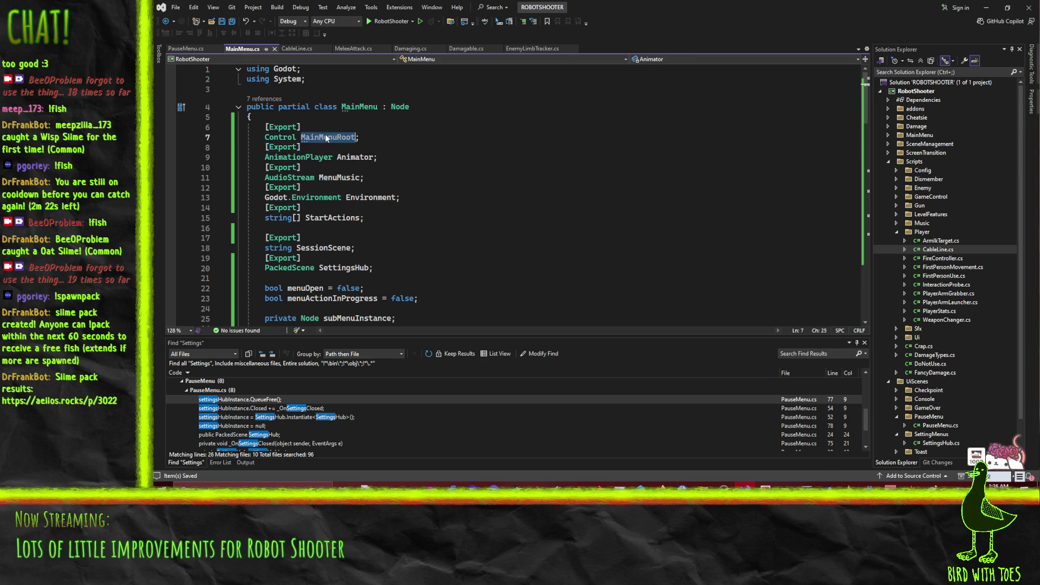
pyautogui.scroll(-15, 631, 152)
pyautogui.hotkey('ctrl', 'f')
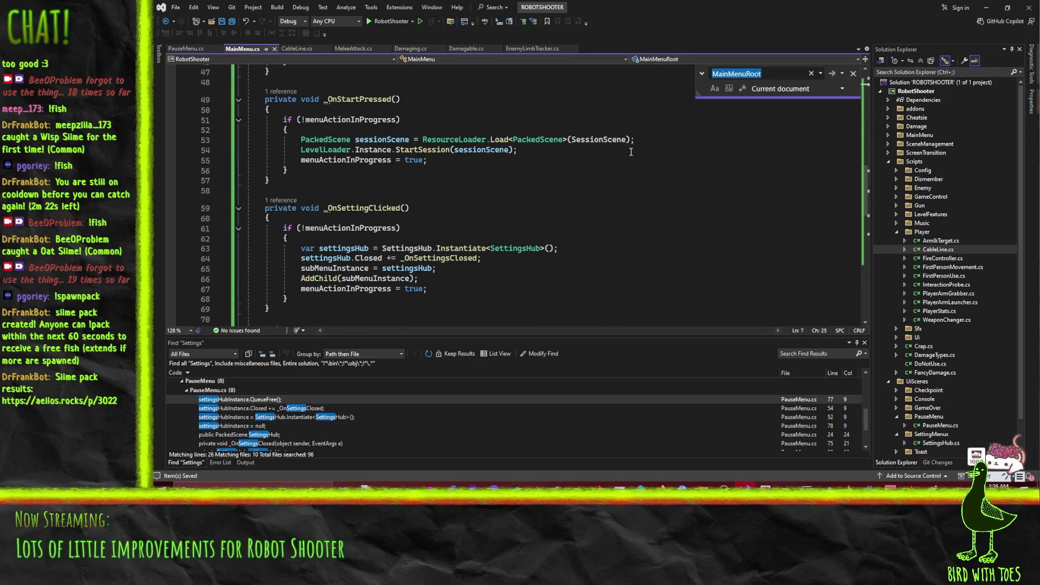
pyautogui.write('addchild')
pyautogui.press('Return')
pyautogui.click(422, 202)
pyautogui.press('Up')
pyautogui.press('Home')
pyautogui.write('MainMenuRoot.')
pyautogui.click(671, 175)
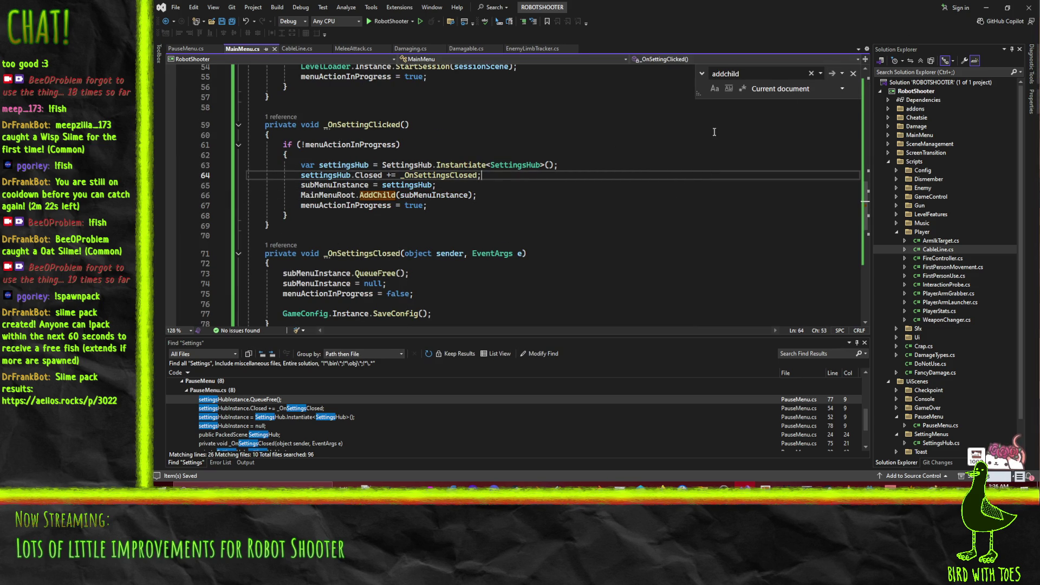
pyautogui.hotkey('alt', 'Tab')
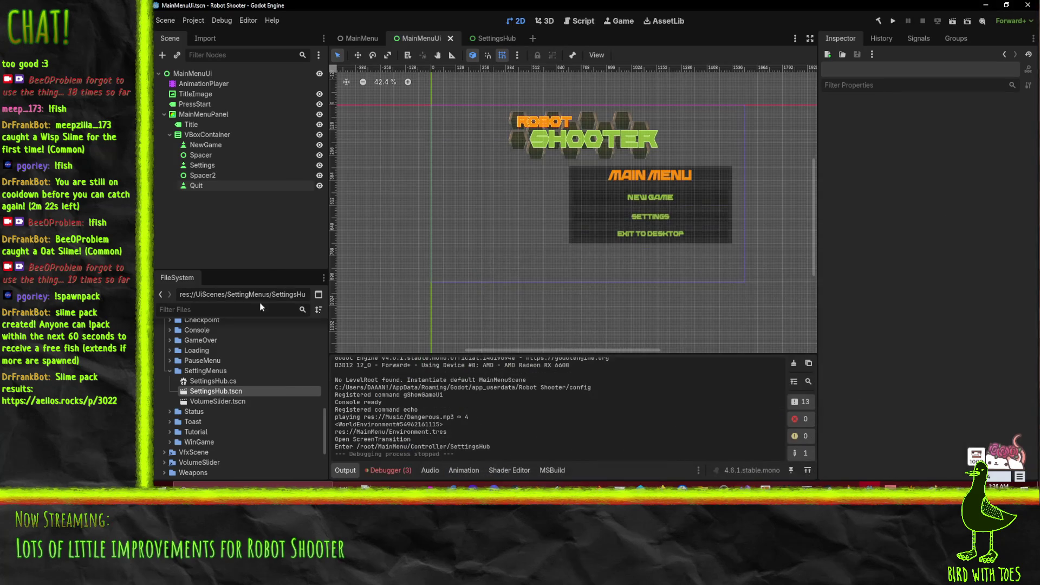
# In the MainMenu scene, rebuild, assign the MainMenuUi node to Main Menu Root, and run the game.
pyautogui.click(355, 39)
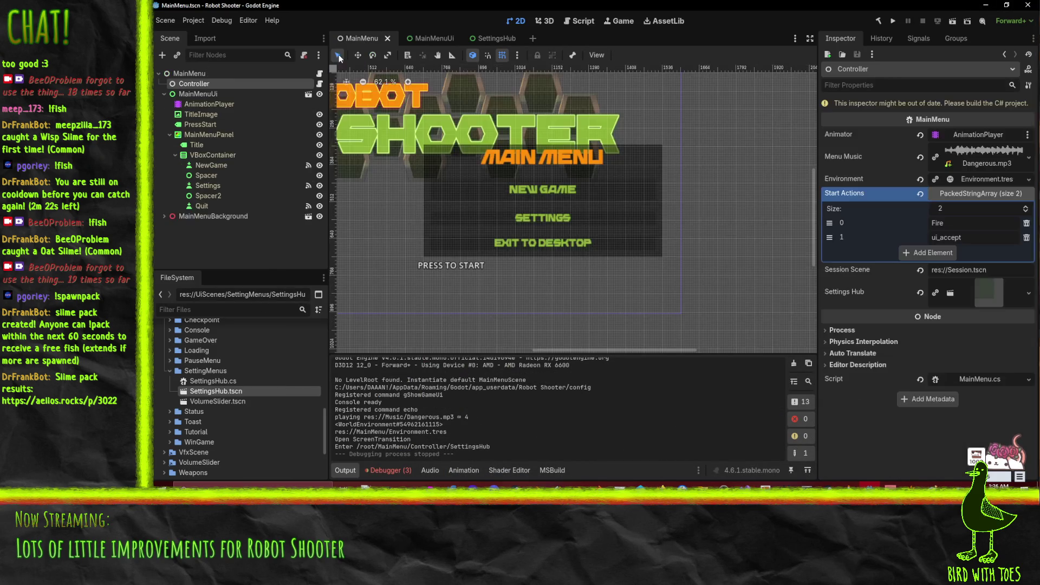
pyautogui.click(877, 22)
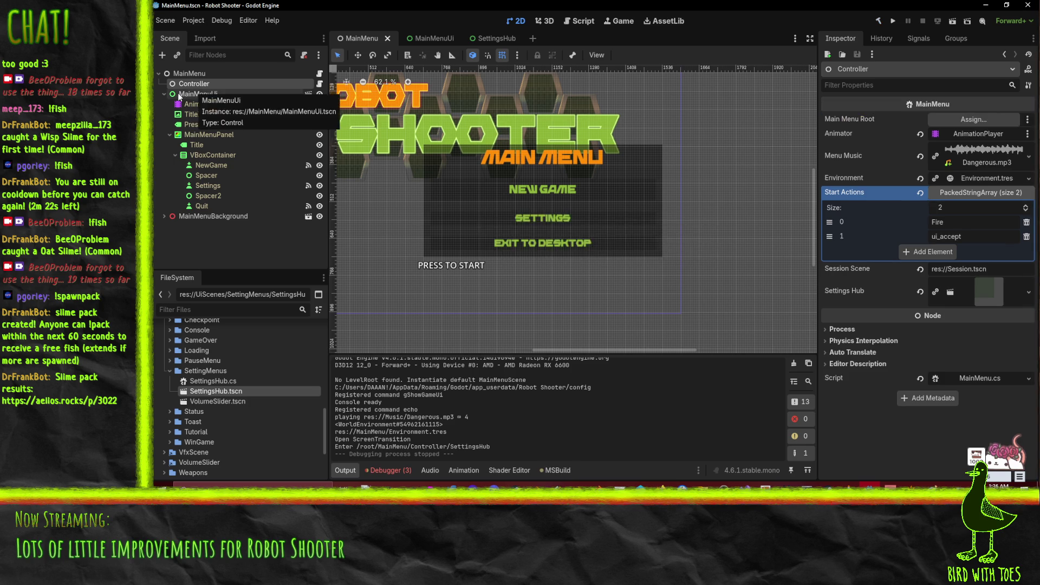
pyautogui.moveTo(197, 94)
pyautogui.mouseDown()
pyautogui.moveTo(791, 129)
pyautogui.moveTo(970, 119)
pyautogui.mouseUp()
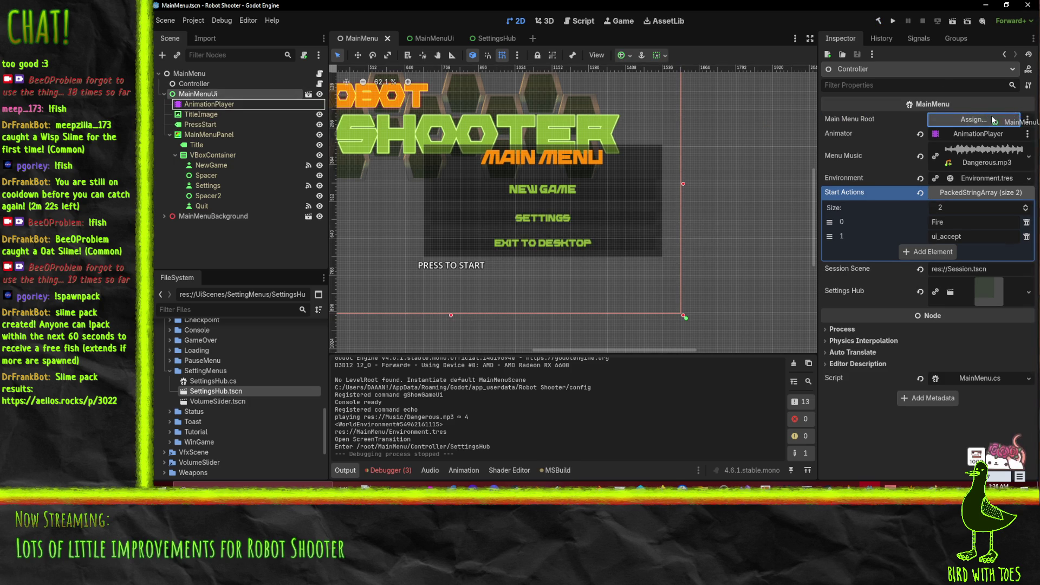
pyautogui.click(896, 21)
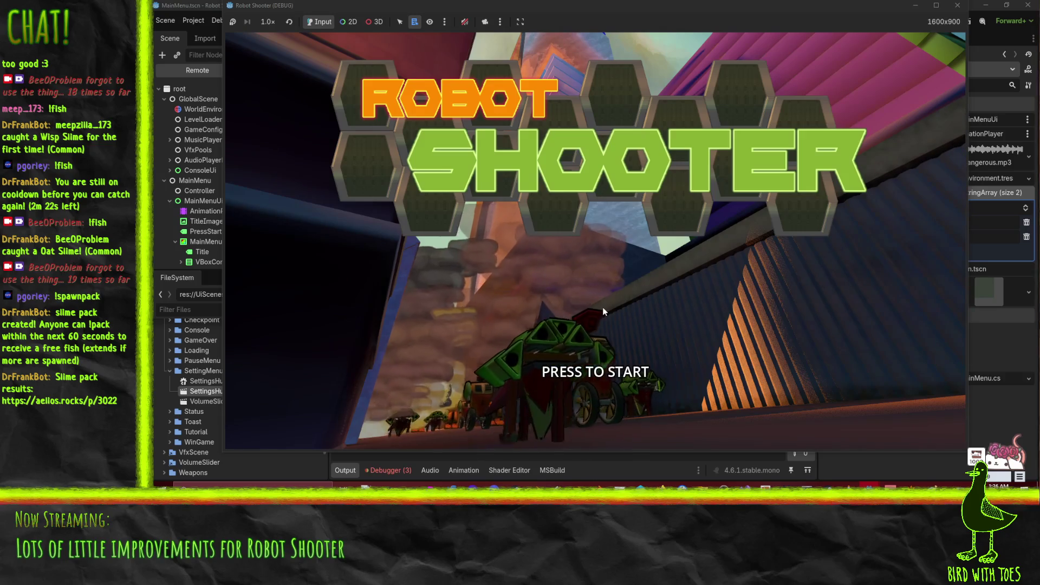
# In the running game, enable Full Screen and lower Master Volume in Settings, close it, and stop.
pyautogui.click(603, 307)
pyautogui.click(742, 295)
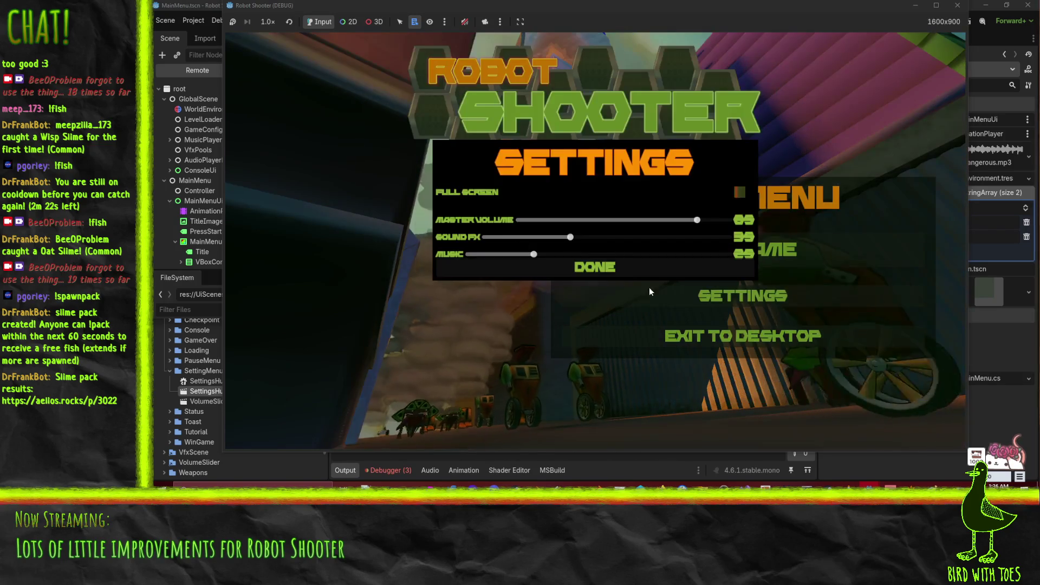
pyautogui.click(738, 194)
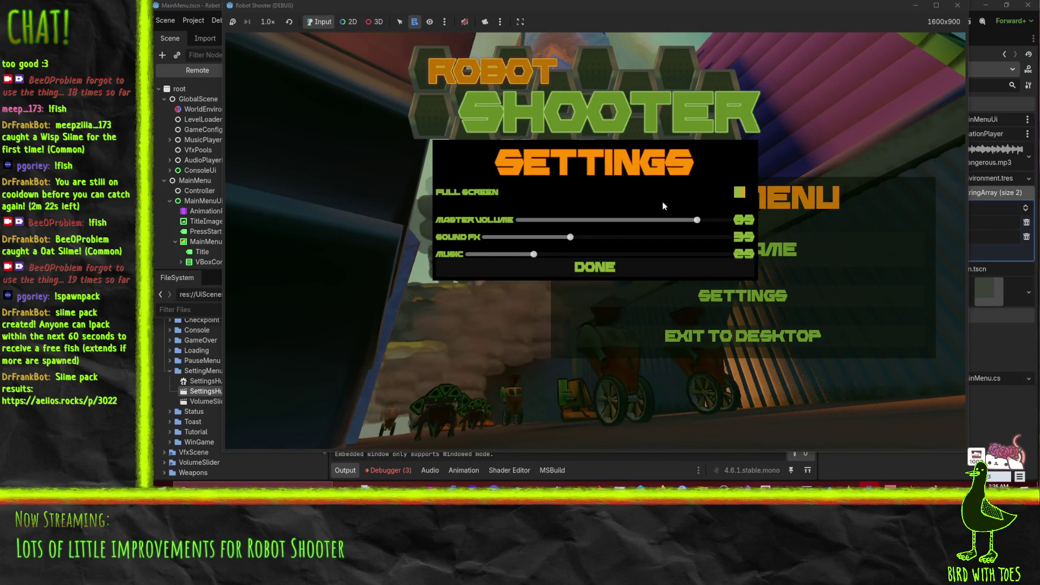
pyautogui.moveTo(696, 219)
pyautogui.mouseDown()
pyautogui.moveTo(624, 222)
pyautogui.moveTo(713, 220)
pyautogui.moveTo(675, 223)
pyautogui.moveTo(686, 221)
pyautogui.mouseUp()
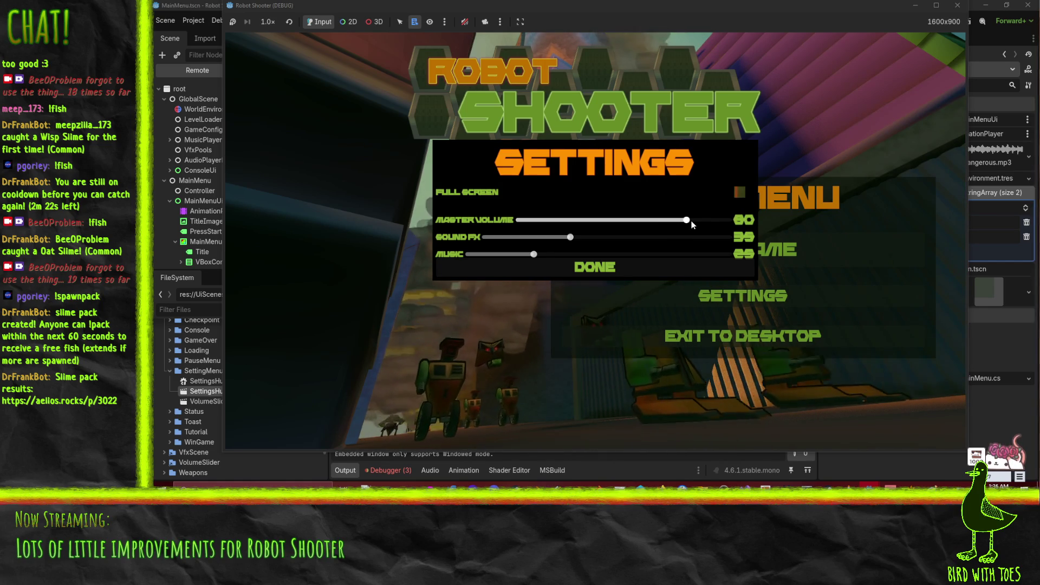
pyautogui.click(639, 268)
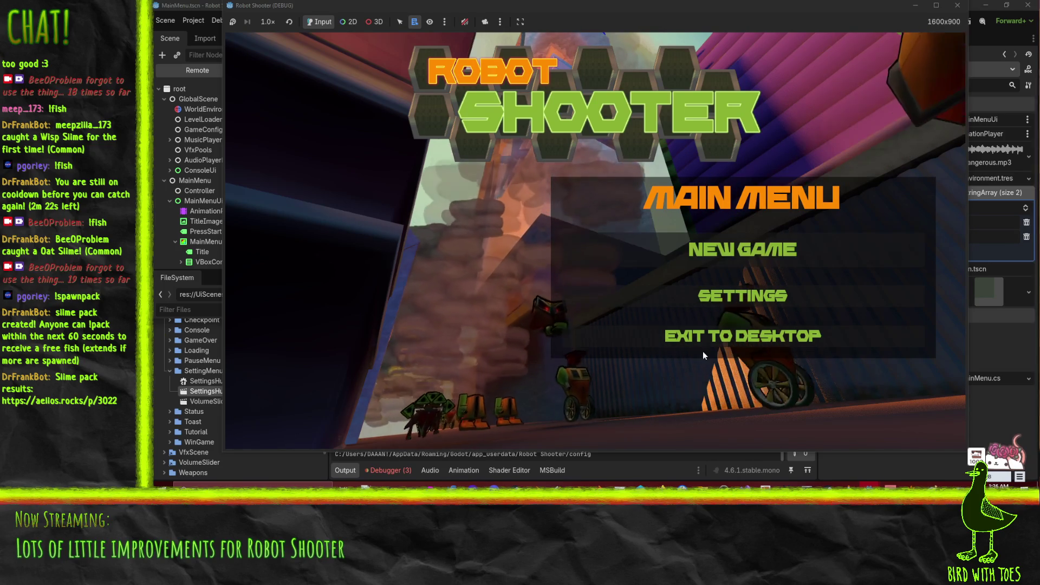
pyautogui.click(702, 340)
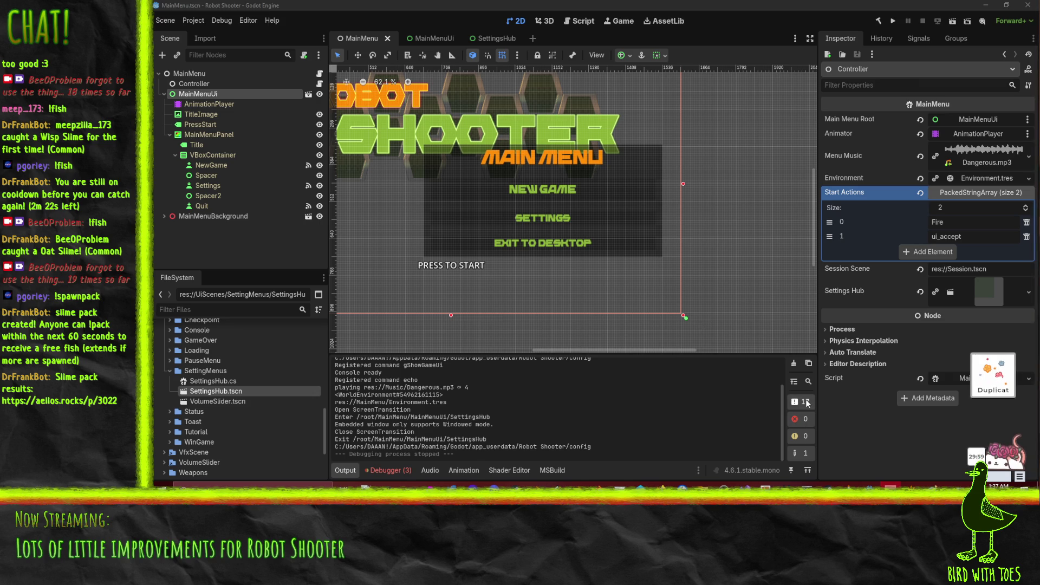
# Insert a TODO at the top of _Process about blocking menu buttons until the transition finishes, and save.
pyautogui.hotkey('alt', 'Tab')
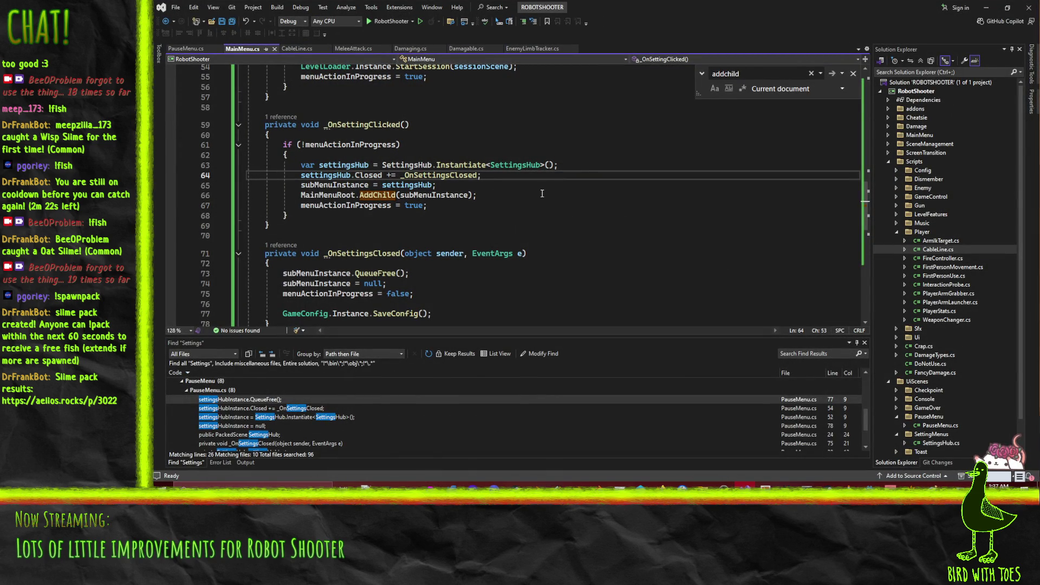
pyautogui.scroll(7, 542, 194)
pyautogui.scroll(3, 530, 187)
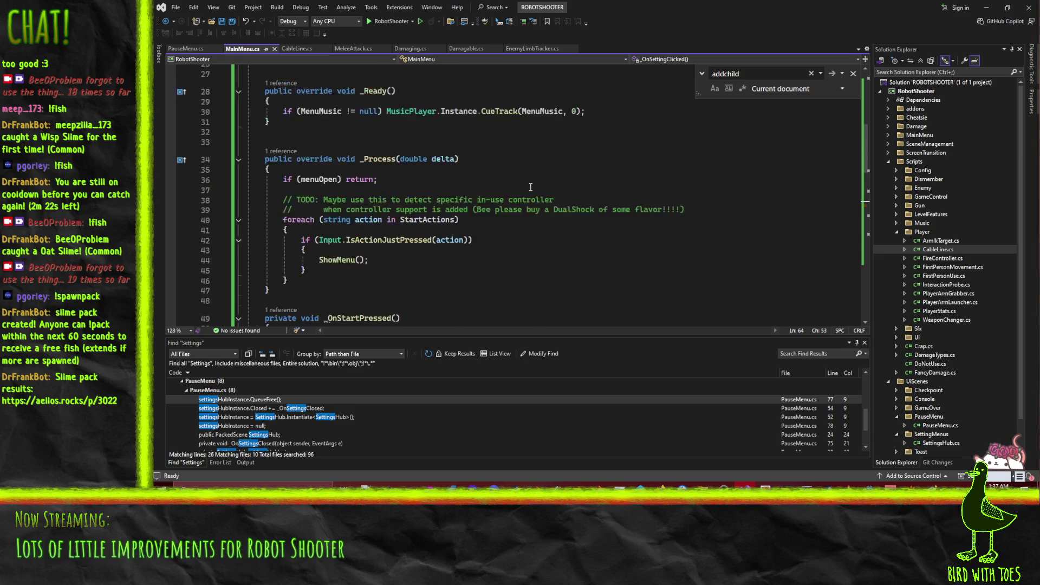
pyautogui.click(282, 172)
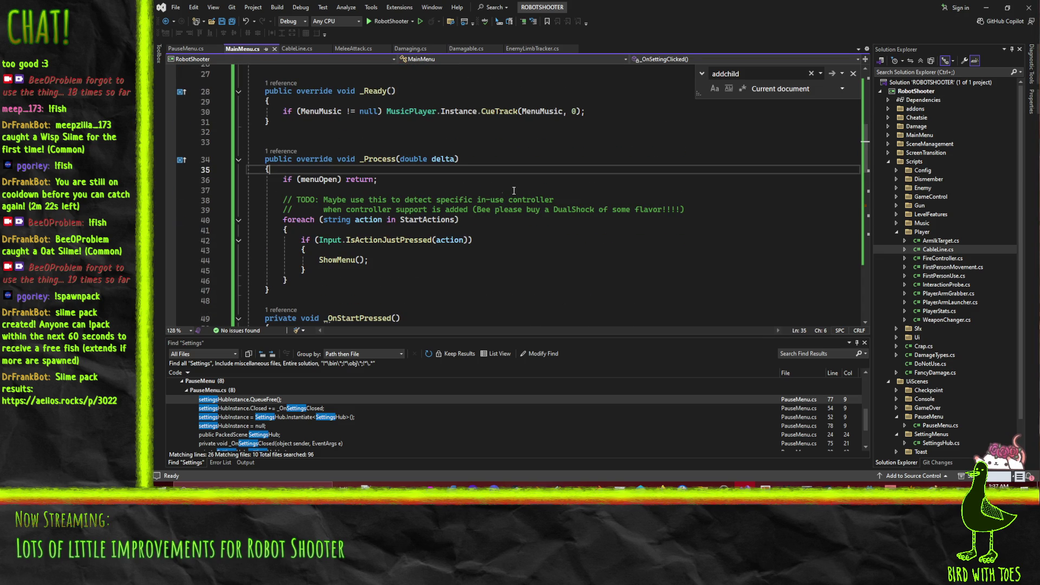
pyautogui.press('Return')
pyautogui.write('// TODO: DO NOT ALLO')
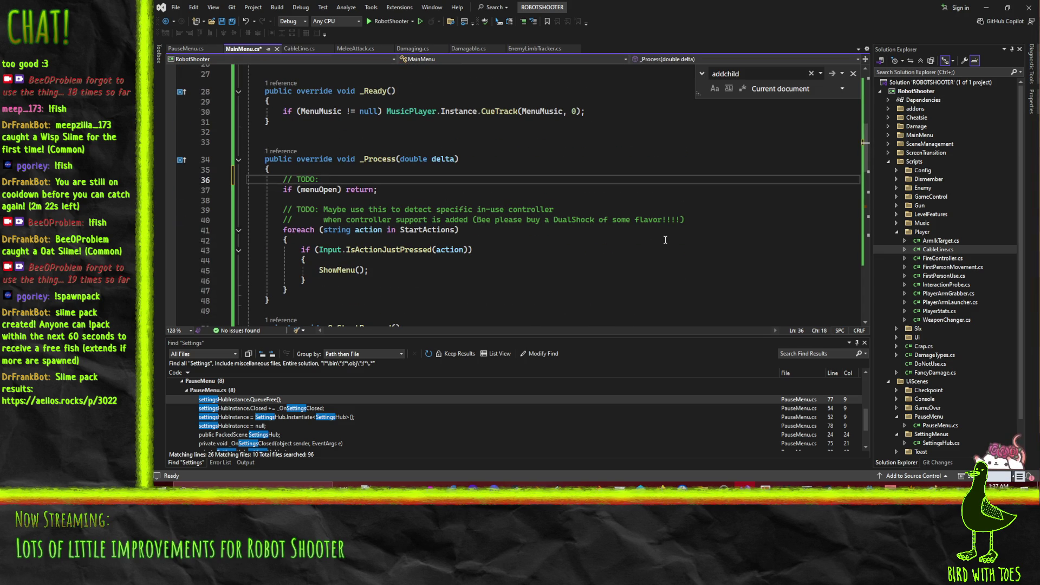
pyautogui.write('W PLAY')
pyautogui.write('ER TO TTR')
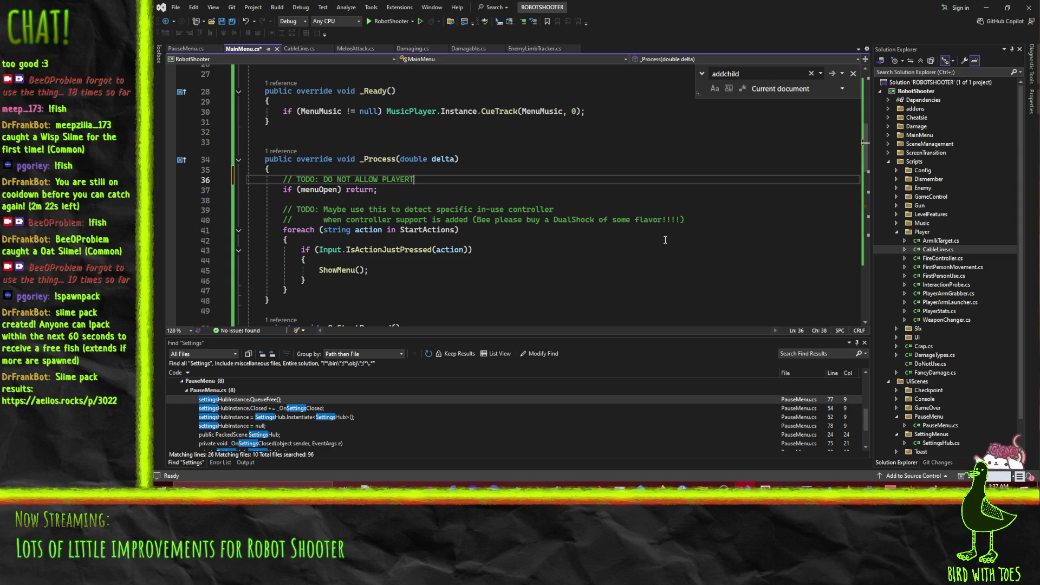
pyautogui.press('BackSpace')
pyautogui.press('BackSpace')
pyautogui.write('RIGGED MENU BUTTONS UNT')
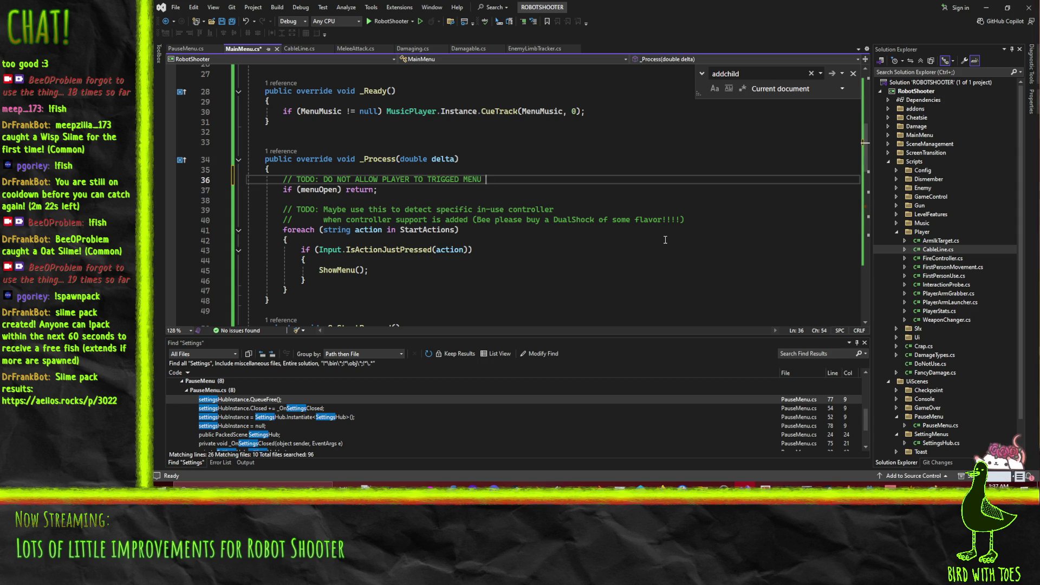
pyautogui.write('IL AF')
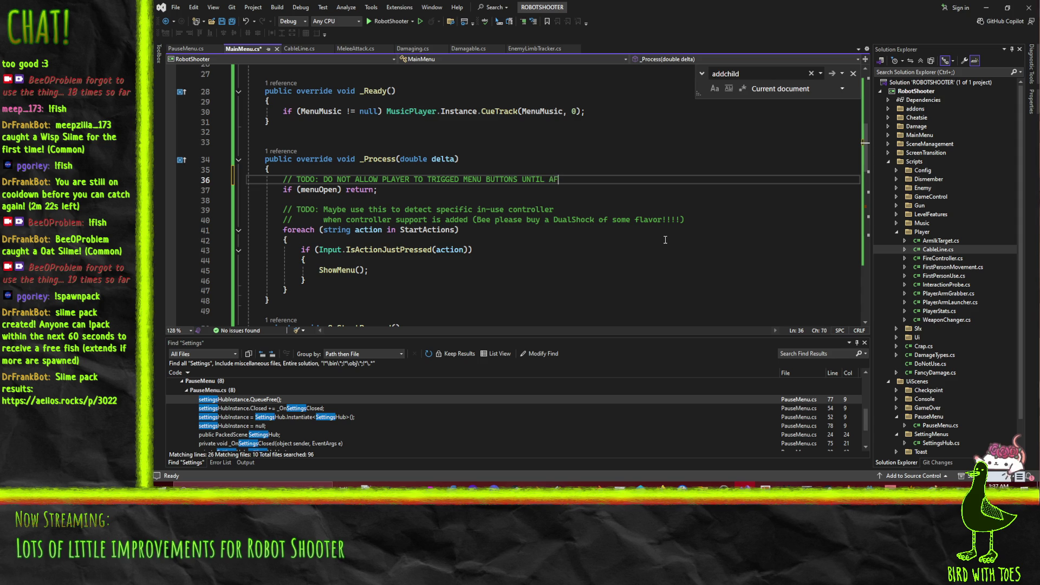
pyautogui.write('TER TRANSITION IS DONE!')
pyautogui.hotkey('ctrl', 's')
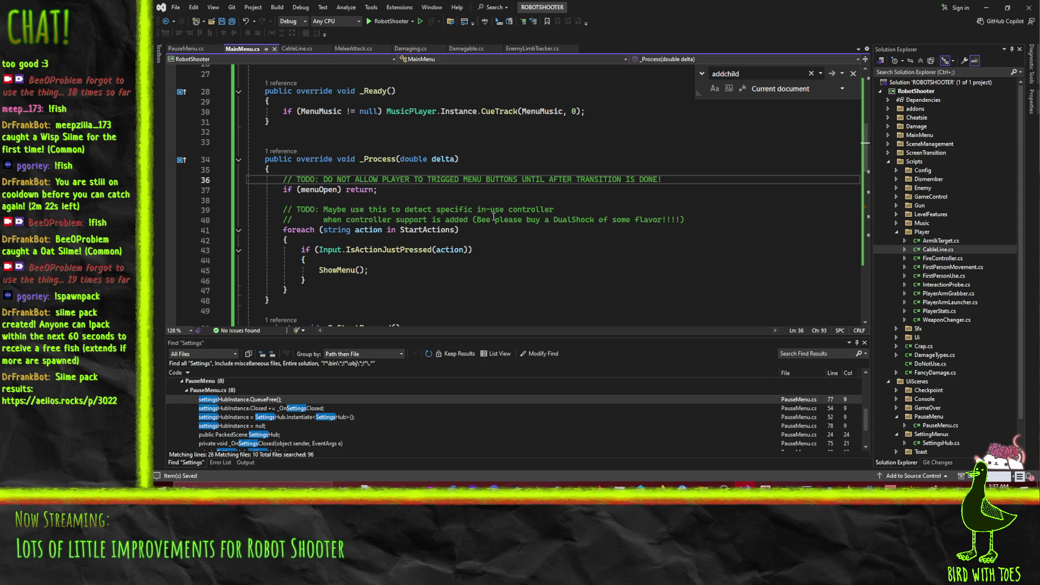
# In the SettingsHub scene, step back and forth through the undo history of recent edits.
pyautogui.click(986, 7)
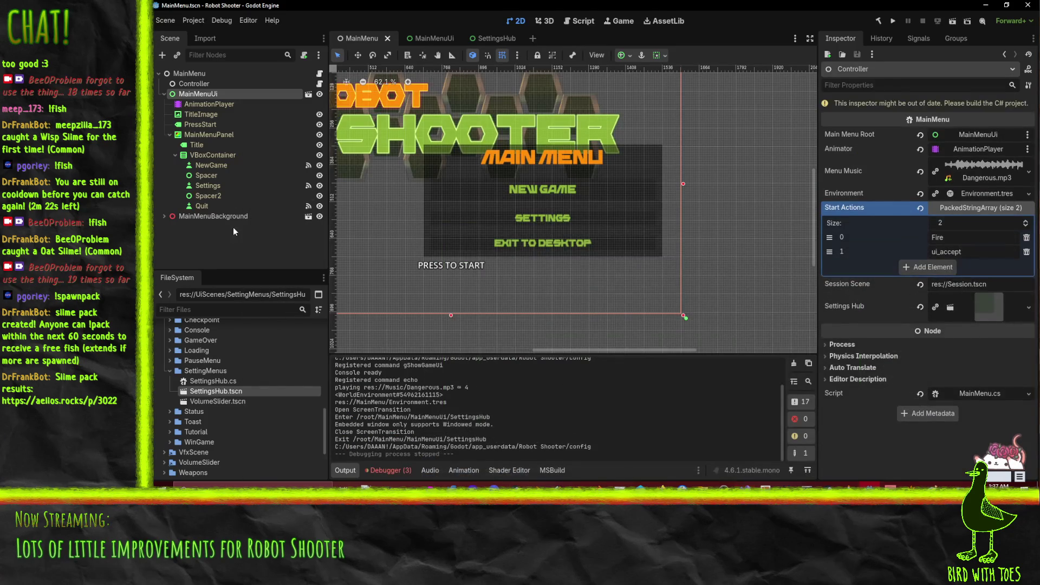
pyautogui.click(487, 38)
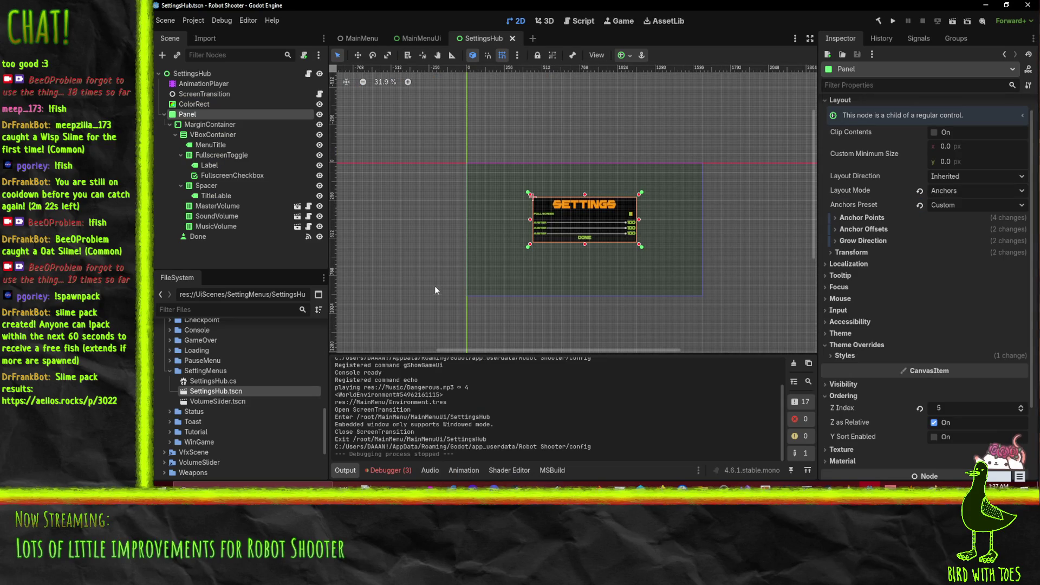
pyautogui.hotkey('ctrl', 'z')
pyautogui.hotkey('ctrl', 'z')
pyautogui.hotkey('ctrl', 'z')
pyautogui.hotkey('ctrl', 'z')
pyautogui.hotkey('ctrl', 'shift', 'z')
pyautogui.hotkey('ctrl', 'shift', 'z')
pyautogui.hotkey('ctrl', 'shift', 'z')
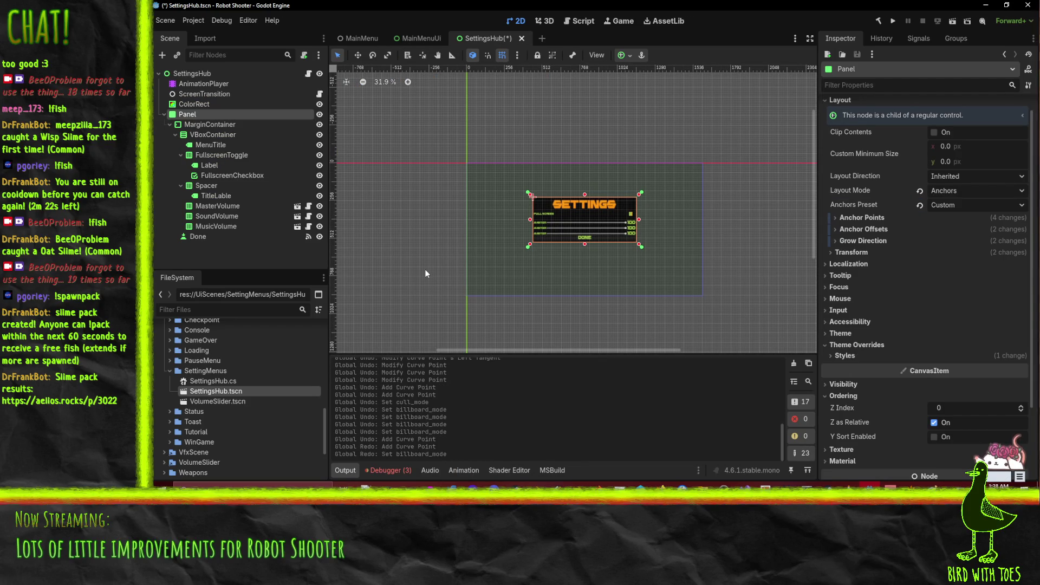
pyautogui.hotkey('ctrl', 'shift', 'z')
pyautogui.hotkey('ctrl', 'shift', 'z')
pyautogui.hotkey('ctrl', 'shift', 'z')
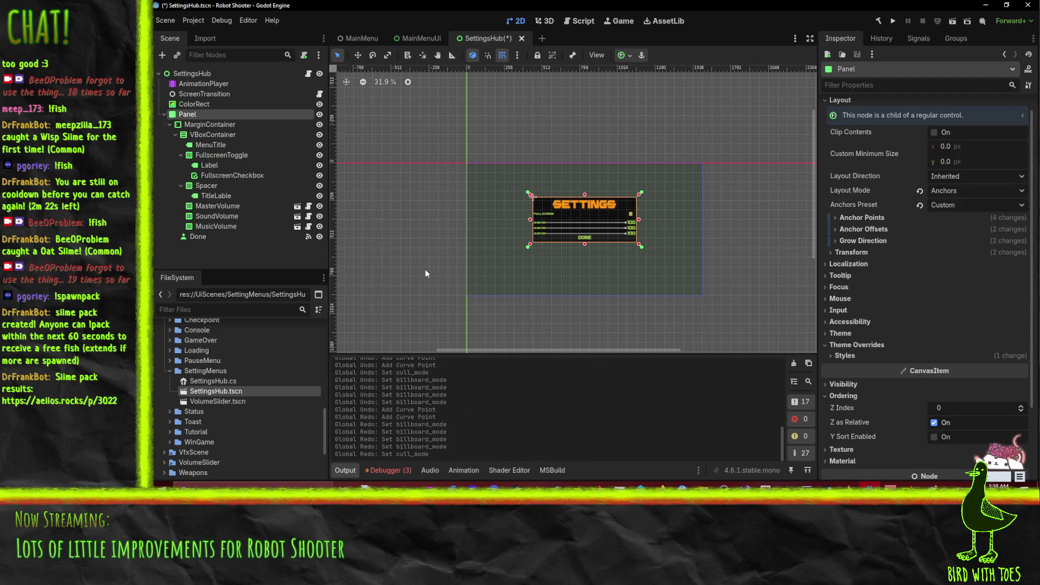
pyautogui.hotkey('ctrl', 'shift', 'z')
pyautogui.hotkey('ctrl', 'shift', 'z')
pyautogui.hotkey('ctrl', 'shift', 'z')
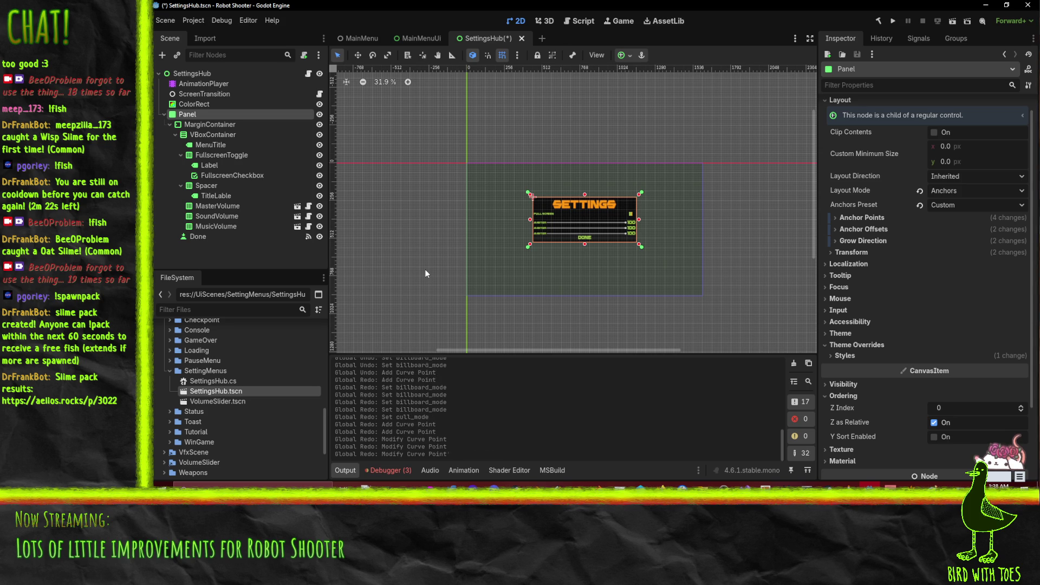
pyautogui.hotkey('ctrl', 'shift', 'z')
pyautogui.hotkey('ctrl', 'shift', 'z')
pyautogui.hotkey('ctrl', 'shift', 'z')
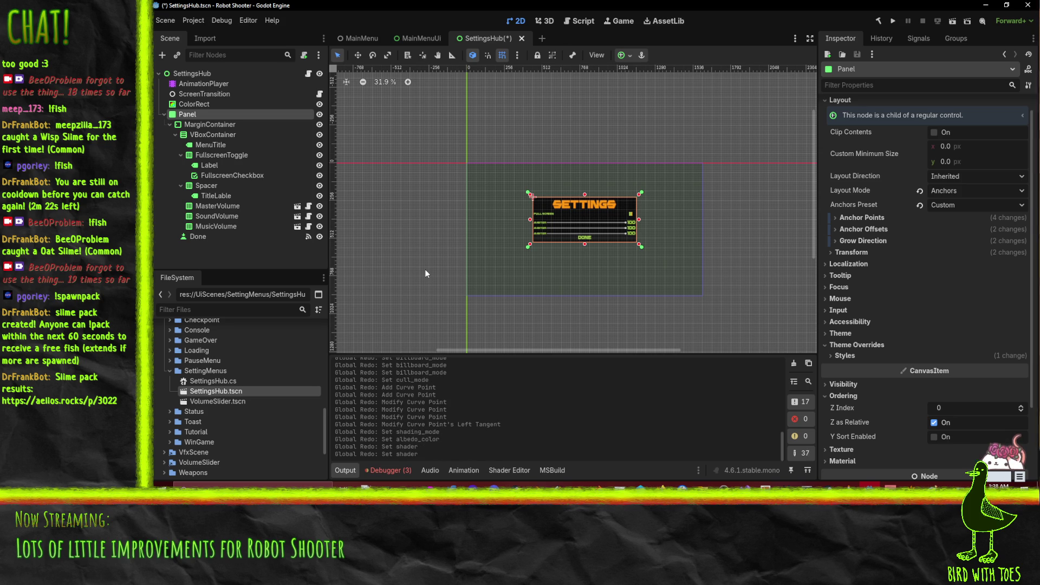
# Leave the Panel's Z Index at 0 with the shader edit kept, save, and run the game.
pyautogui.hotkey('ctrl', 'shift', 'z')
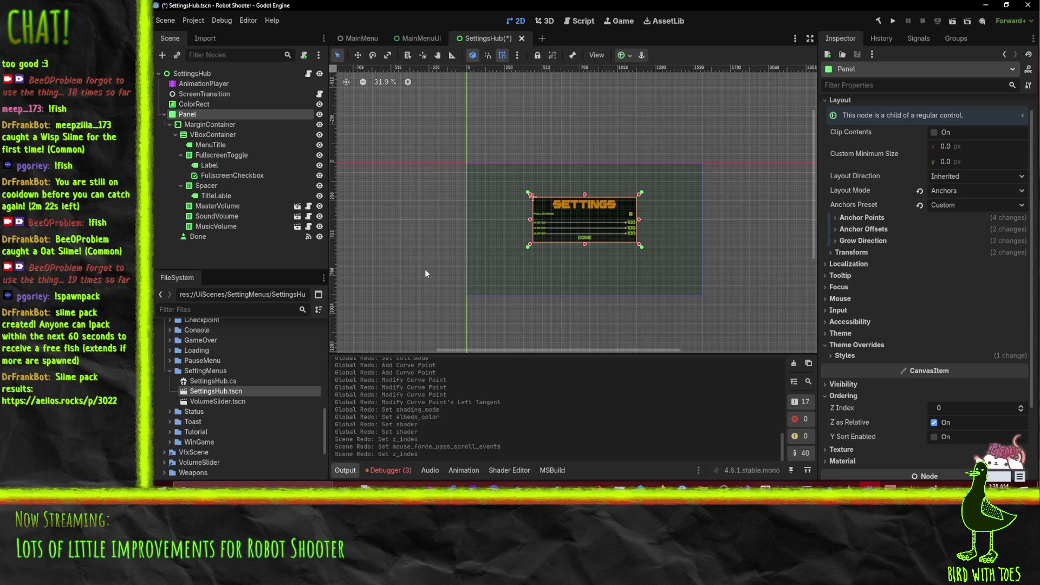
pyautogui.hotkey('ctrl', 'z')
pyautogui.hotkey('ctrl', 'z')
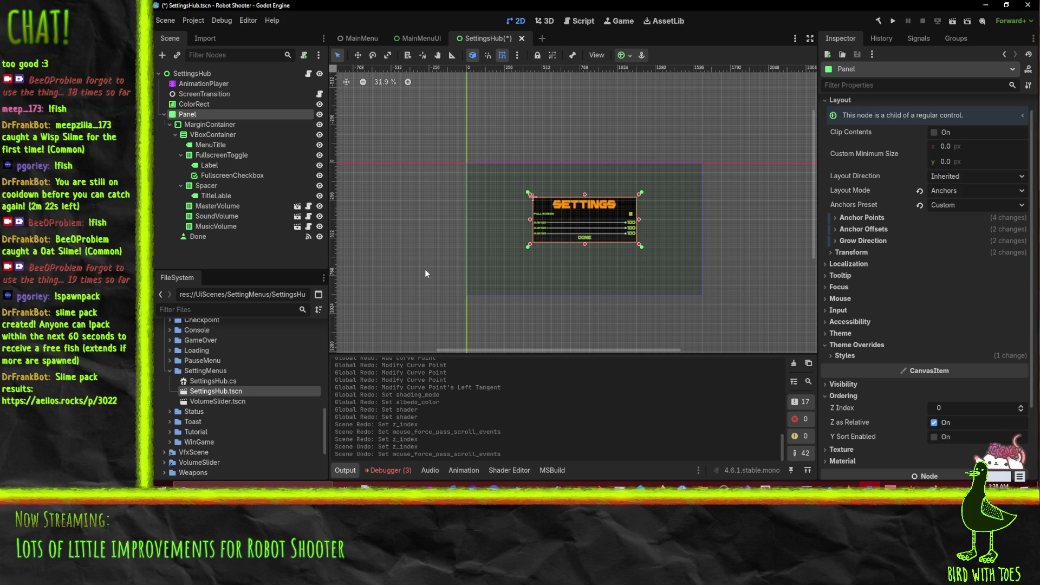
pyautogui.hotkey('ctrl', 'z')
pyautogui.hotkey('ctrl', 'z')
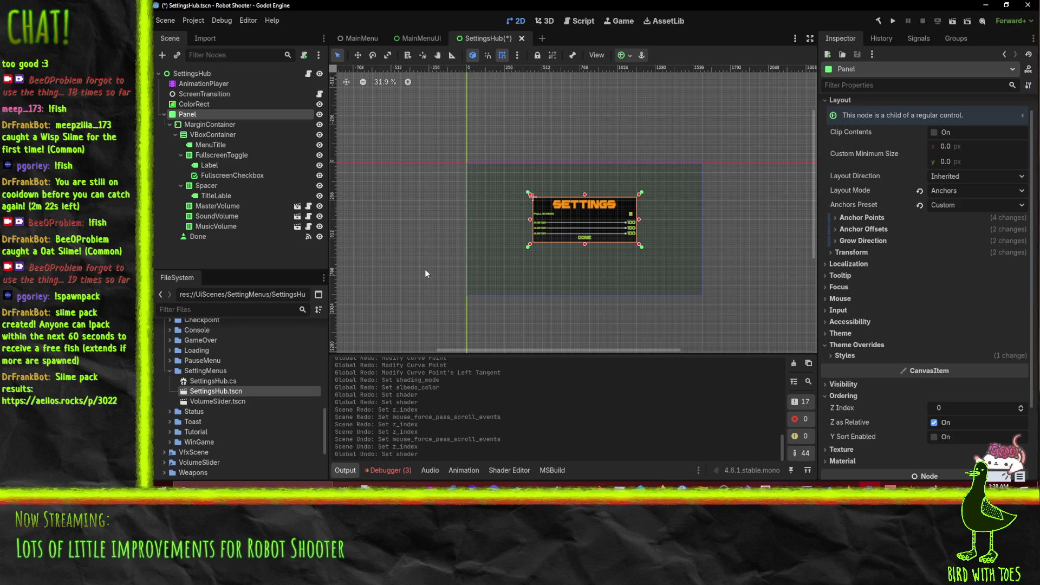
pyautogui.hotkey('ctrl', 'shift', 'z')
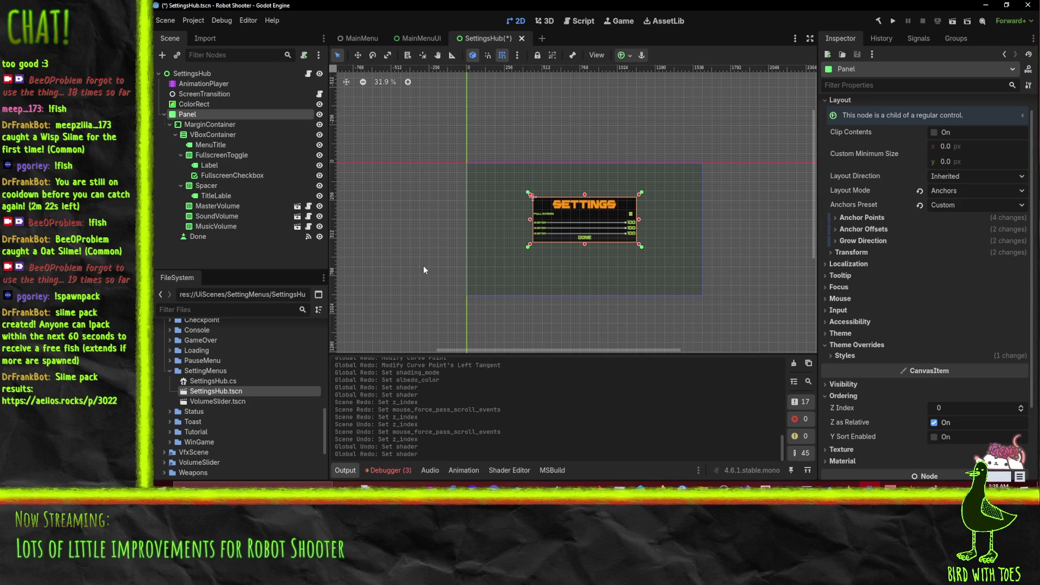
pyautogui.hotkey('ctrl', 's')
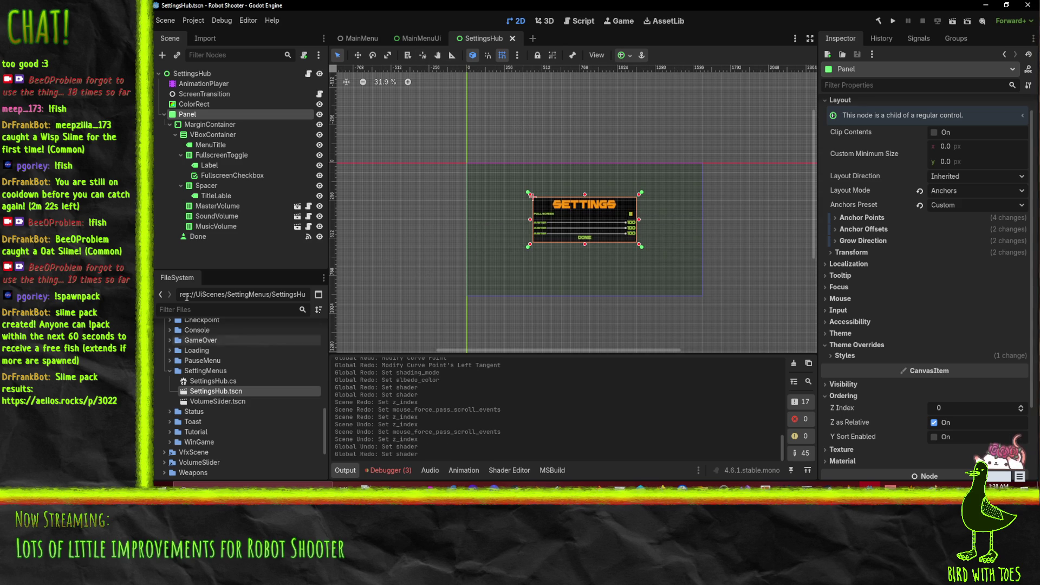
pyautogui.click(892, 22)
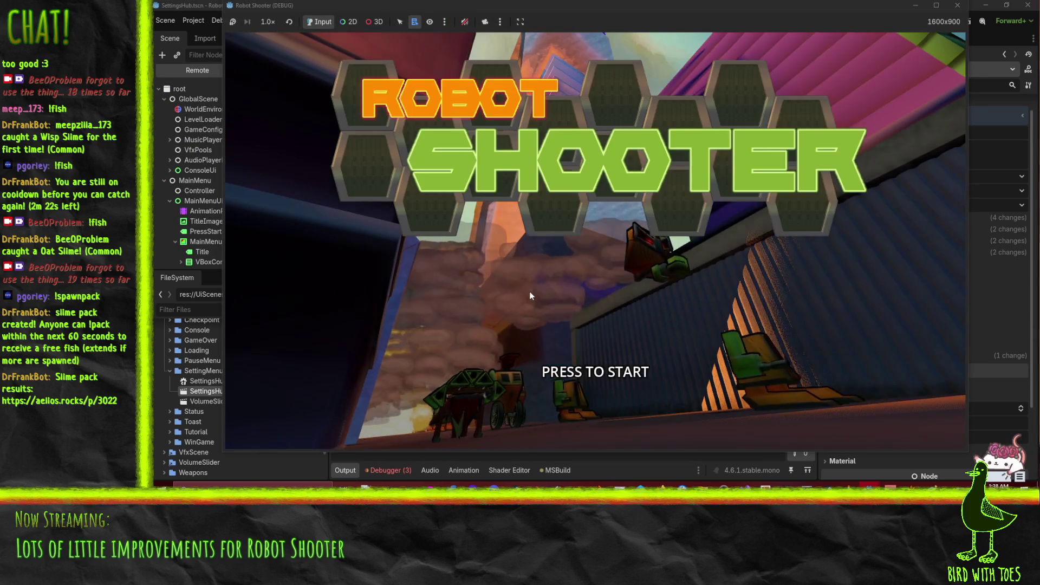
# In the test run, toggle Full Screen, lower the Sound FX slider, close Settings, and stop the game.
pyautogui.click(761, 288)
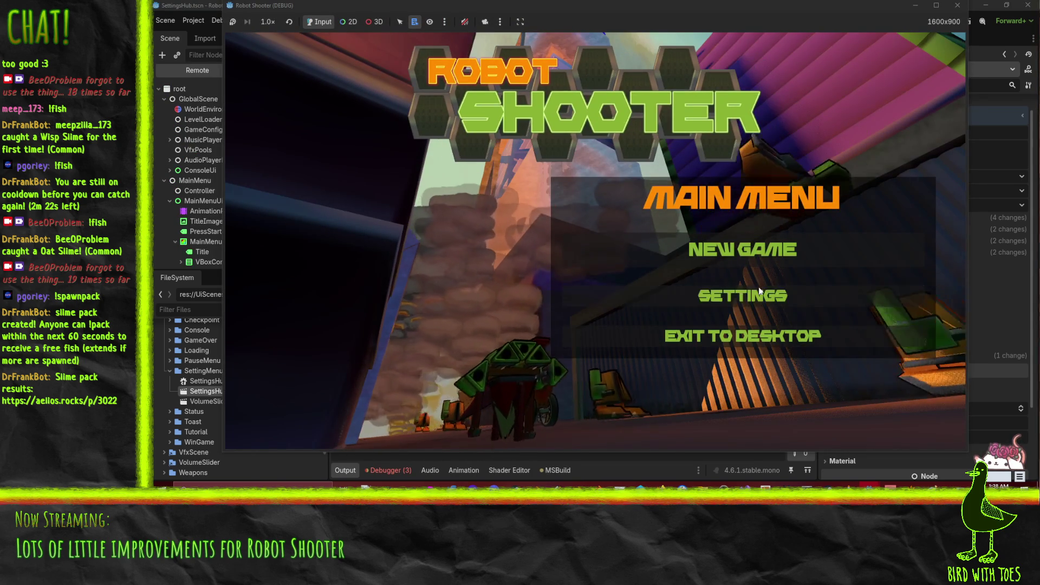
pyautogui.click(761, 289)
pyautogui.click(740, 193)
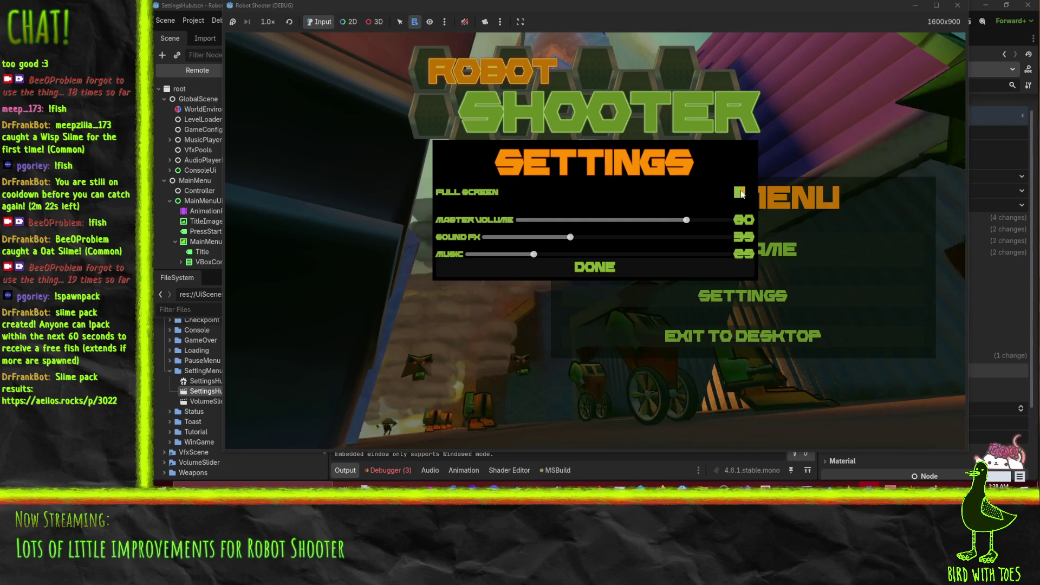
pyautogui.scroll(1, 597, 235)
pyautogui.scroll(-2, 564, 237)
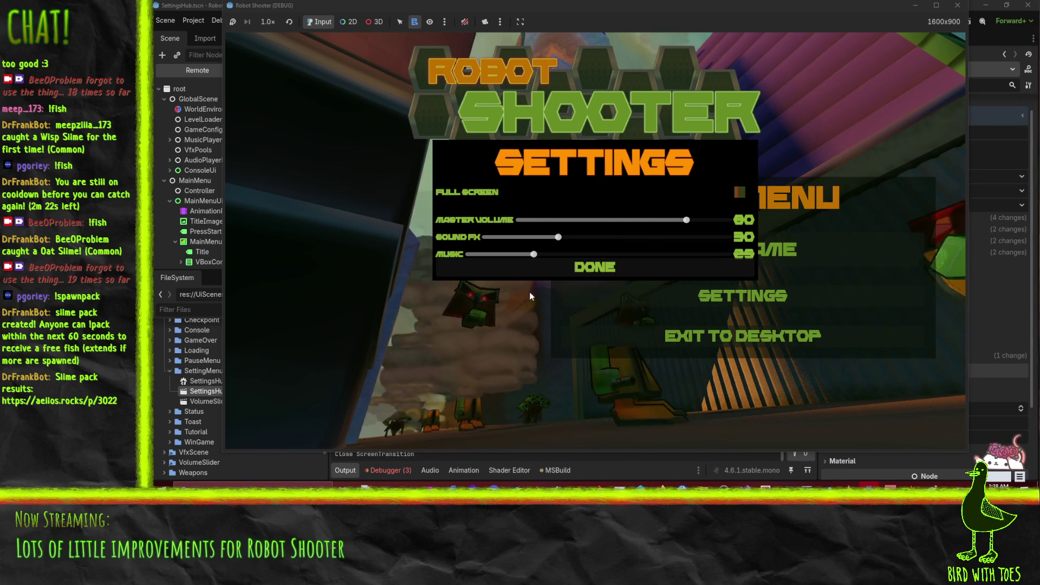
pyautogui.press('Escape')
pyautogui.click(732, 341)
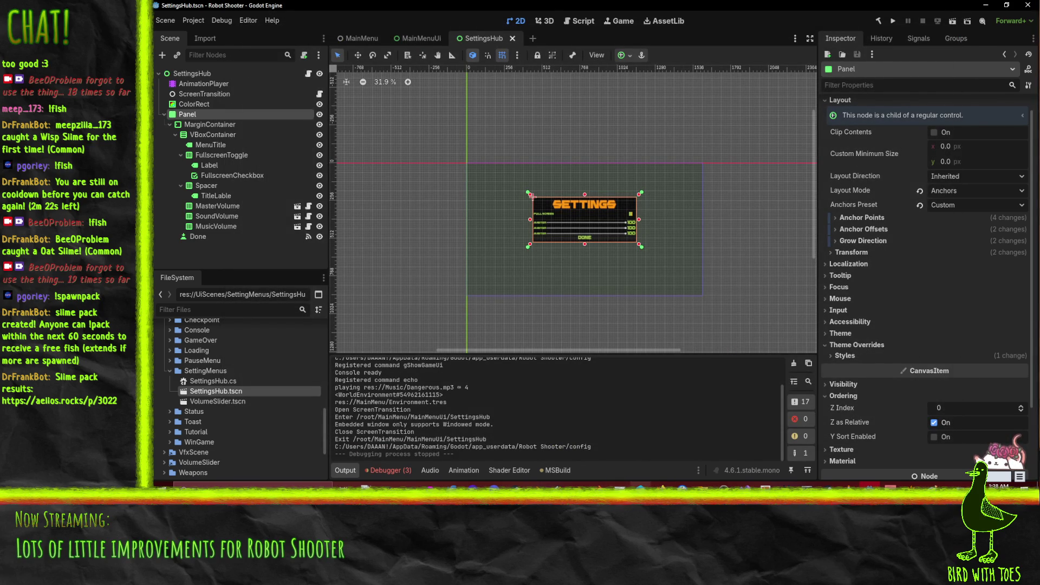
pyautogui.hotkey('alt', 'Tab')
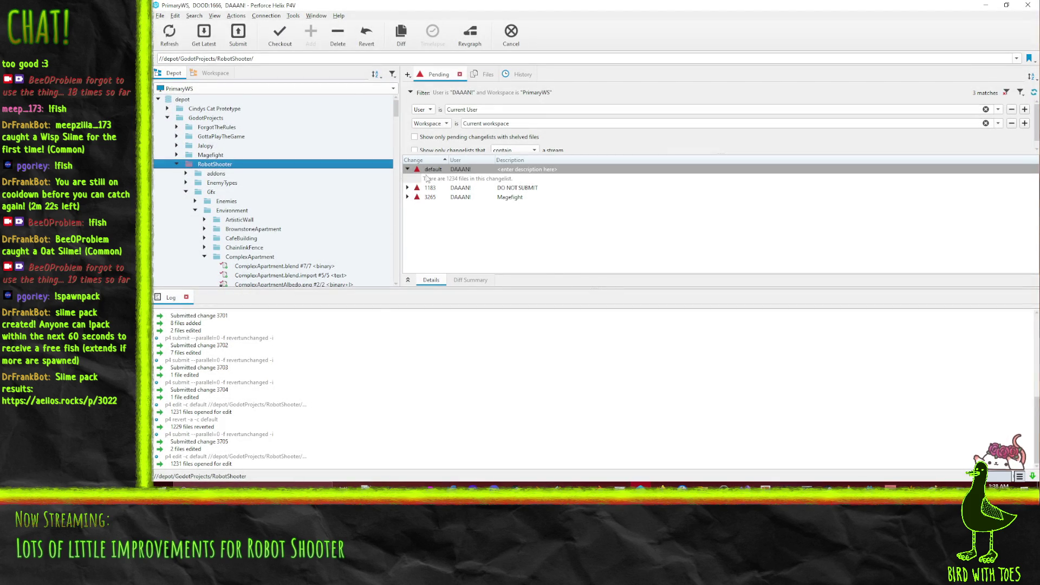
pyautogui.rightClick(423, 174)
pyautogui.click(480, 209)
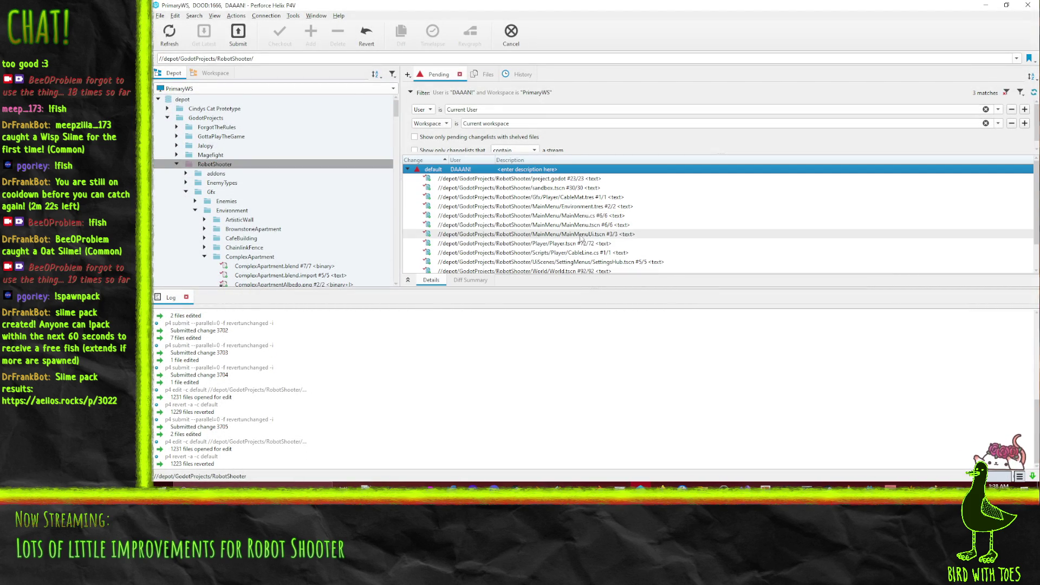
pyautogui.rightClick(548, 197)
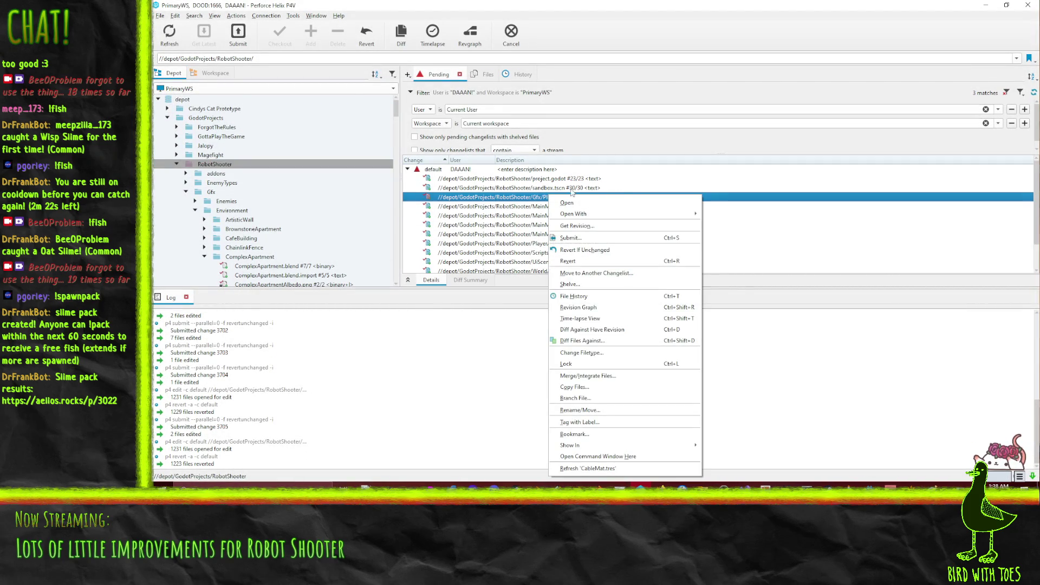
pyautogui.click(596, 329)
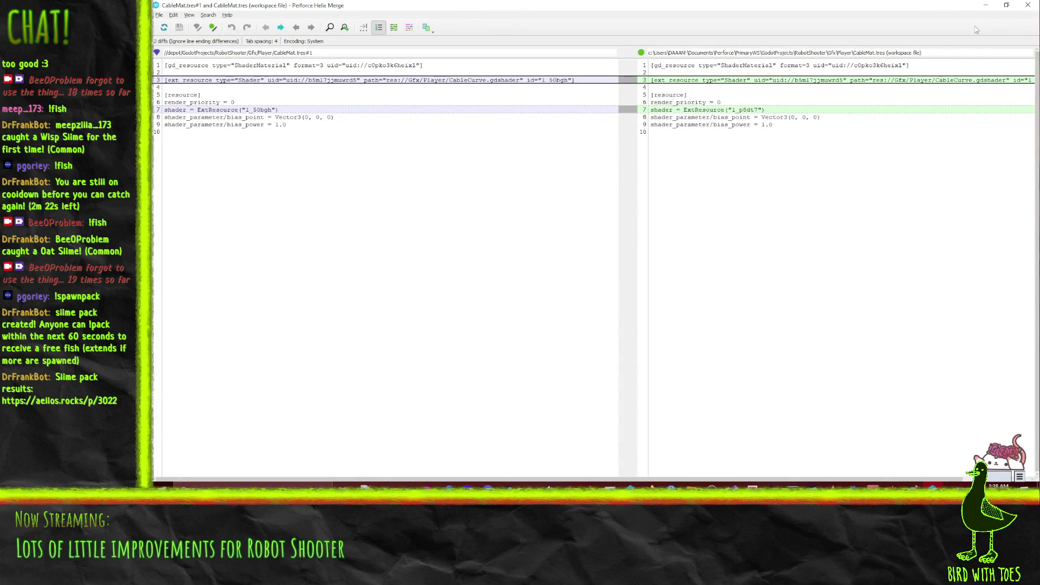
pyautogui.click(1027, 5)
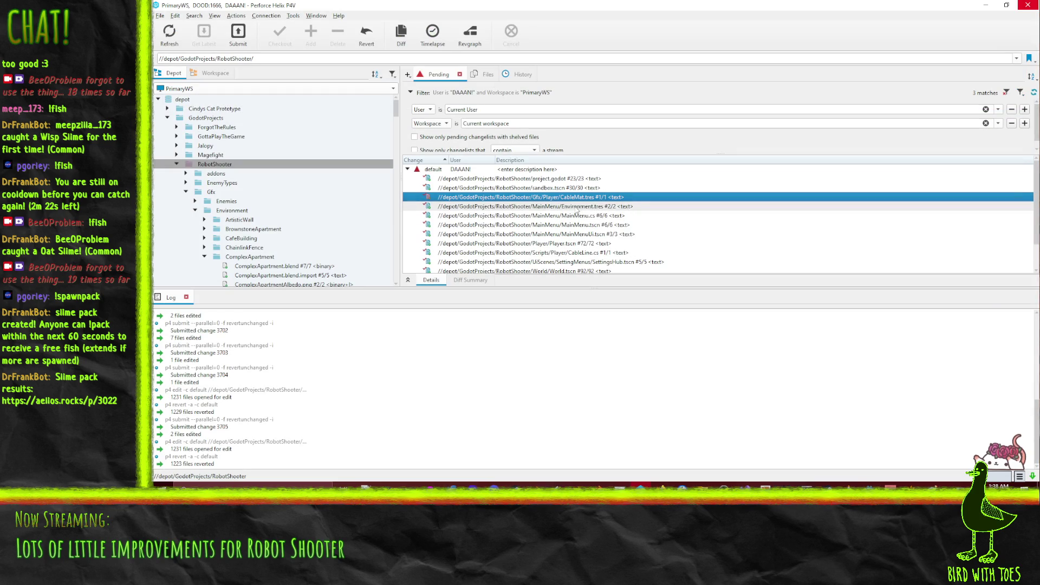
# Submit CableMat.tres, CableLine.cs and Player.tscn as 'Robot Shooter - Remove cable bias debug object since it's no longer needed'.
pyautogui.scroll(-1, 579, 214)
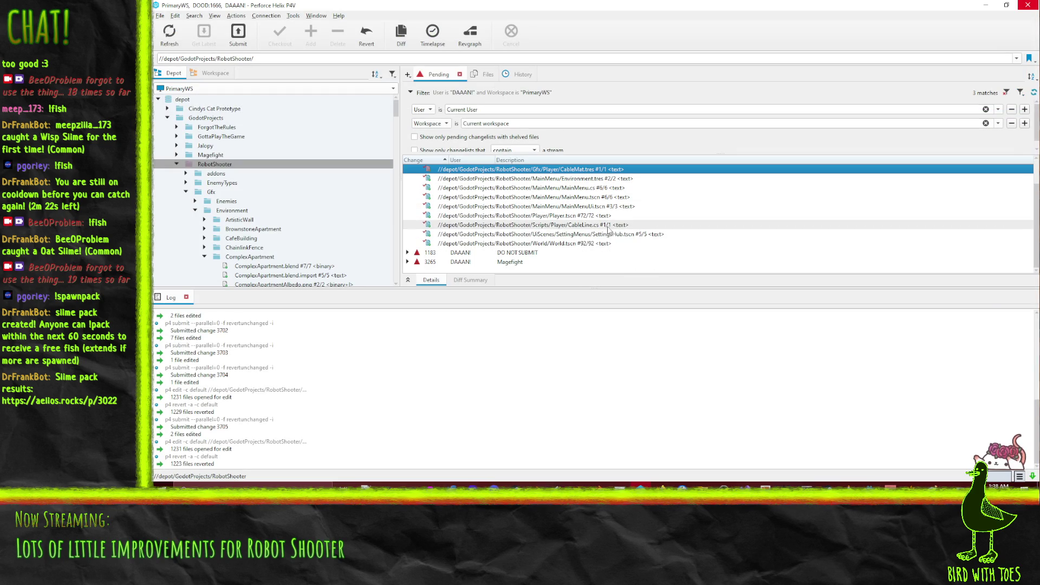
pyautogui.click(609, 225)
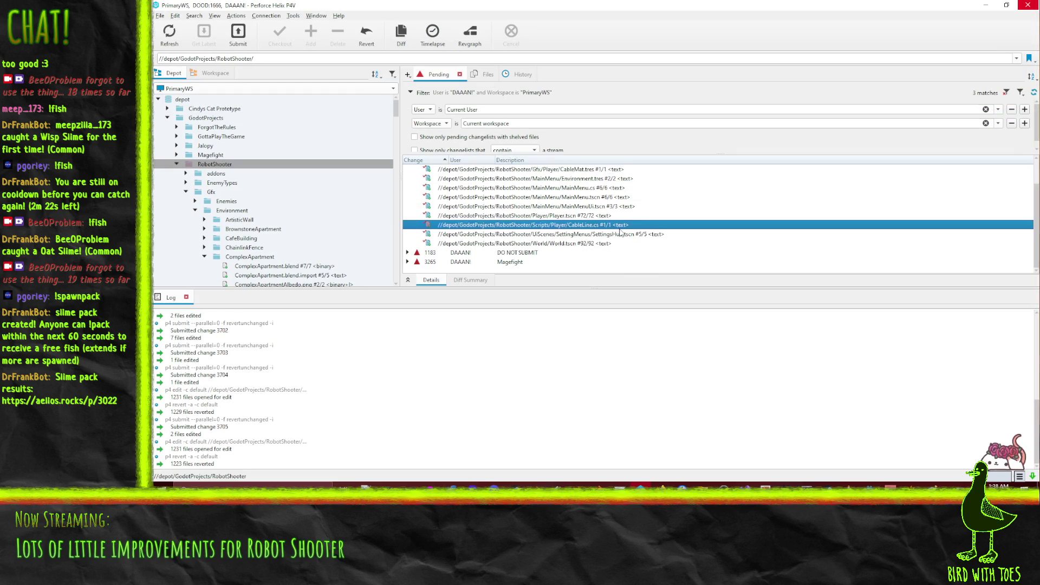
pyautogui.keyDown('ctrl'); pyautogui.click(577, 170); pyautogui.keyUp('ctrl')
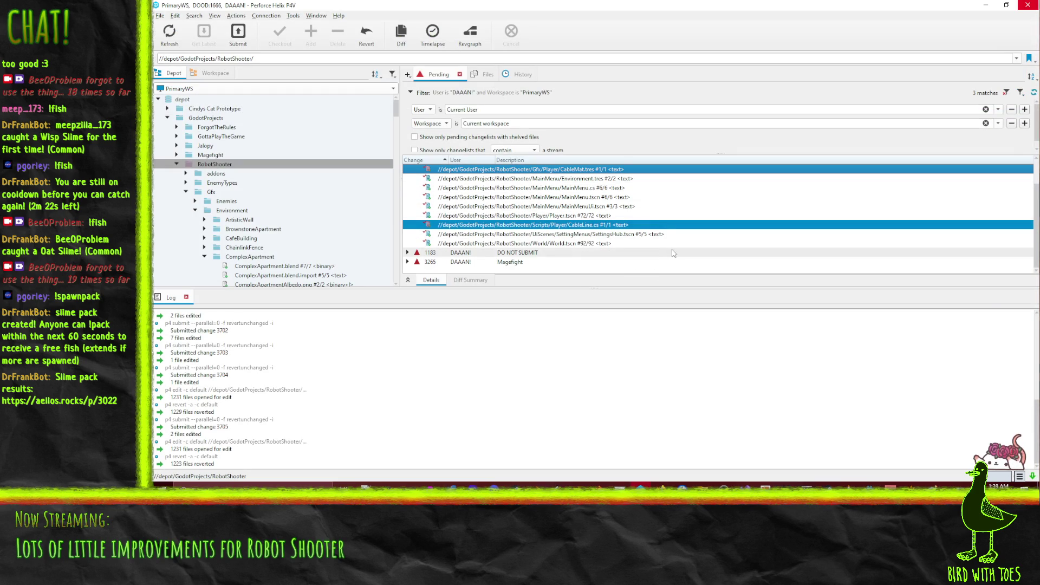
pyautogui.scroll(1, 569, 244)
pyautogui.keyDown('ctrl'); pyautogui.click(569, 244); pyautogui.keyUp('ctrl')
pyautogui.rightClick(569, 244)
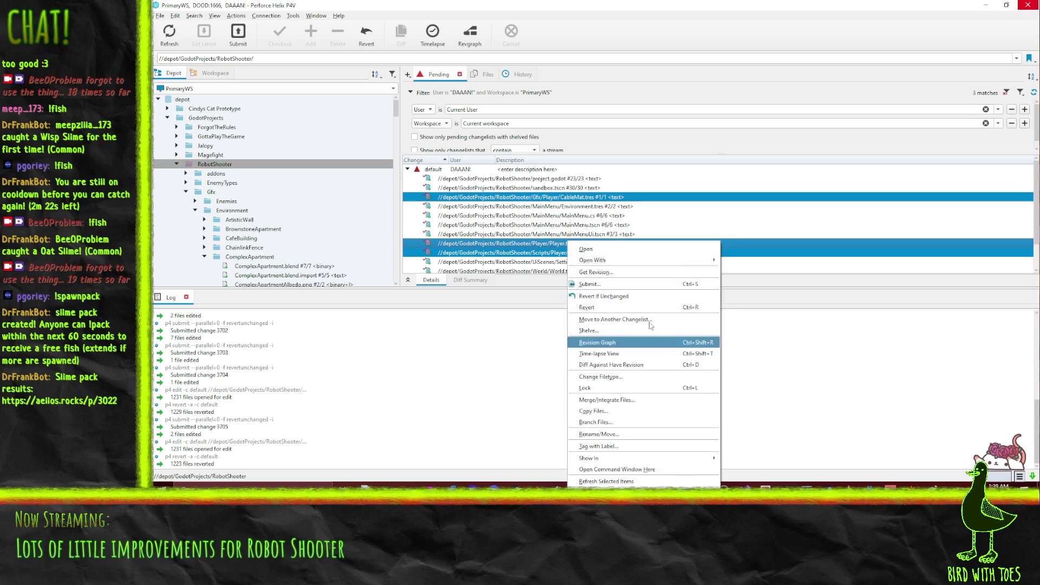
pyautogui.click(607, 286)
pyautogui.write('Robot Shooter')
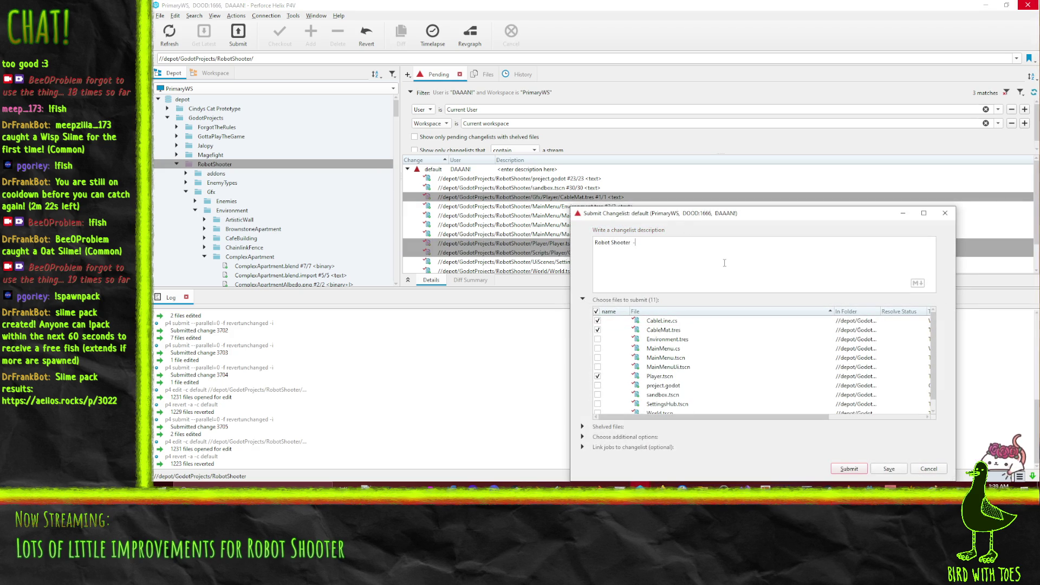
pyautogui.write(' - Remove ')
pyautogui.write("cable bias debug object since it's no longer needed")
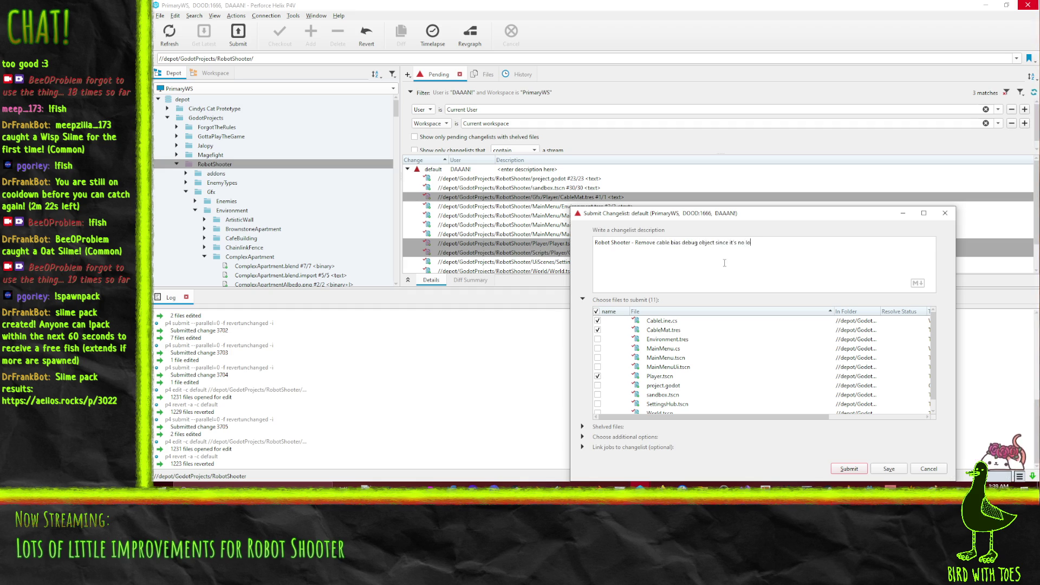
pyautogui.hotkey('ctrl', 'Return')
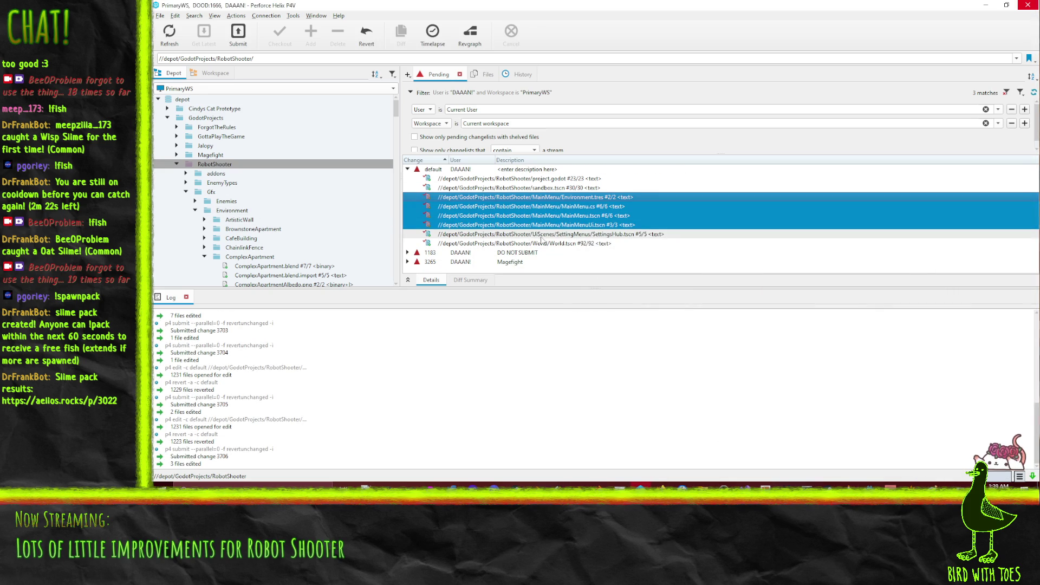
# Review SettingsHub.tscn's diff against the have revision, then revert the file.
pyautogui.rightClick(530, 234)
pyautogui.click(584, 136)
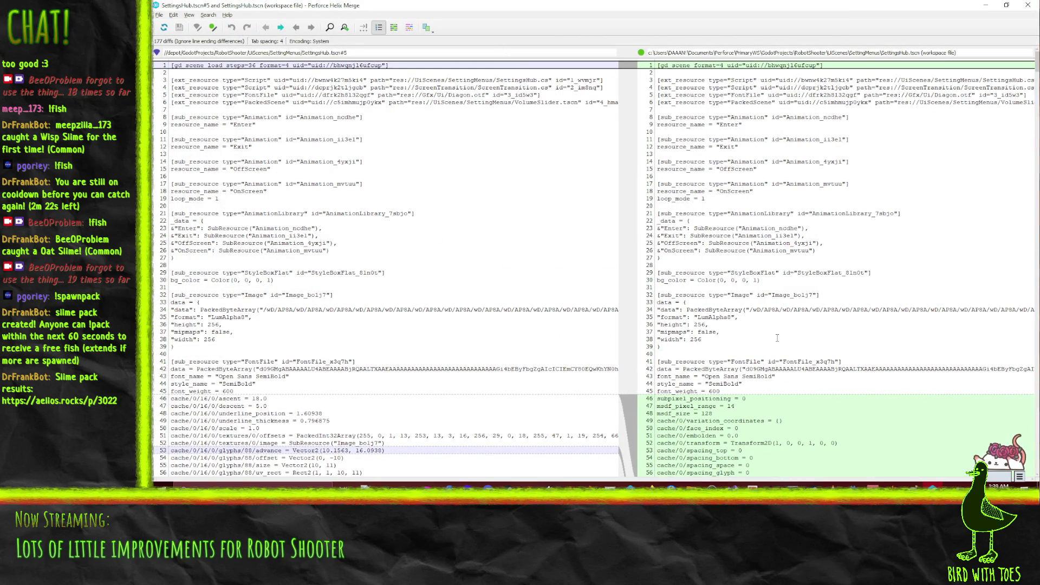
pyautogui.scroll(-15, 724, 361)
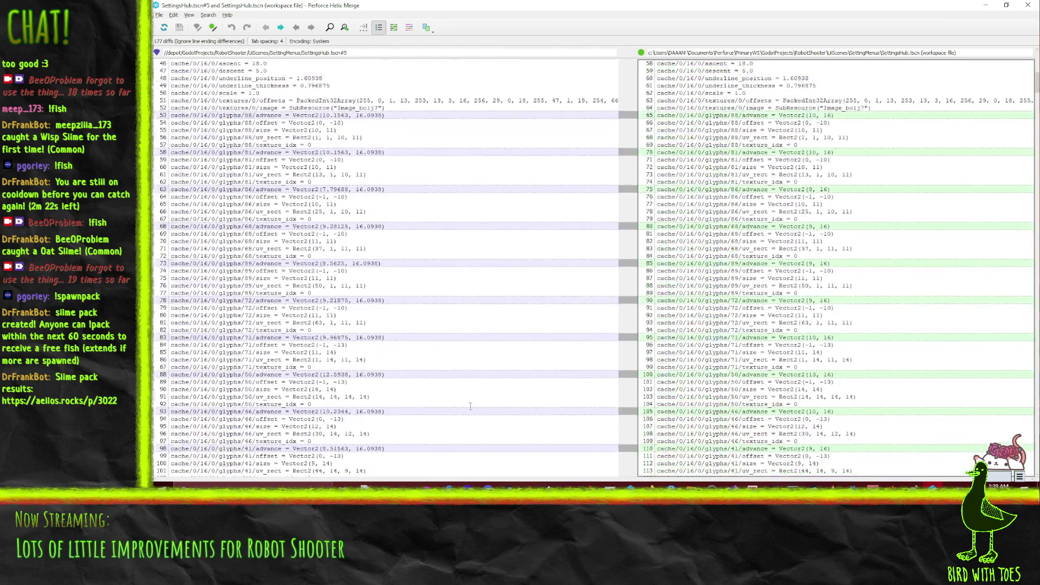
pyautogui.click(1029, 6)
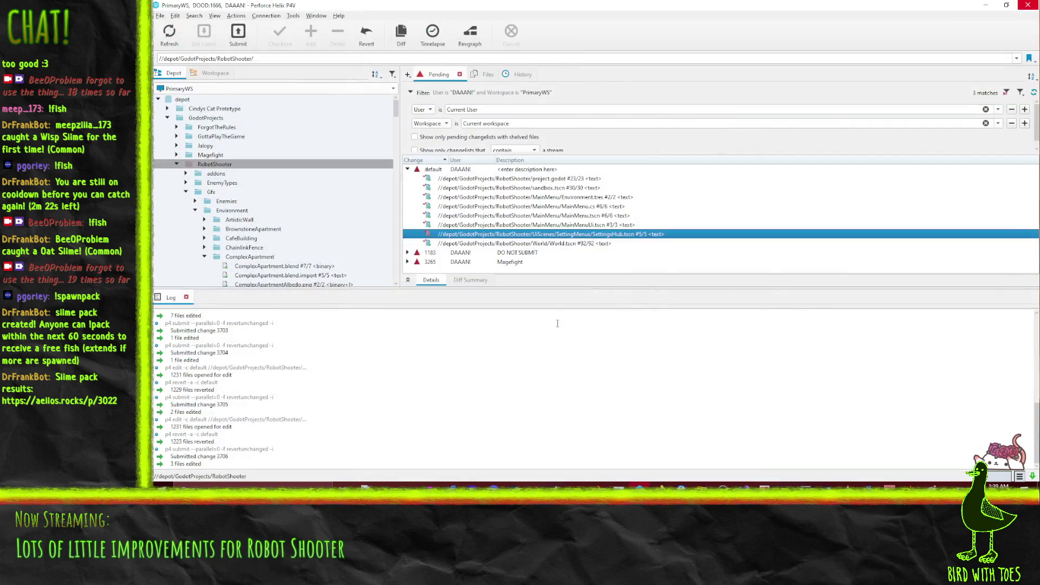
pyautogui.rightClick(507, 237)
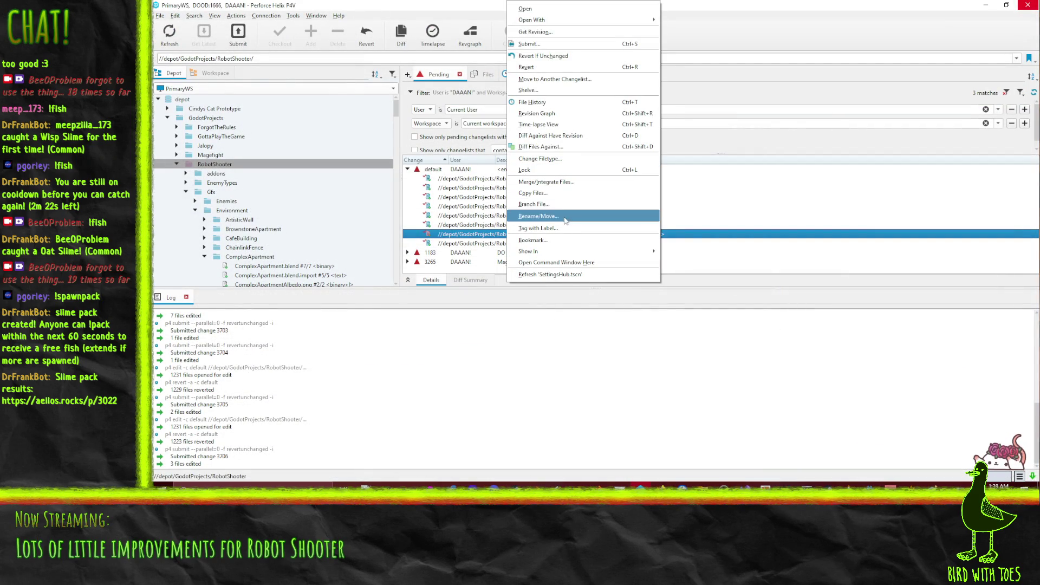
pyautogui.click(547, 67)
pyautogui.click(843, 348)
# Select the main menu files from Environment.tres through MainMenuUi.tscn.
pyautogui.click(599, 226)
pyautogui.moveTo(652, 228); pyautogui.dragTo(650, 198)
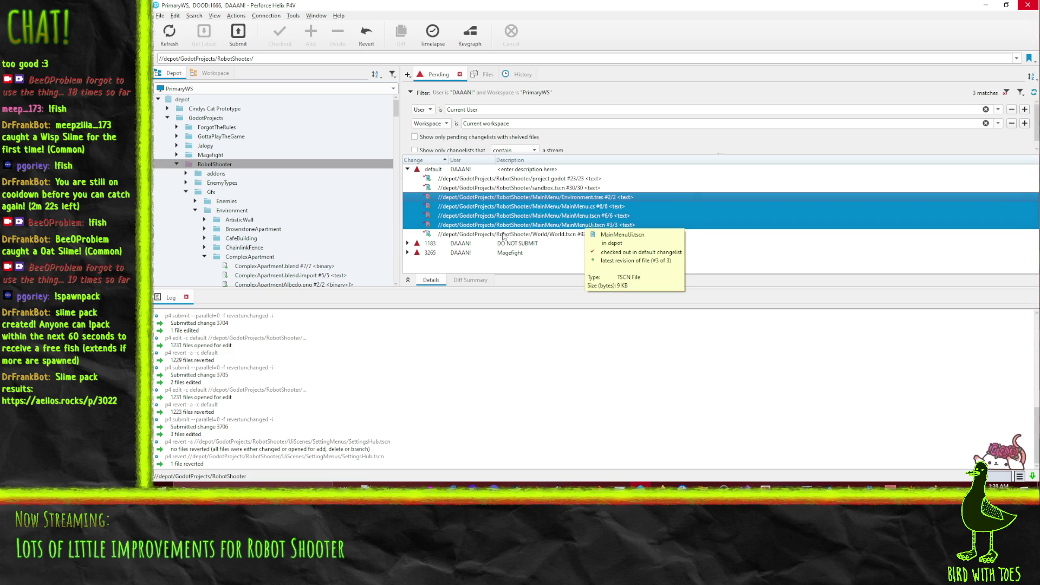
pyautogui.scroll(-2, 232, 173)
pyautogui.scroll(-2, 232, 172)
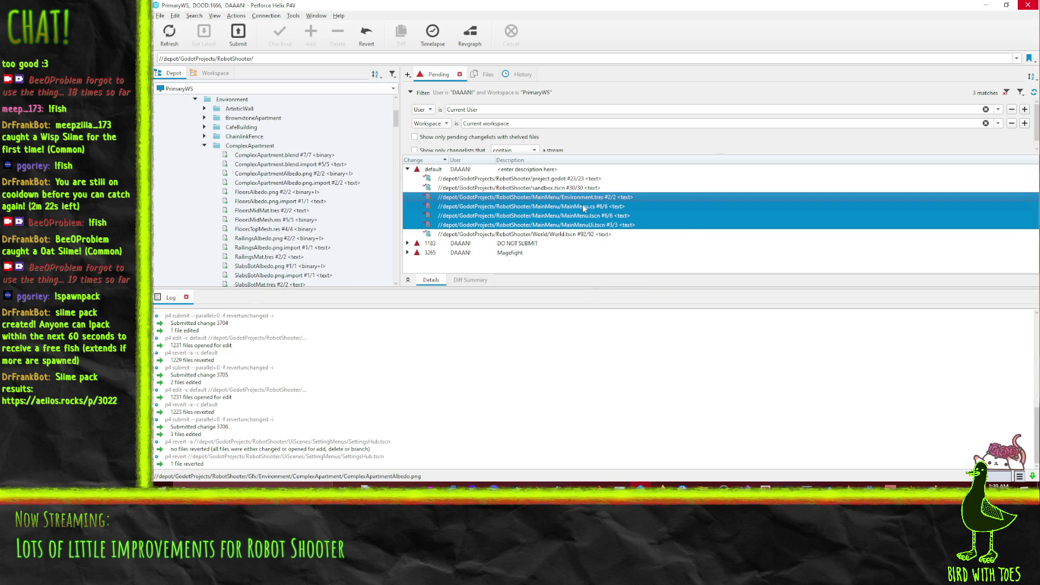
# Submit the four main menu files as change 3707, described as the main menu's first iteration.
pyautogui.rightClick(550, 207)
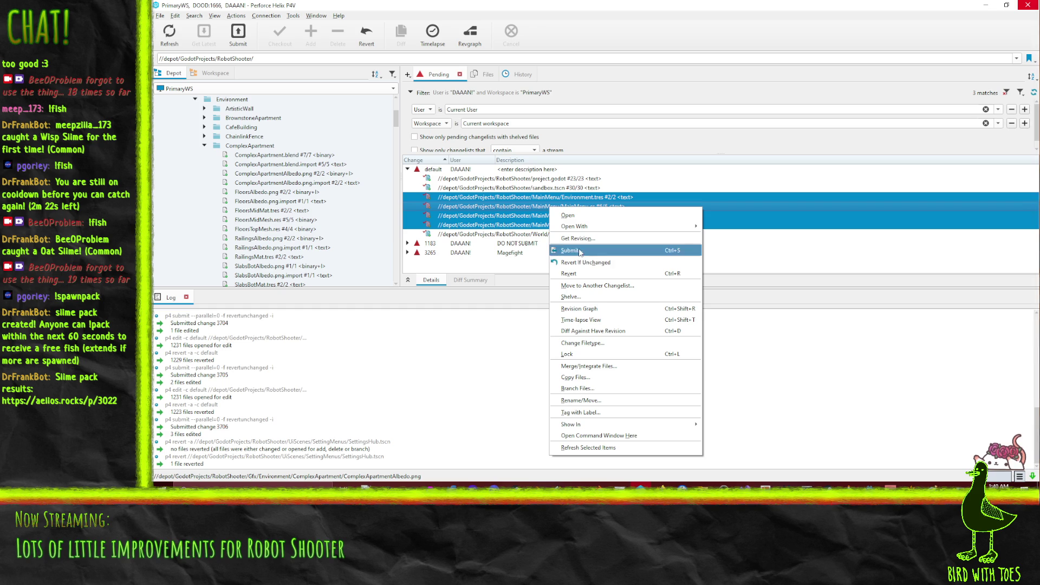
pyautogui.click(581, 253)
pyautogui.write('Robot Shooter - First i')
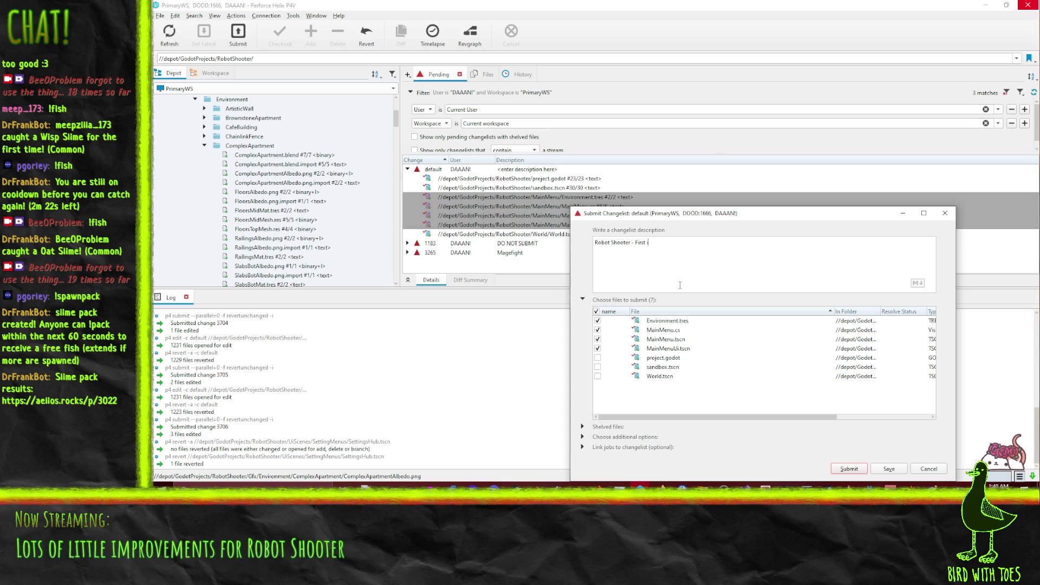
pyautogui.write('teration of main me')
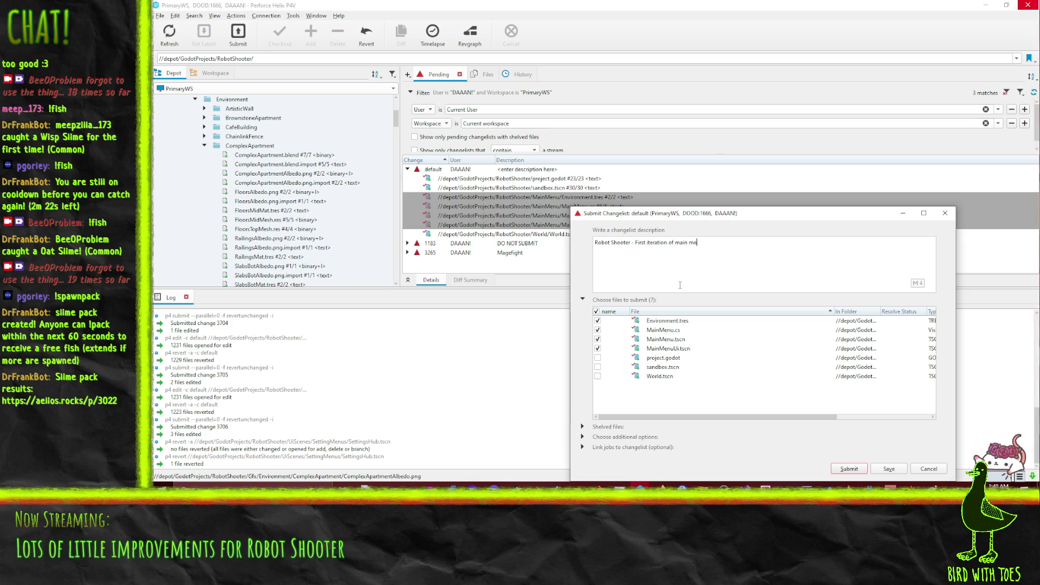
pyautogui.write('sagfet')
pyautogui.write('y check to block')
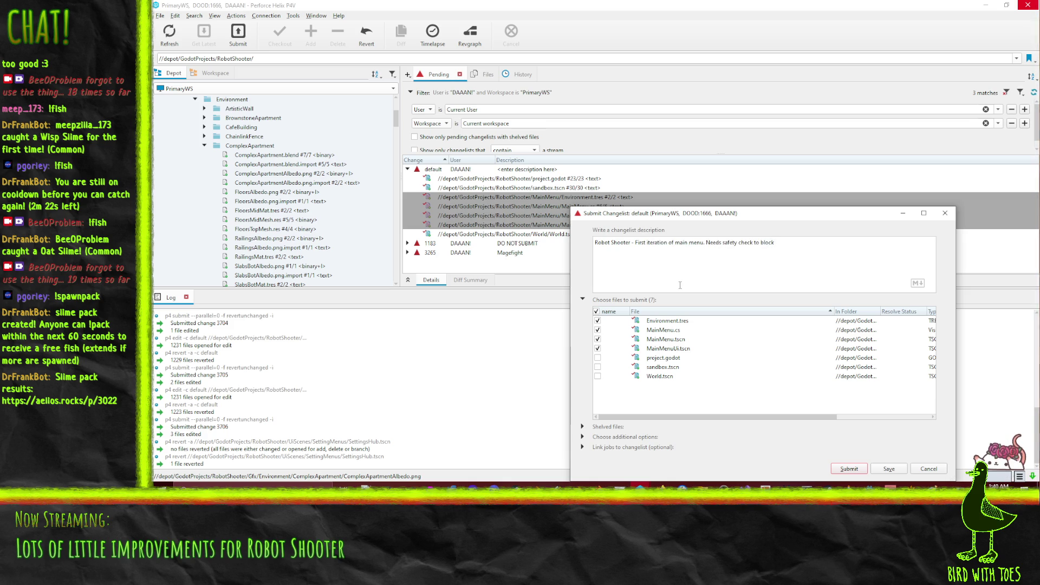
pyautogui.write('ing duringentr')
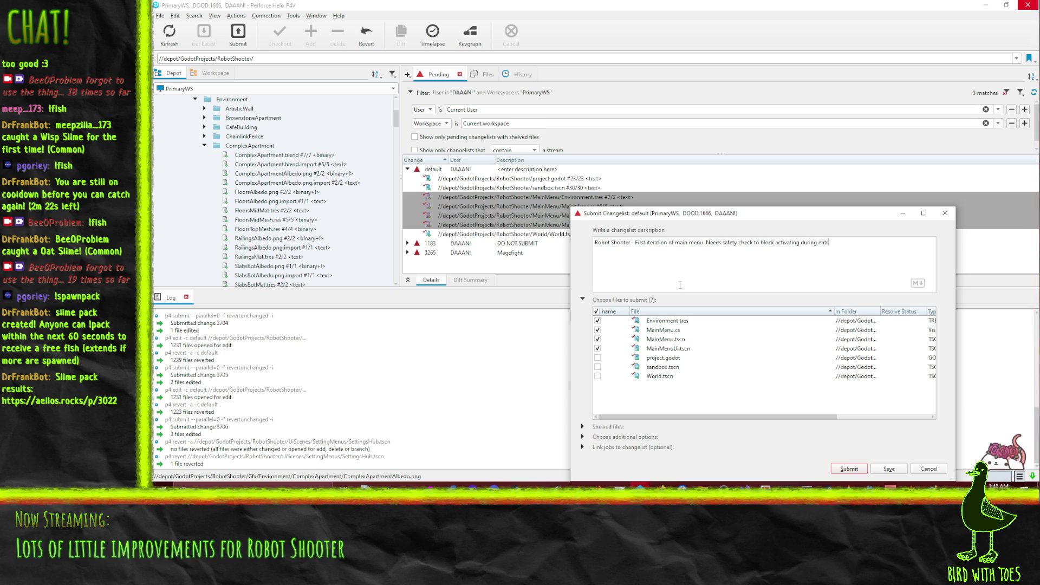
pyautogui.write('y transition')
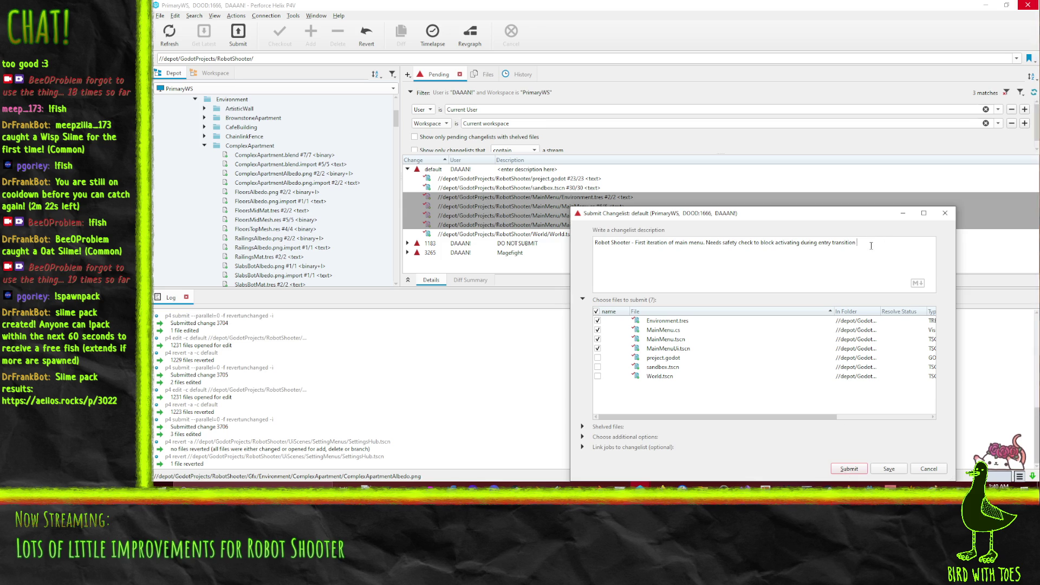
pyautogui.write('uiScreenTa')
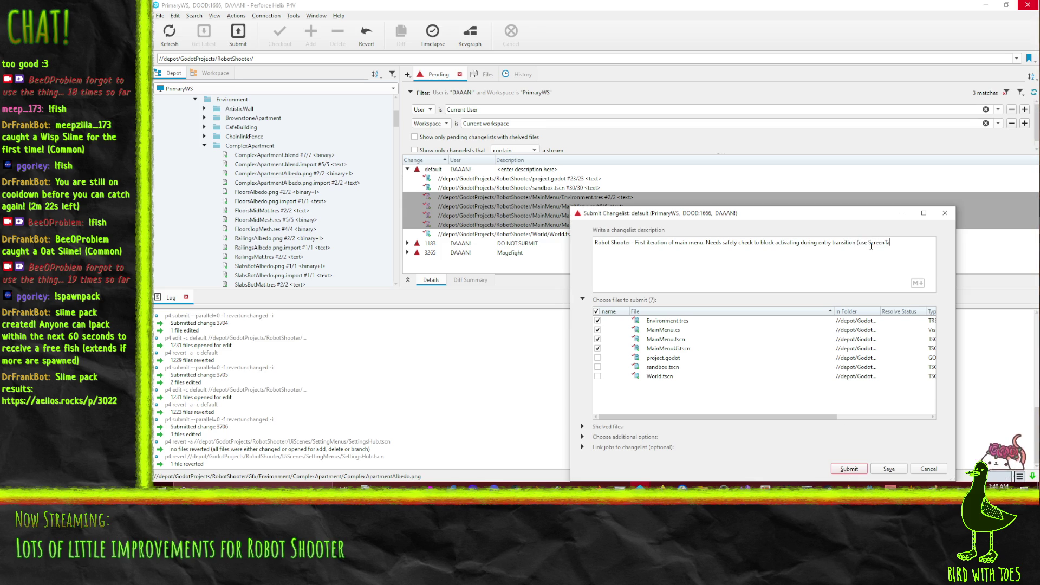
pyautogui.press('BackSpace')
pyautogui.write('ransition)')
pyautogui.press('BackSpace')
pyautogui.write('?')
pyautogui.click(845, 469)
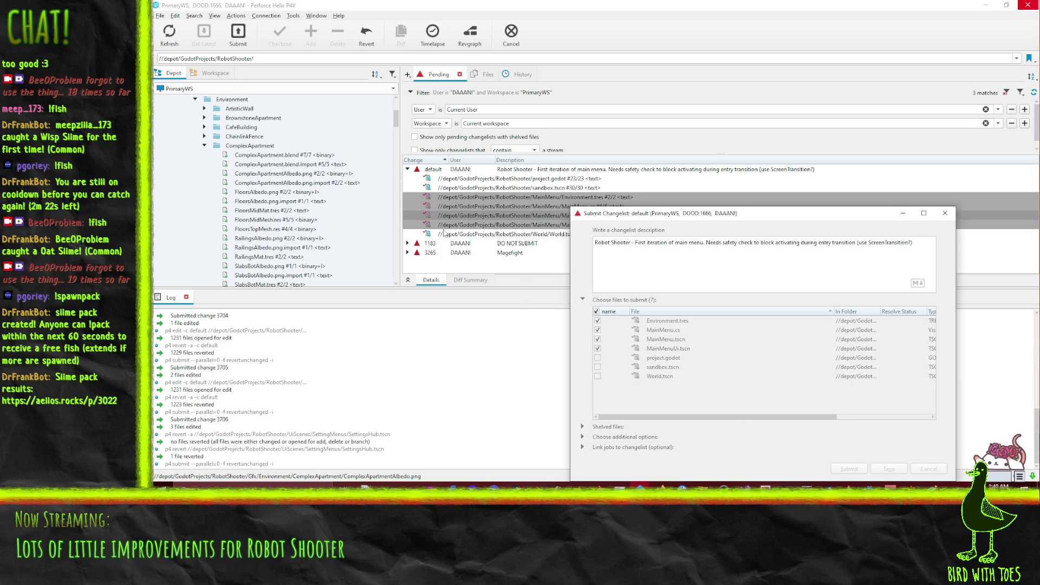